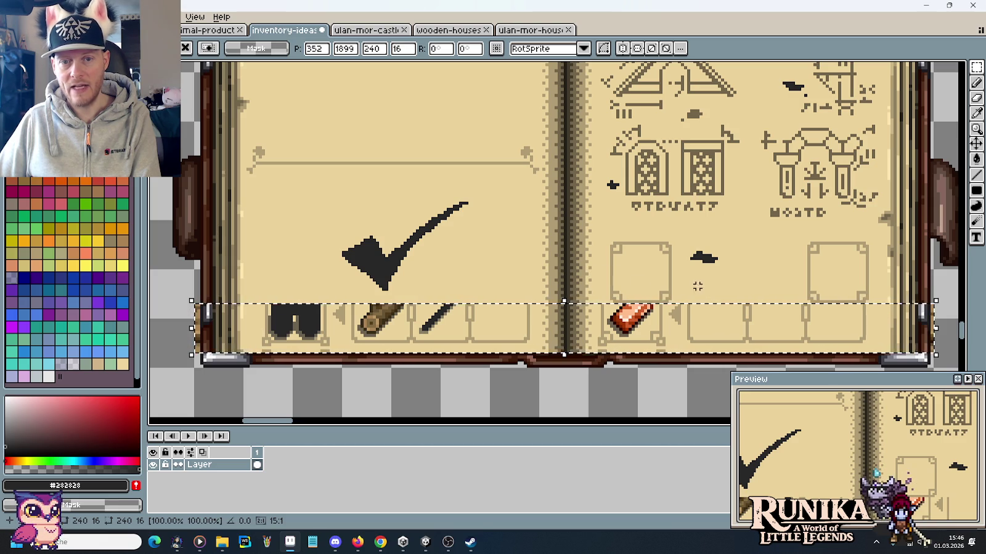
Delete the floating inventory-slot strip and zoom out over the sprite sheet.
{"action": "key", "text": "Delete"}
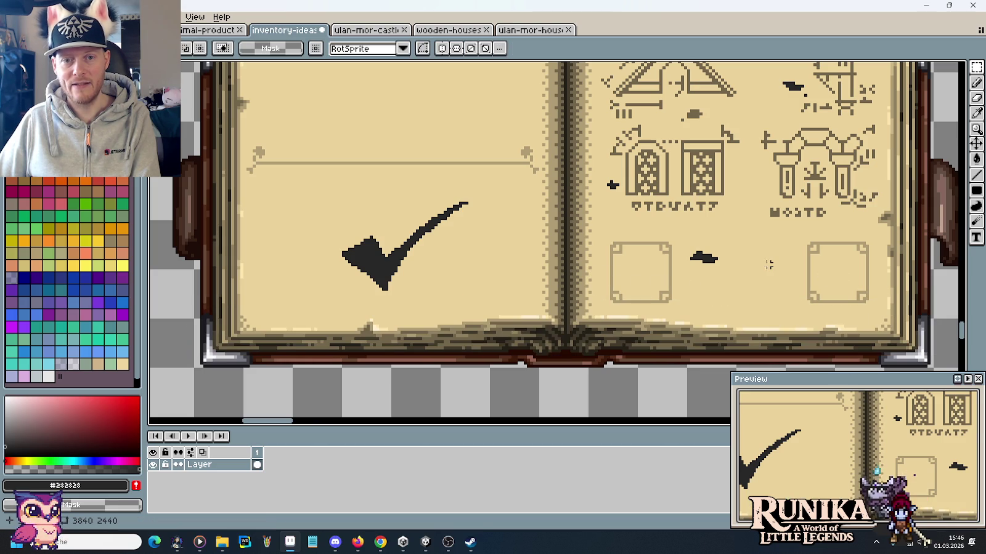
{"action": "scroll", "coordinate": [768, 264], "scroll_direction": "down", "scroll_amount": 1}
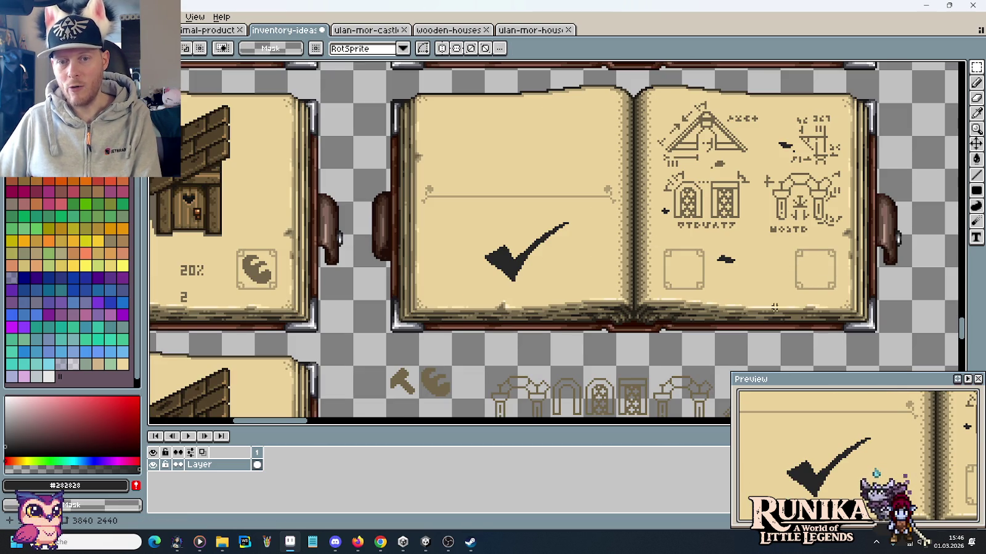
{"action": "scroll", "coordinate": [785, 286], "scroll_direction": "down", "scroll_amount": 1}
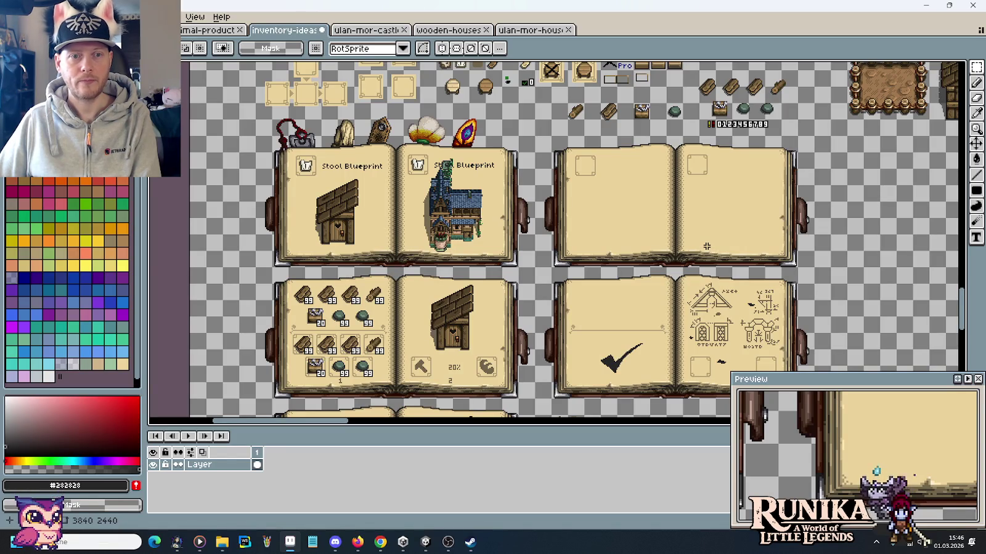
{"action": "scroll", "coordinate": [689, 174], "scroll_direction": "up", "scroll_amount": 2}
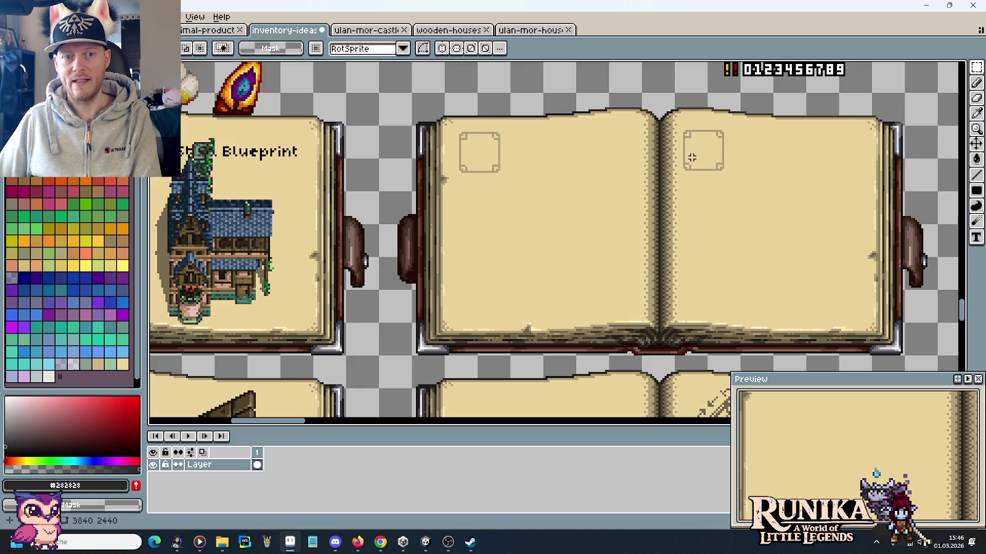
Marquee-select the empty book's blank right page, then deselect it.
{"action": "scroll", "coordinate": [724, 198], "scroll_direction": "down", "scroll_amount": 2}
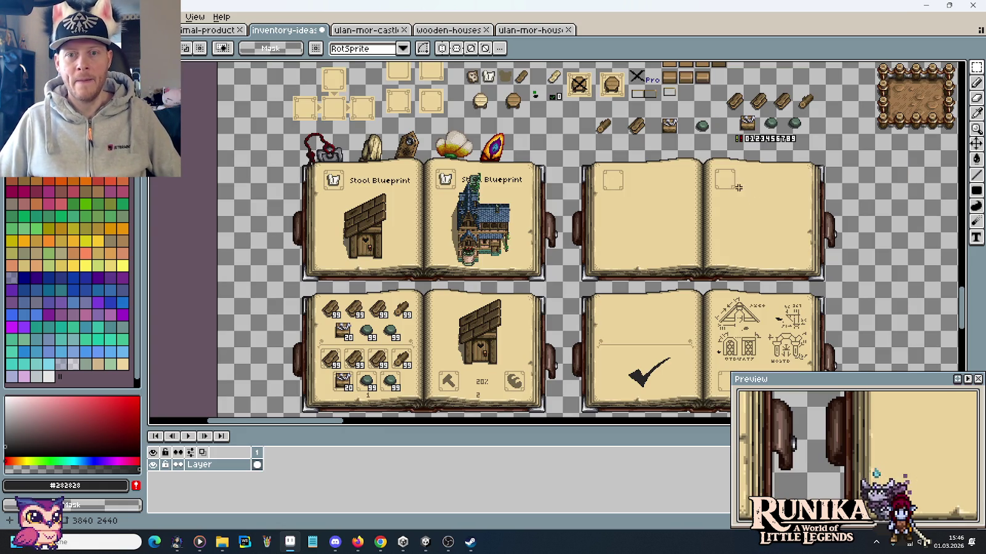
{"action": "left_click_drag", "start_coordinate": [710, 163], "coordinate": [815, 271]}
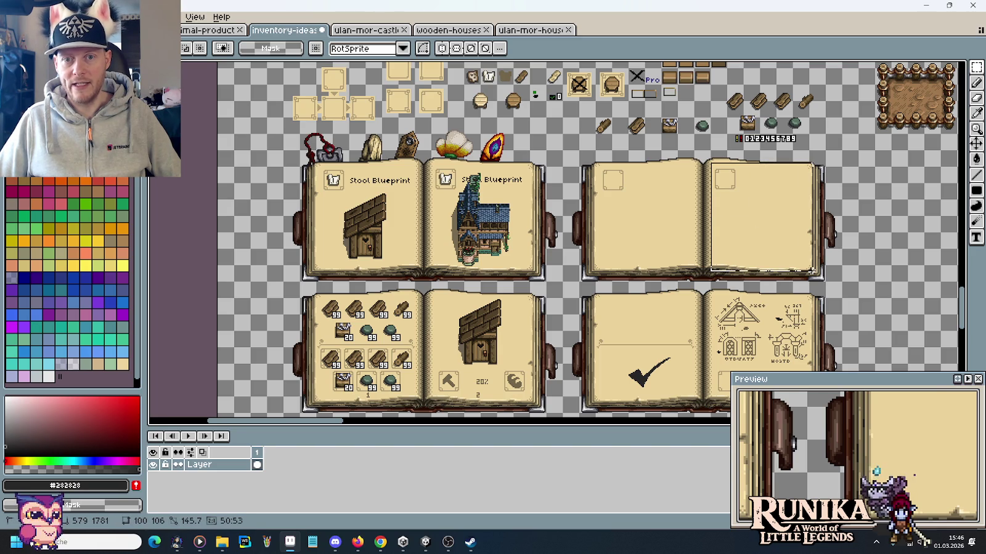
{"action": "left_click", "coordinate": [812, 271]}
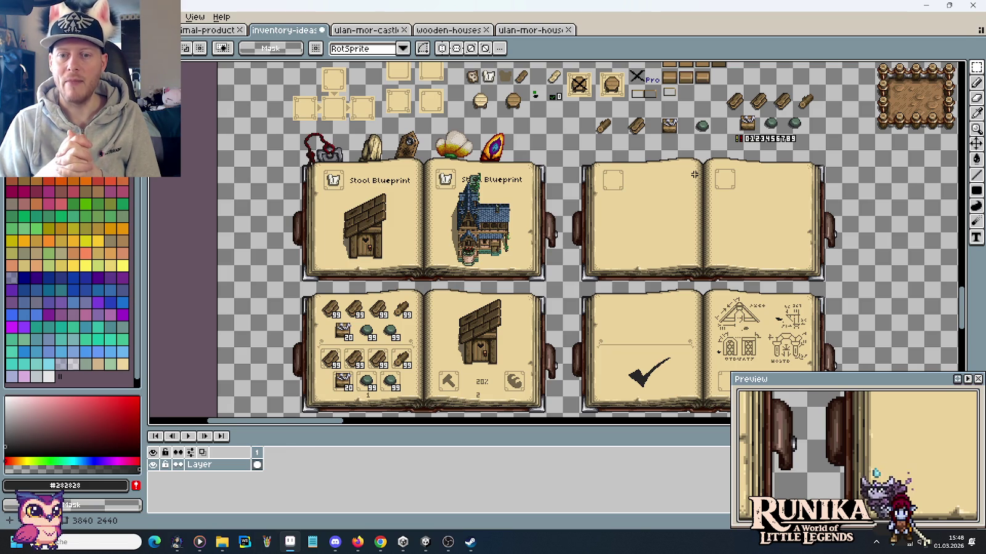
Save inventory-ideas-raw.png, then bring up the browser's image search.
{"action": "scroll", "coordinate": [415, 111], "scroll_direction": "down", "scroll_amount": 3}
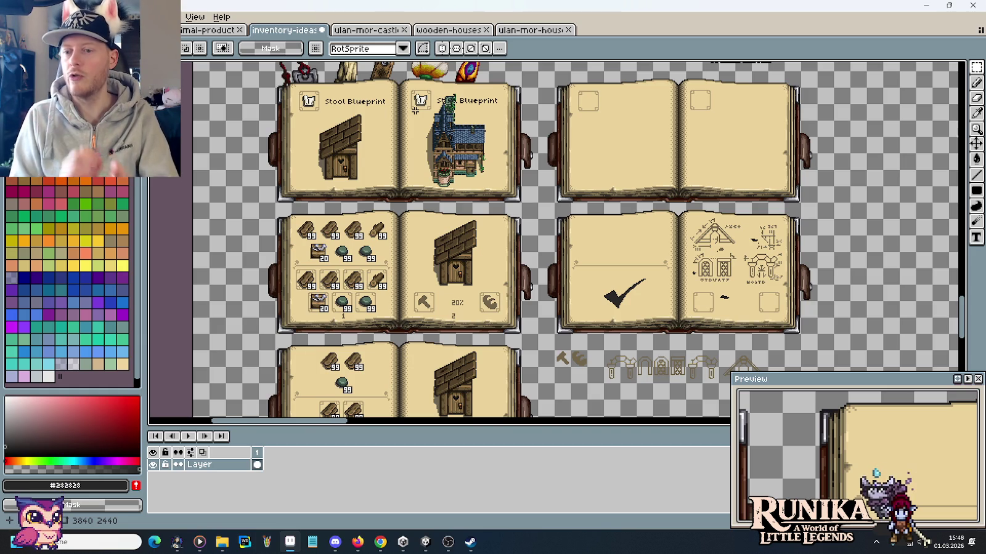
{"action": "key", "text": "ctrl+s"}
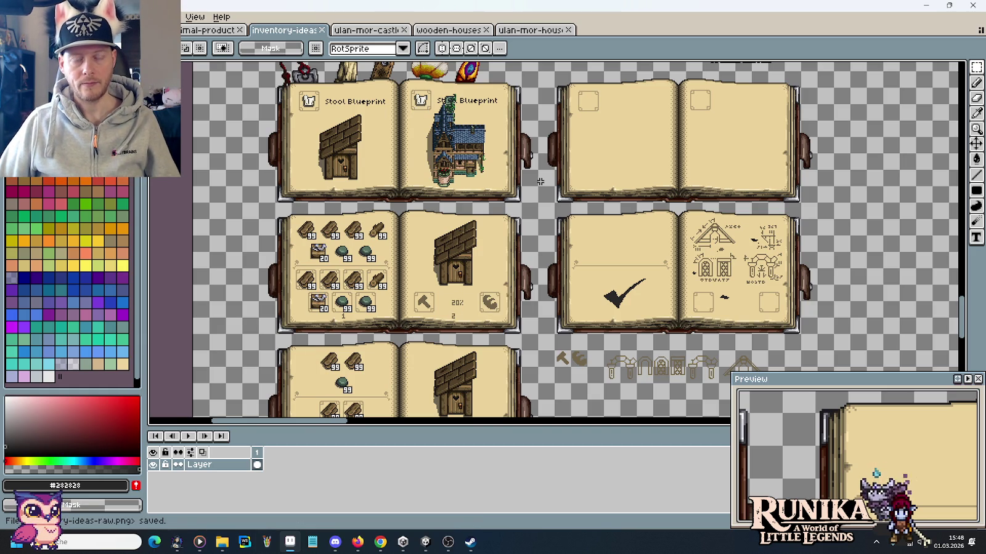
{"action": "left_click", "coordinate": [380, 542]}
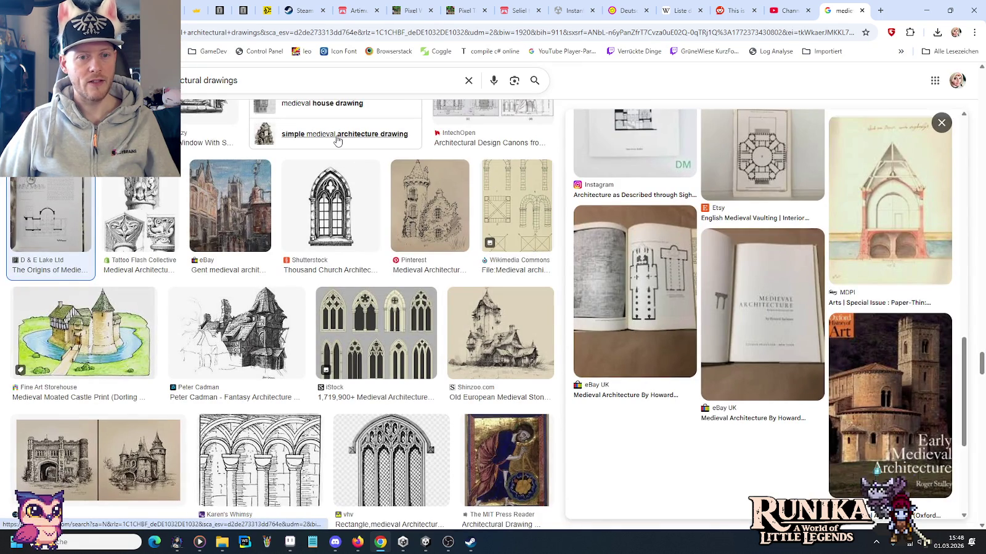
Replace the architectural drawings query with a 'medieval scripture decoration' search.
{"action": "triple_click", "coordinate": [216, 85]}
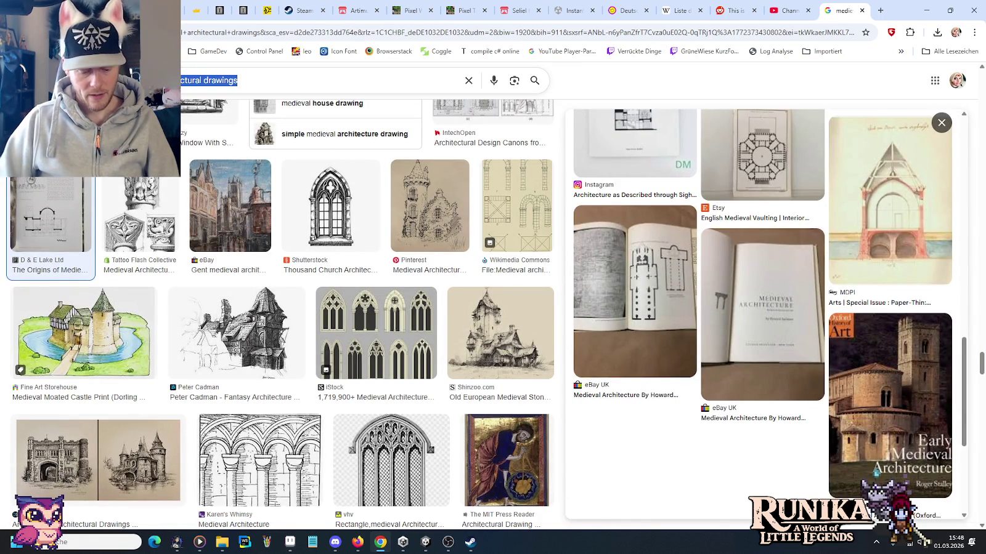
{"action": "type", "text": "medieval"}
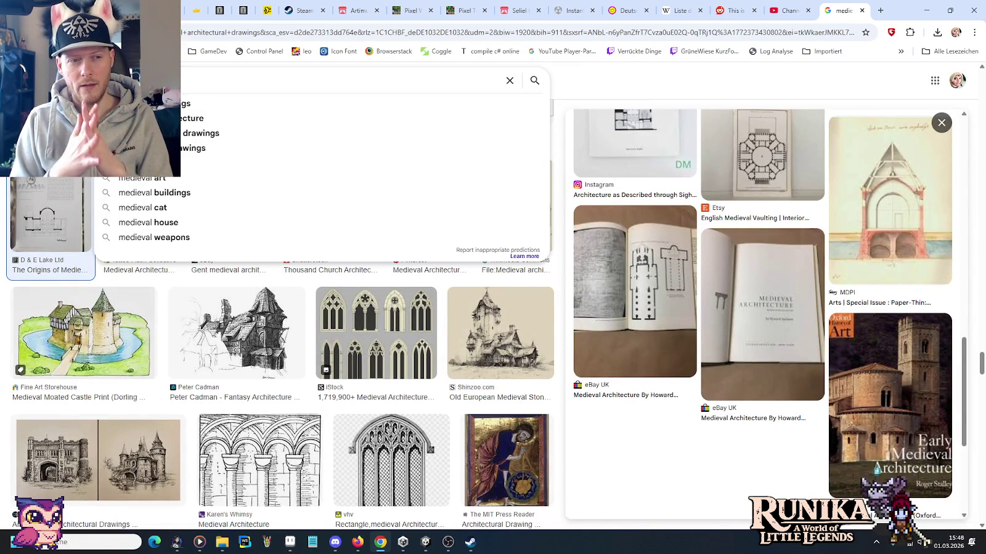
{"action": "type", "text": " scrip"}
{"action": "type", "text": "ture decoration"}
{"action": "key", "text": "Return"}
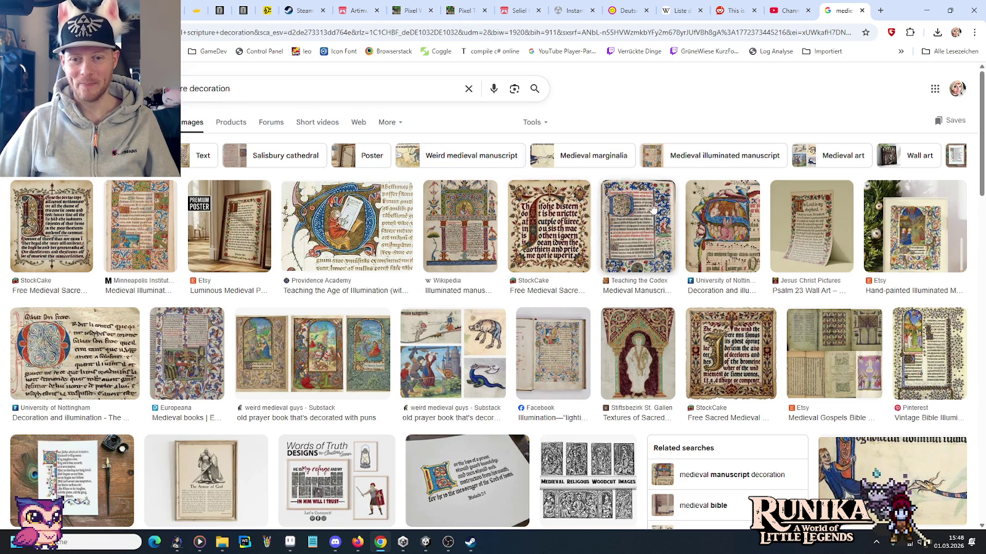
Preview the StockCake, Nottingham and Lord's Prayer results, then reopen StockCake and browse related images.
{"action": "left_click", "coordinate": [724, 341]}
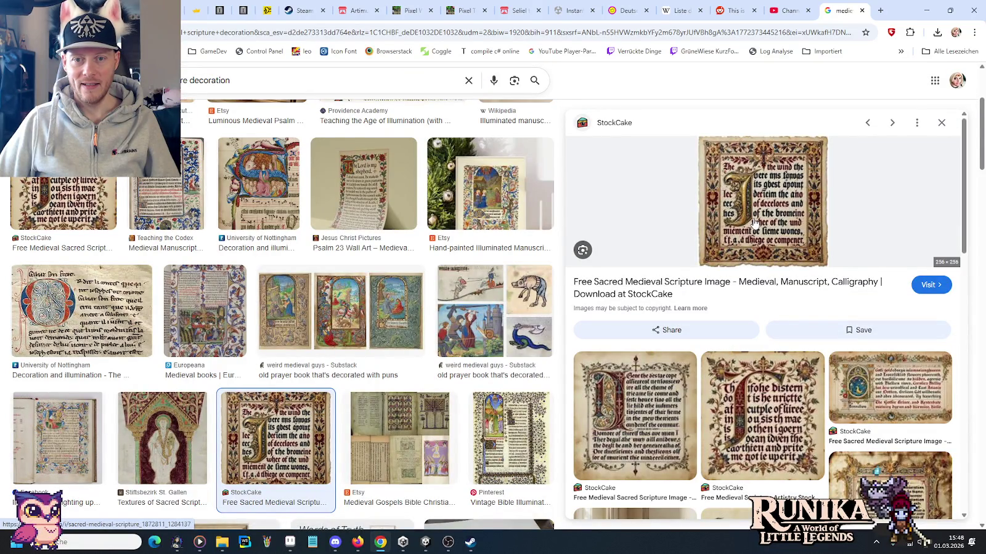
{"action": "left_click", "coordinate": [252, 167]}
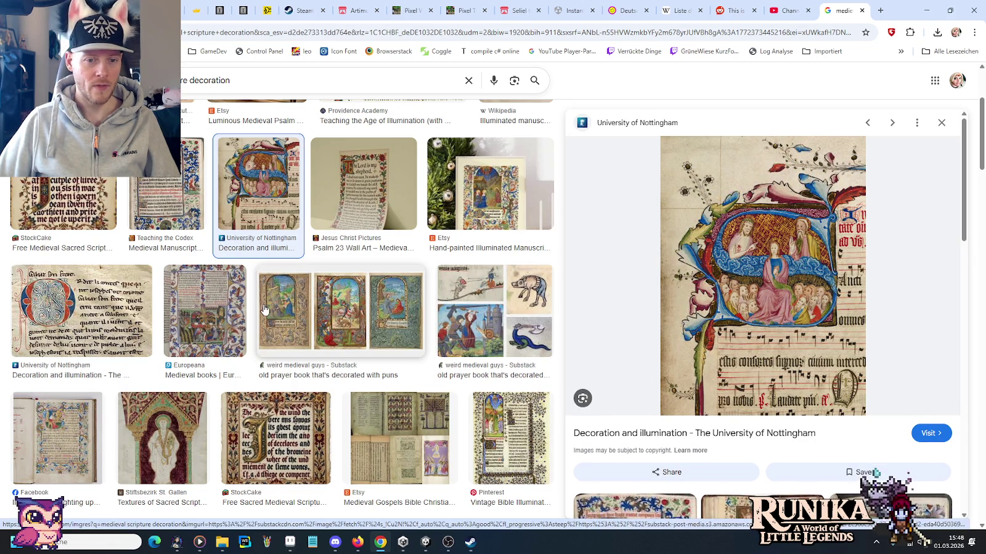
{"action": "scroll", "coordinate": [268, 305], "scroll_direction": "down", "scroll_amount": 4}
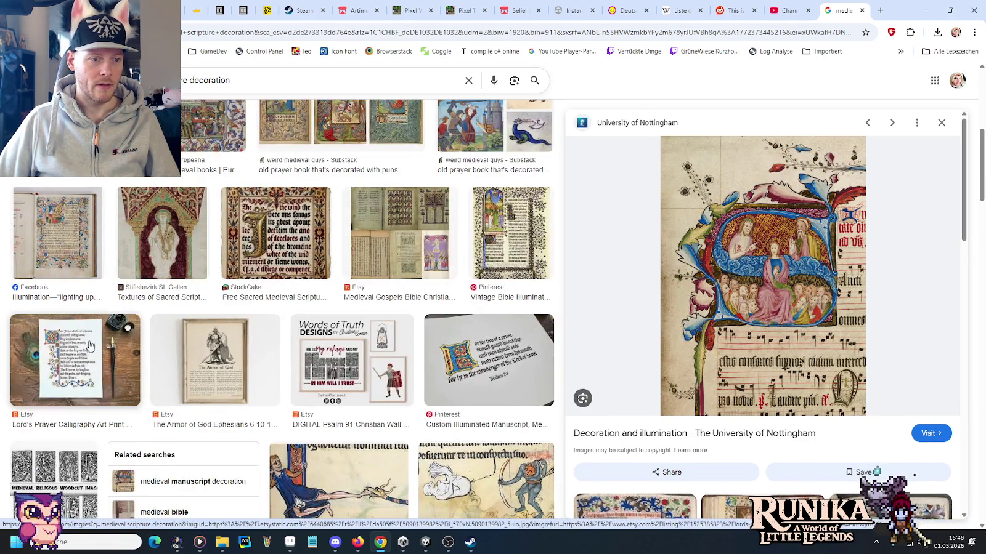
{"action": "left_click", "coordinate": [74, 360]}
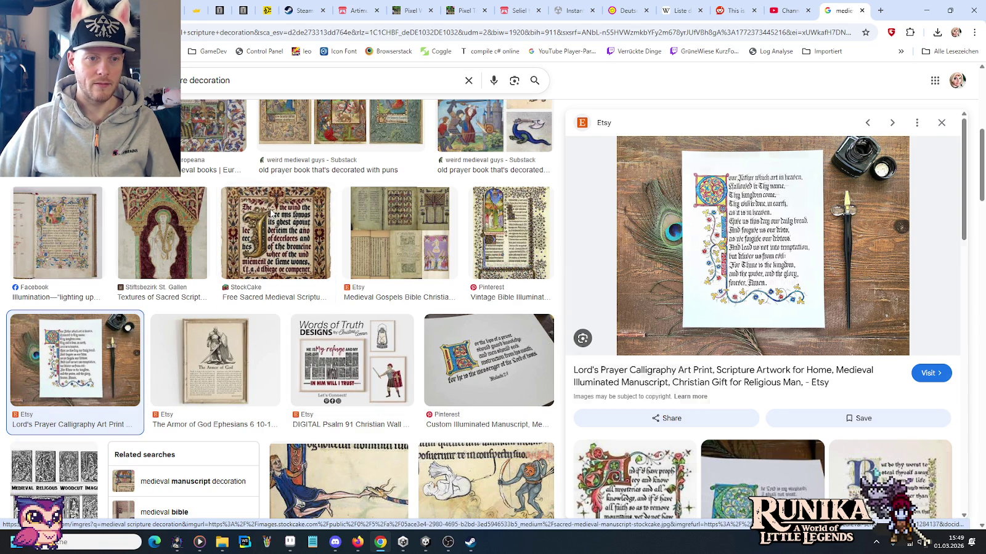
{"action": "left_click", "coordinate": [272, 213]}
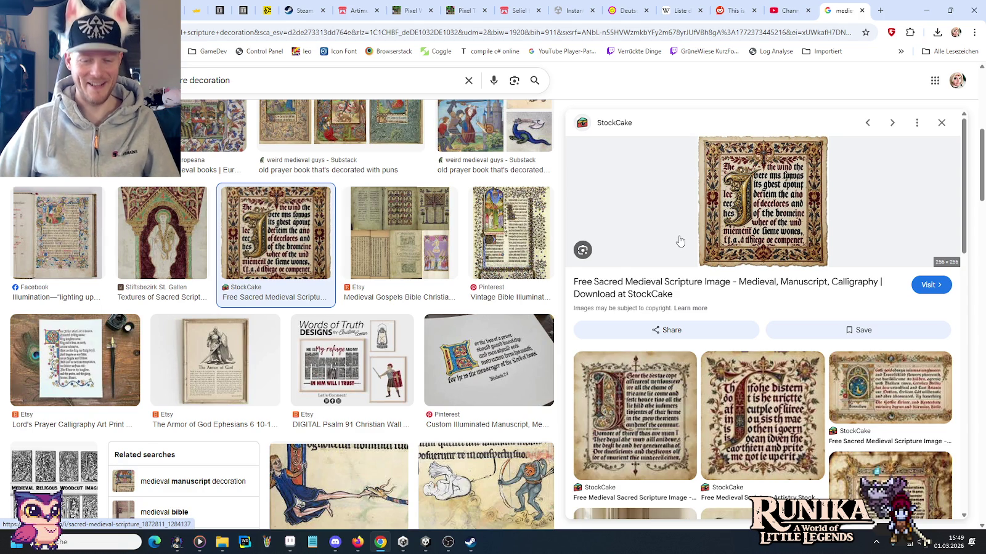
{"action": "scroll", "coordinate": [680, 241], "scroll_direction": "down", "scroll_amount": 2}
{"action": "scroll", "coordinate": [679, 240], "scroll_direction": "down", "scroll_amount": 2}
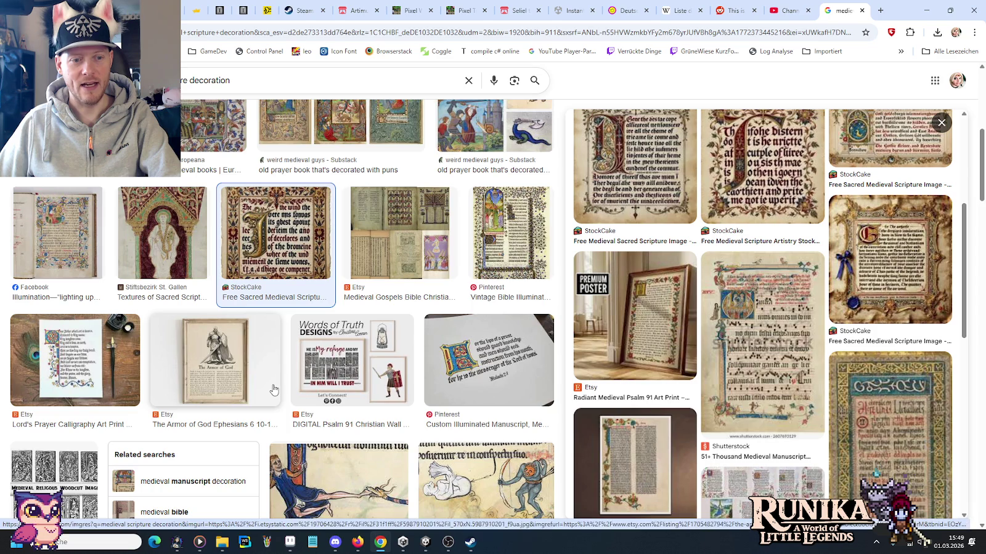
{"action": "scroll", "coordinate": [274, 389], "scroll_direction": "down", "scroll_amount": 3}
Scroll the manuscript results and preview the Etsy Medieval Bible page.
{"action": "scroll", "coordinate": [277, 390], "scroll_direction": "down", "scroll_amount": 1}
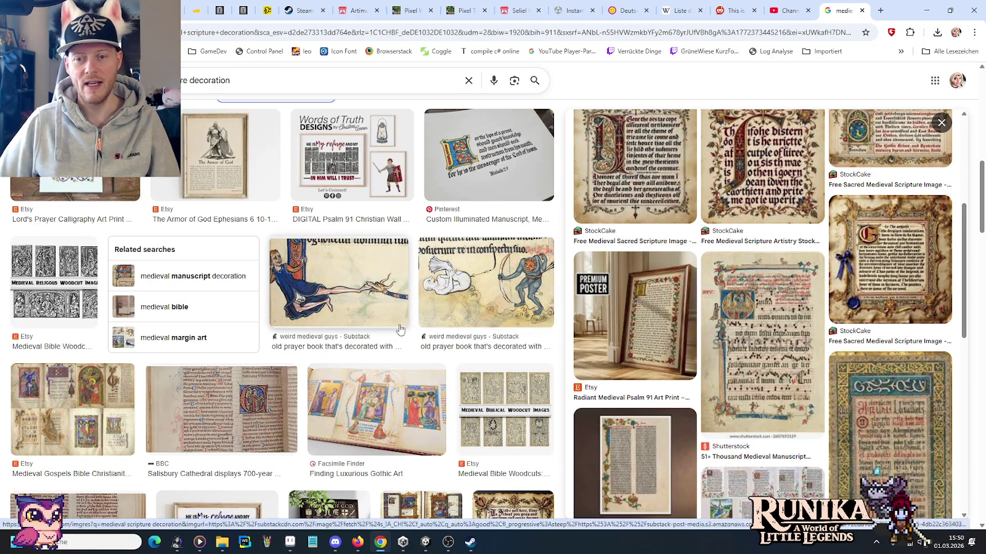
{"action": "scroll", "coordinate": [399, 330], "scroll_direction": "down", "scroll_amount": 3}
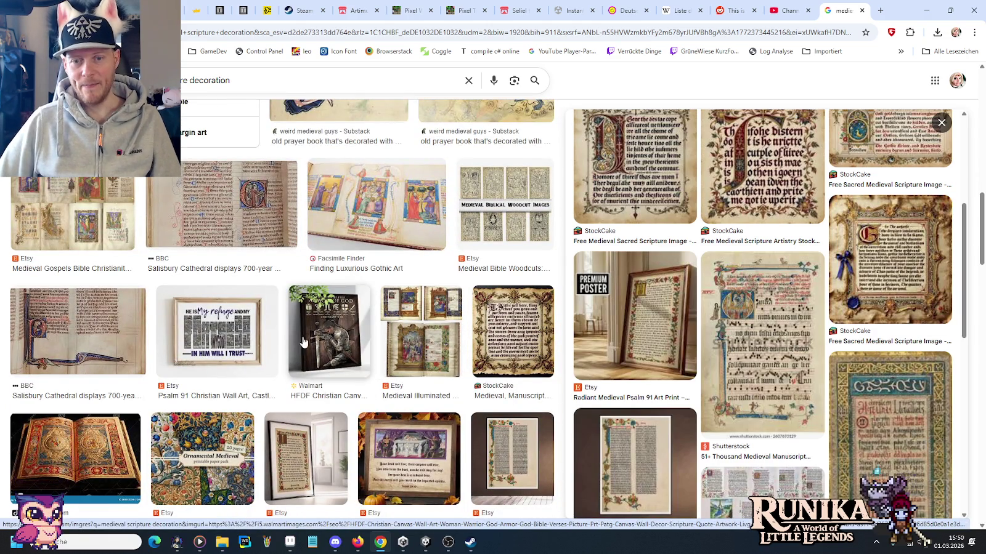
{"action": "left_click", "coordinate": [512, 459]}
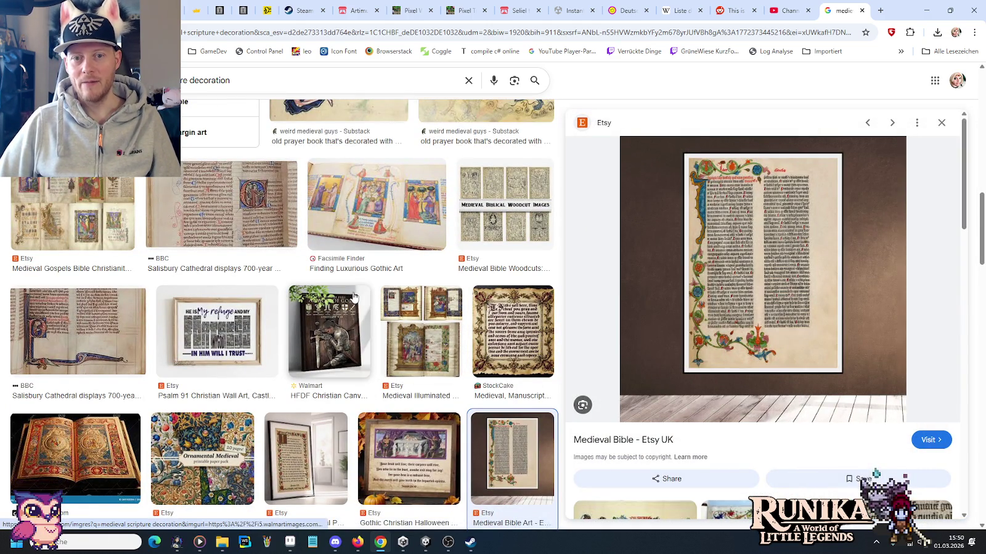
{"action": "scroll", "coordinate": [354, 297], "scroll_direction": "down", "scroll_amount": 1}
{"action": "scroll", "coordinate": [354, 296], "scroll_direction": "down", "scroll_amount": 2}
{"action": "scroll", "coordinate": [354, 296], "scroll_direction": "down", "scroll_amount": 2}
{"action": "scroll", "coordinate": [355, 296], "scroll_direction": "down", "scroll_amount": 1}
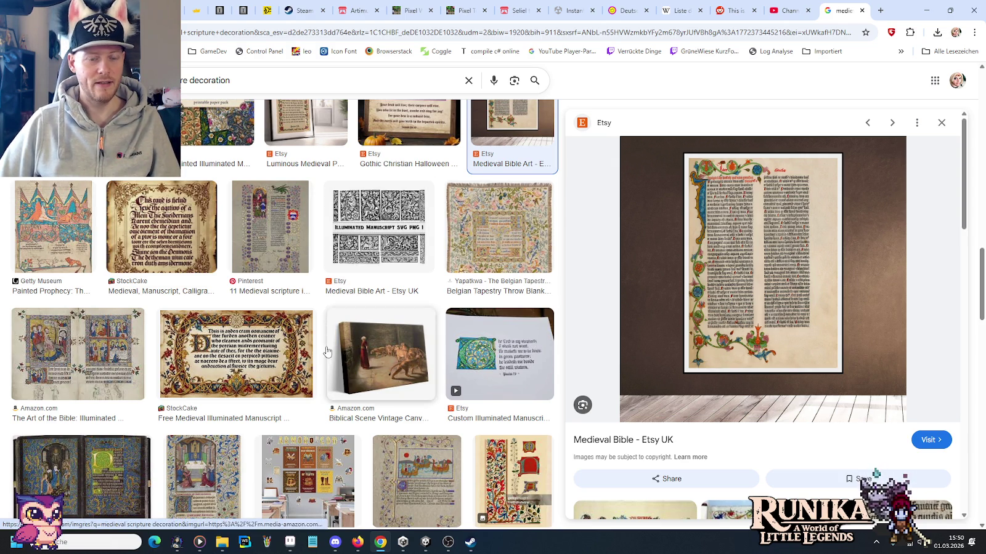
{"action": "scroll", "coordinate": [348, 308], "scroll_direction": "down", "scroll_amount": 3}
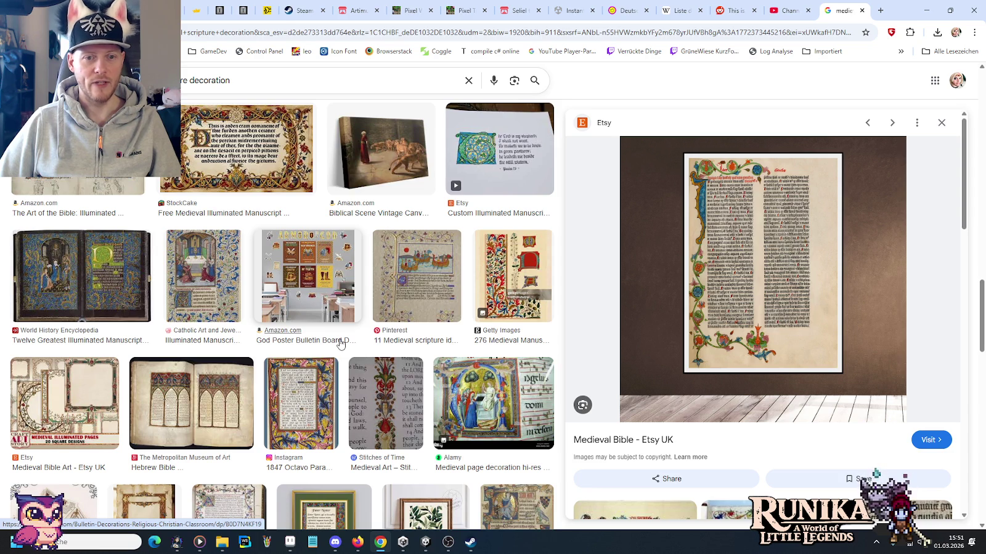
Preview the Getty floral border and Pinterest vine-bordered page, then return to Aseprite.
{"action": "left_click", "coordinate": [496, 273]}
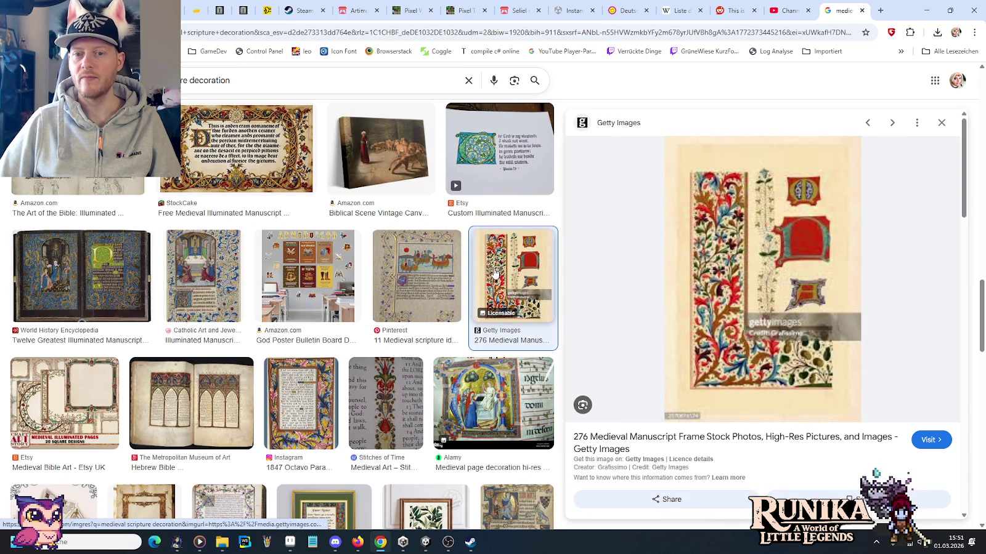
{"action": "left_click", "coordinate": [401, 276]}
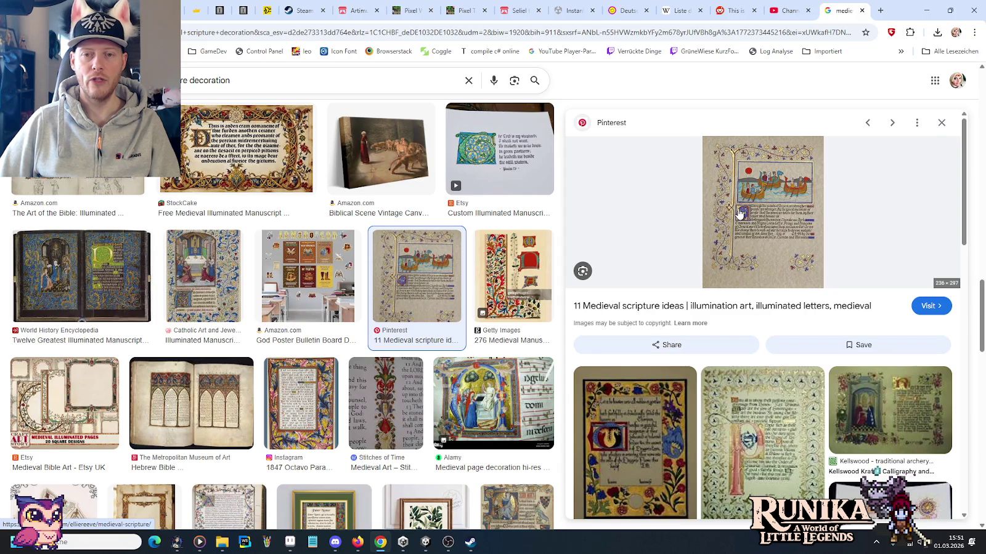
{"action": "key", "text": "alt+Tab"}
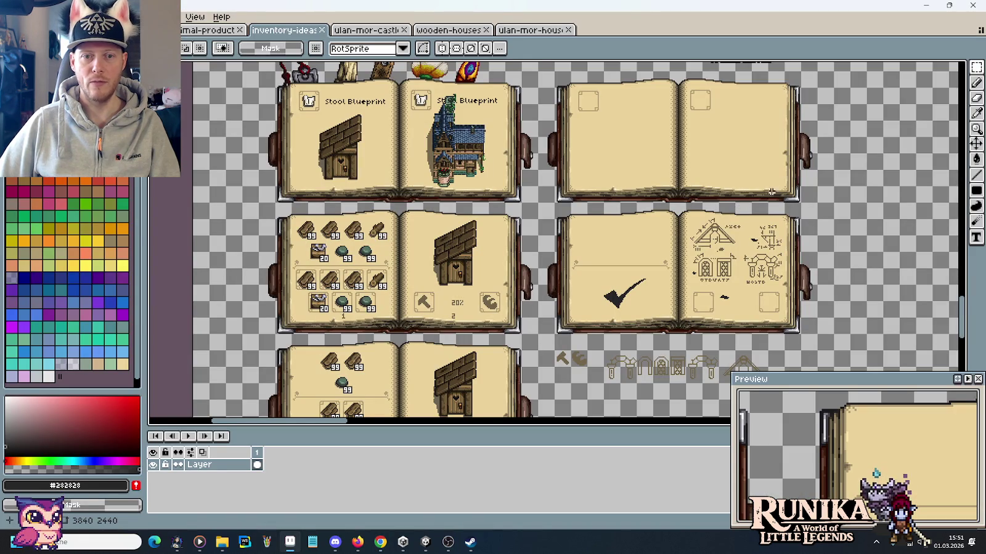
Sample the brown colour from the arch icons with the eyedropper.
{"action": "scroll", "coordinate": [677, 246], "scroll_direction": "down", "scroll_amount": 4}
{"action": "scroll", "coordinate": [631, 279], "scroll_direction": "up", "scroll_amount": 2}
{"action": "scroll", "coordinate": [590, 306], "scroll_direction": "up", "scroll_amount": 1}
{"action": "key", "text": "i"}
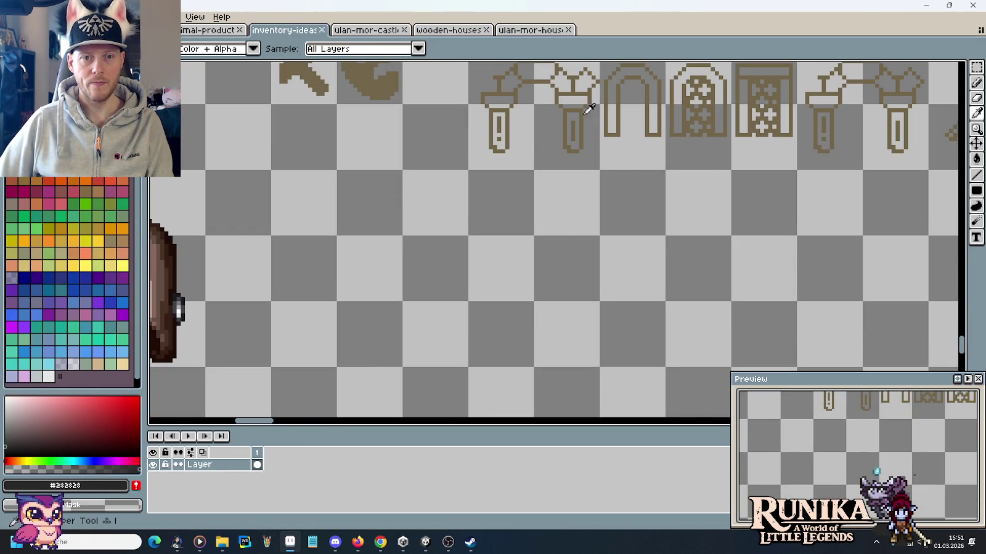
{"action": "left_click", "coordinate": [606, 95]}
Zoom in on the blank right-hand page, glancing at the reference images in between.
{"action": "scroll", "coordinate": [610, 92], "scroll_direction": "down", "scroll_amount": 2}
{"action": "scroll", "coordinate": [616, 246], "scroll_direction": "up", "scroll_amount": 1}
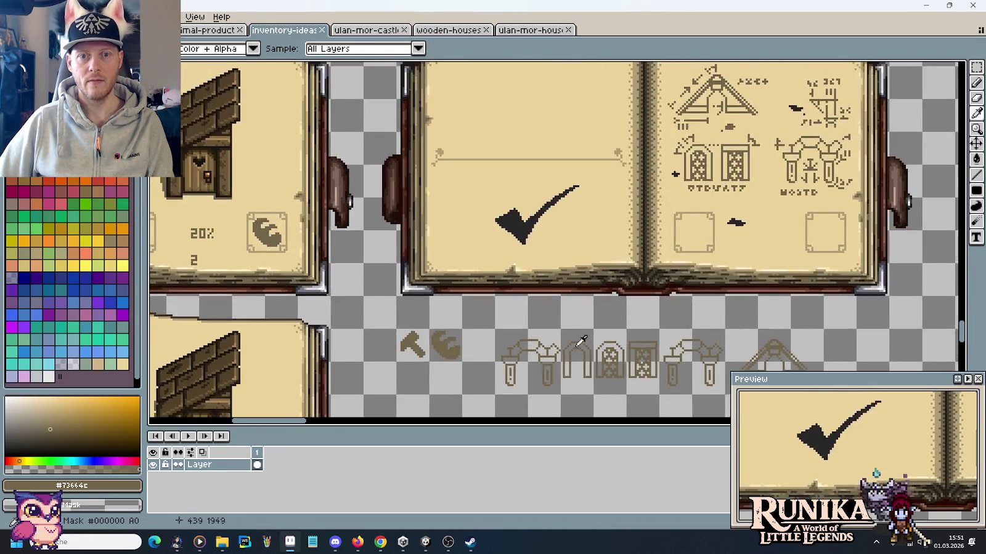
{"action": "scroll", "coordinate": [645, 387], "scroll_direction": "up", "scroll_amount": 3}
{"action": "scroll", "coordinate": [502, 222], "scroll_direction": "up", "scroll_amount": 1}
{"action": "scroll", "coordinate": [502, 221], "scroll_direction": "down", "scroll_amount": 1}
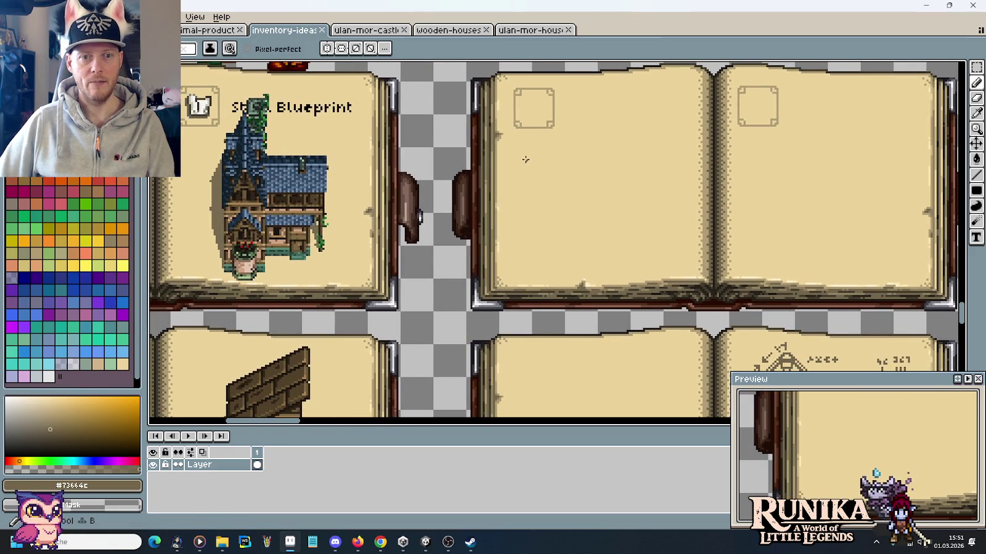
{"action": "key", "text": "alt+Tab"}
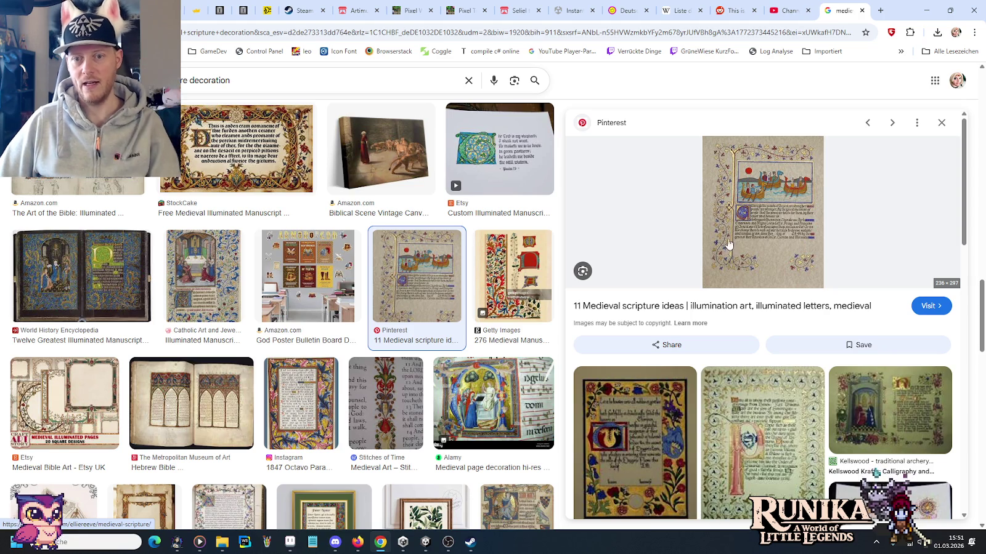
{"action": "key", "text": "alt+Tab"}
{"action": "scroll", "coordinate": [525, 149], "scroll_direction": "up", "scroll_amount": 2}
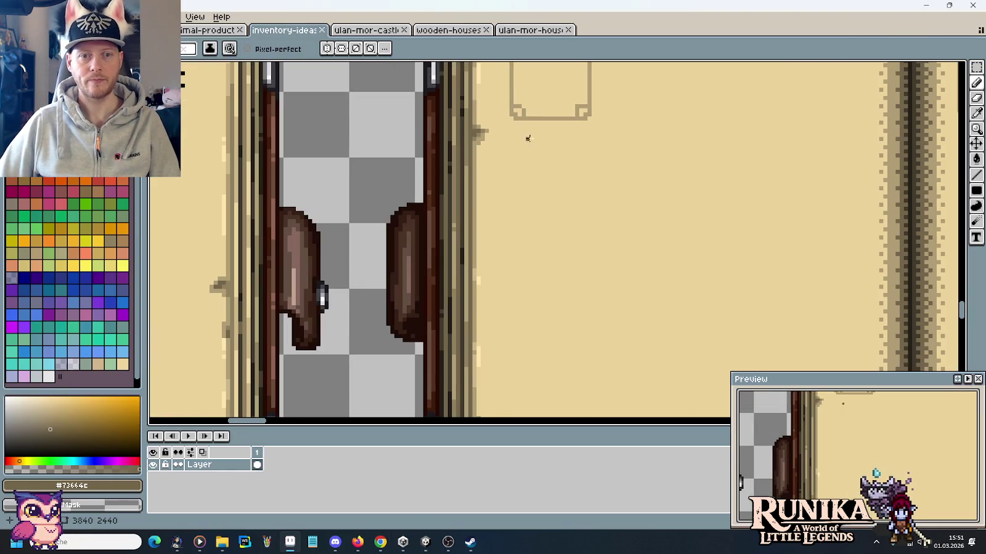
Draw a straight #73664c vertical line from near the page top down to its bottom.
{"action": "left_click", "coordinate": [519, 142]}
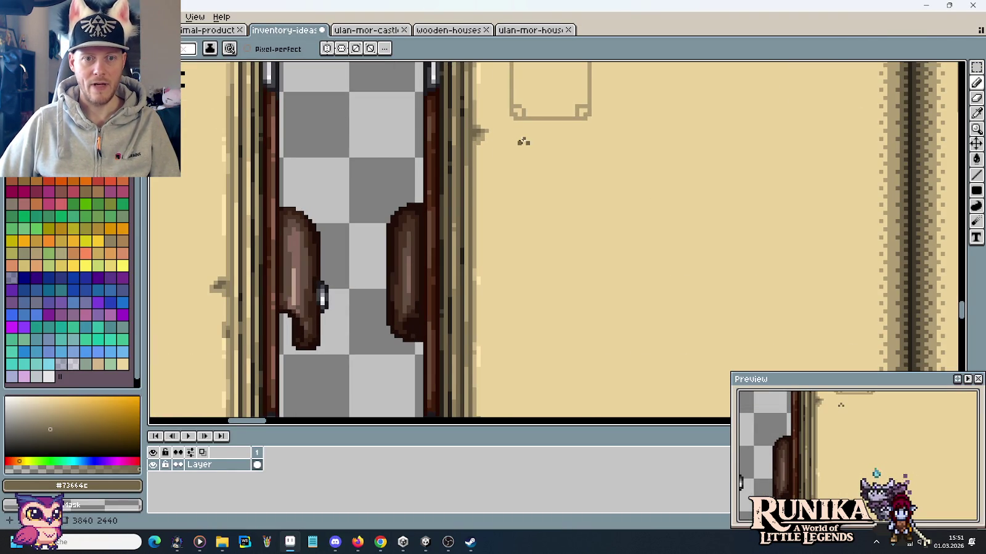
{"action": "left_click", "coordinate": [523, 255], "text": "shift"}
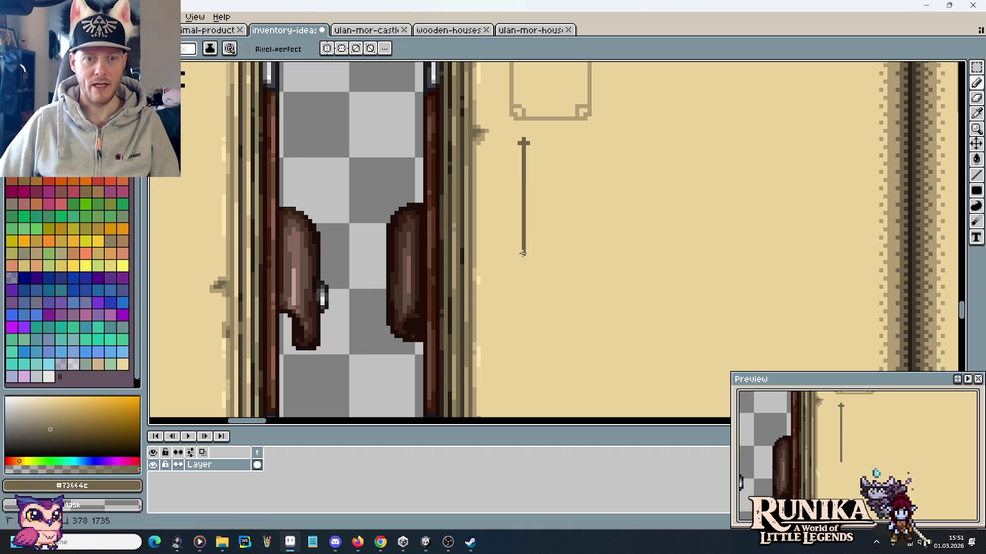
{"action": "left_click_drag", "start_coordinate": [546, 295], "coordinate": [560, 179]}
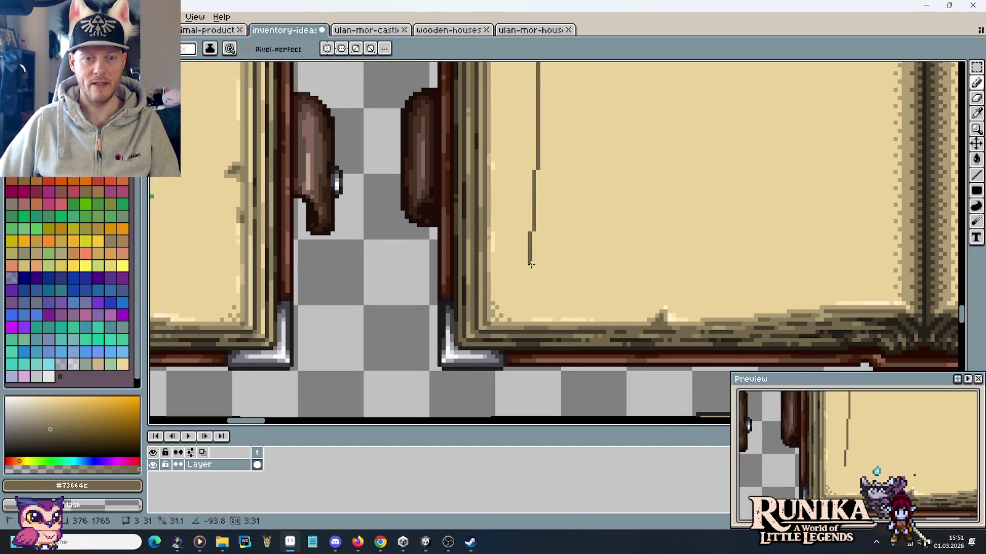
{"action": "left_click", "coordinate": [535, 283], "text": "shift"}
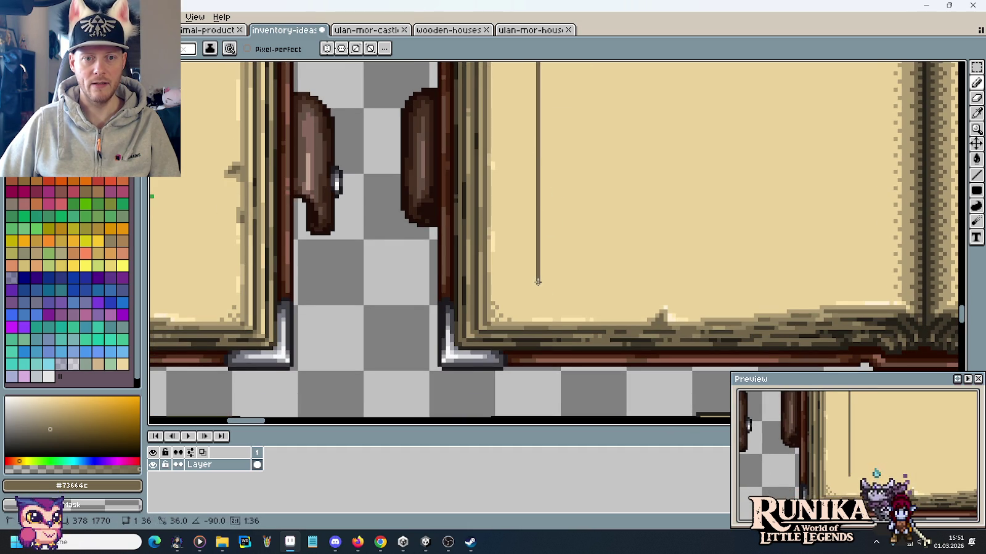
{"action": "left_click_drag", "start_coordinate": [552, 169], "coordinate": [540, 301]}
{"action": "key", "text": "alt+Tab"}
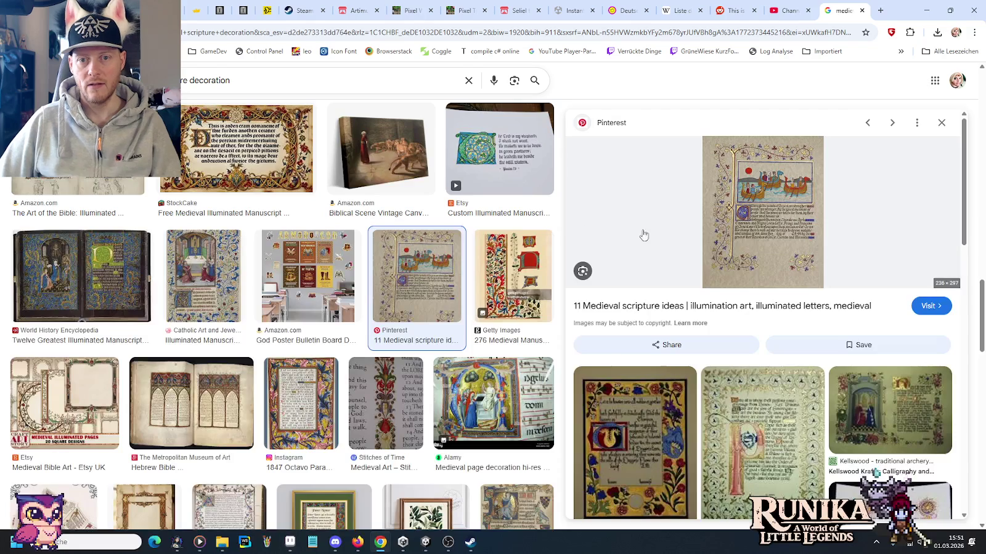
{"action": "key", "text": "alt+Tab"}
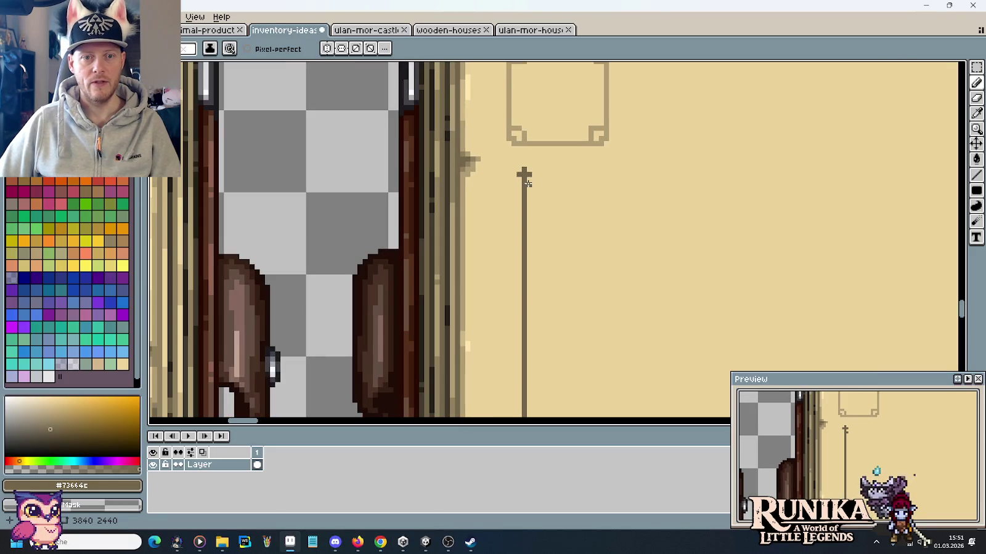
{"action": "left_click_drag", "start_coordinate": [525, 321], "coordinate": [557, 295]}
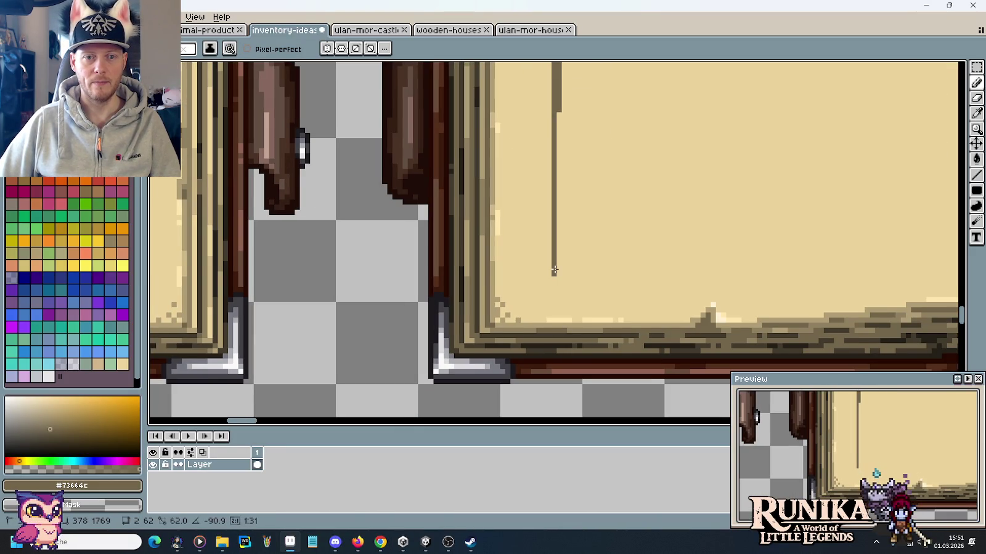
{"action": "left_click", "coordinate": [555, 269], "text": "shift"}
{"action": "mouse_move", "coordinate": [609, 154]}
{"action": "left_mouse_down"}
{"action": "mouse_move", "coordinate": [584, 265]}
{"action": "mouse_move", "coordinate": [594, 273]}
{"action": "left_mouse_up"}
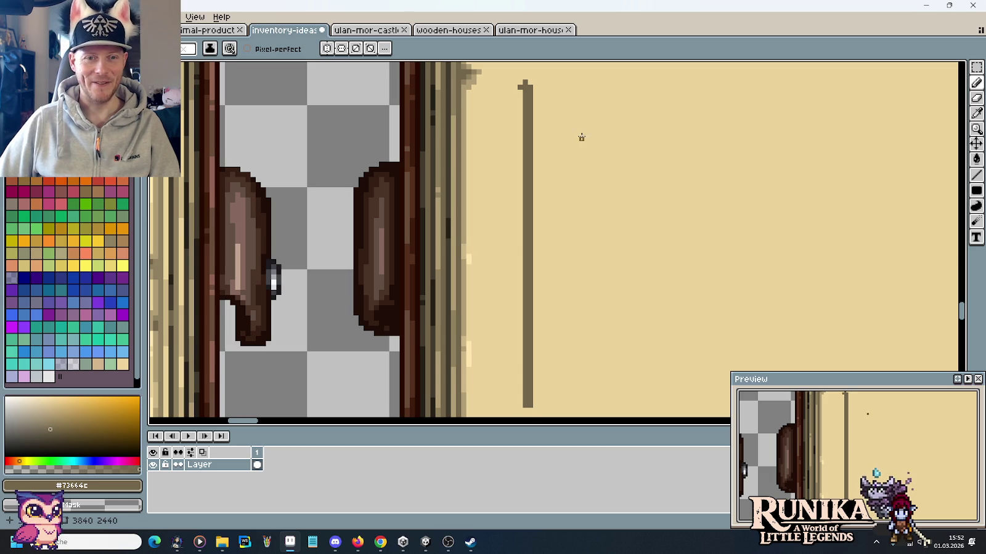
{"action": "scroll", "coordinate": [572, 166], "scroll_direction": "up", "scroll_amount": 2}
{"action": "scroll", "coordinate": [525, 148], "scroll_direction": "up", "scroll_amount": 2}
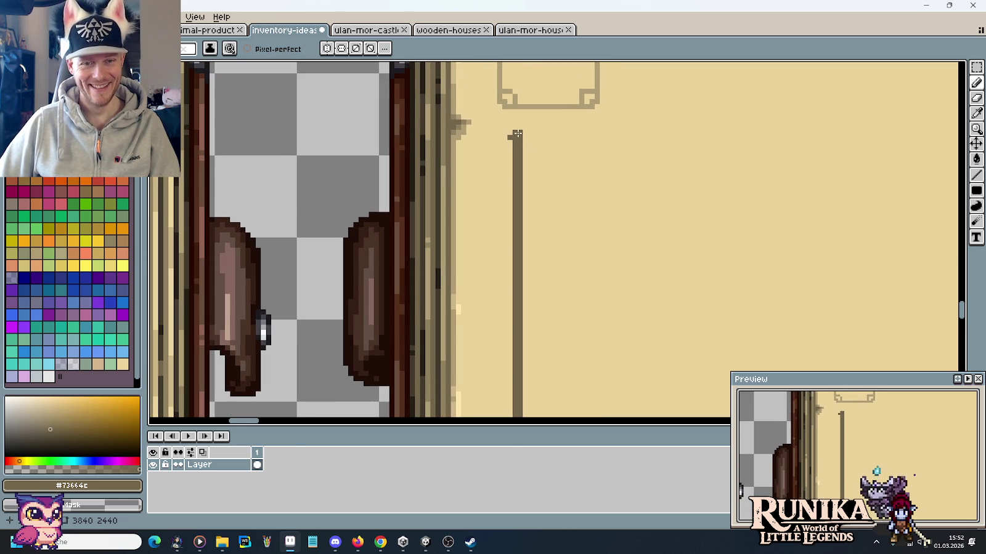
Paint a widened cap block on top of the vertical line.
{"action": "left_click", "coordinate": [512, 140]}
{"action": "left_click_drag", "start_coordinate": [523, 137], "coordinate": [524, 146]}
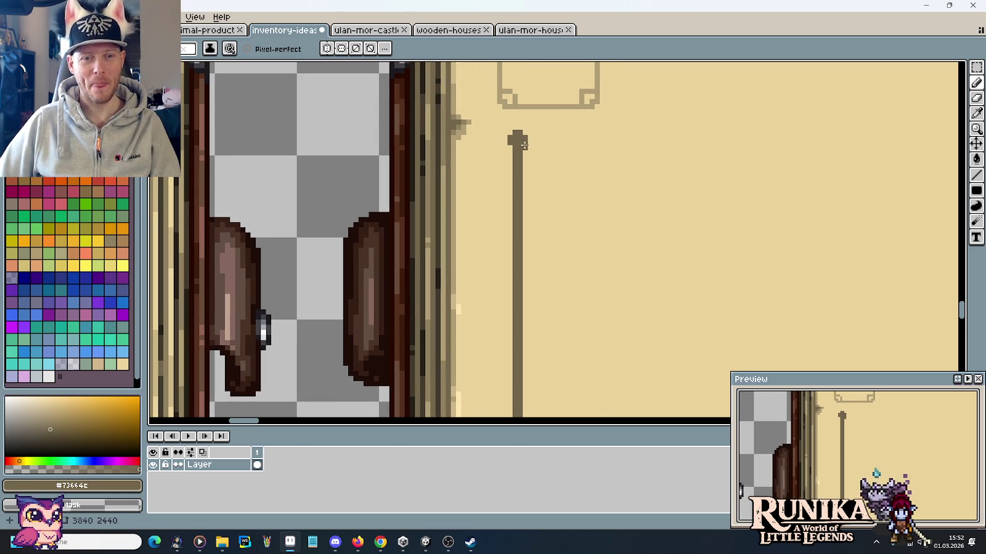
{"action": "key", "text": "alt+Tab"}
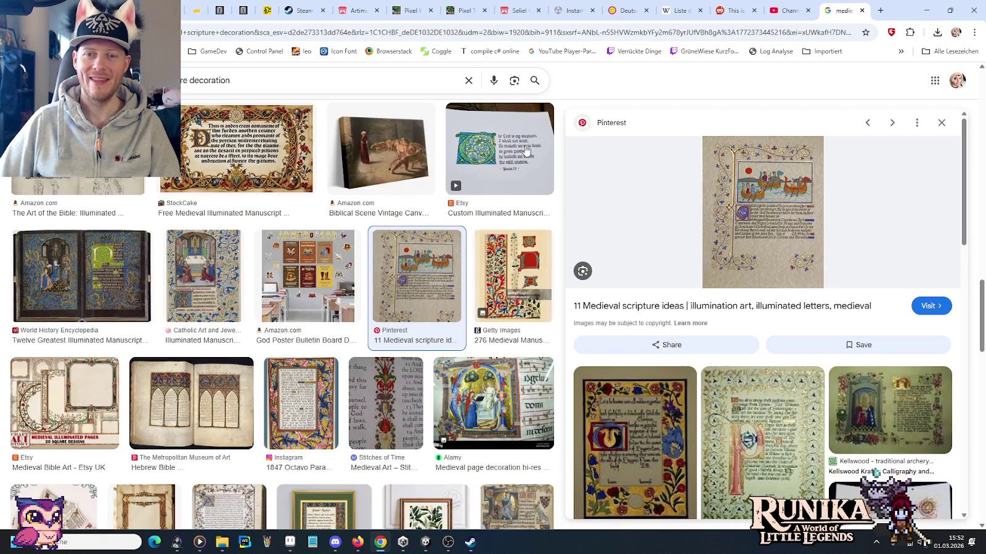
{"action": "key", "text": "alt+Tab"}
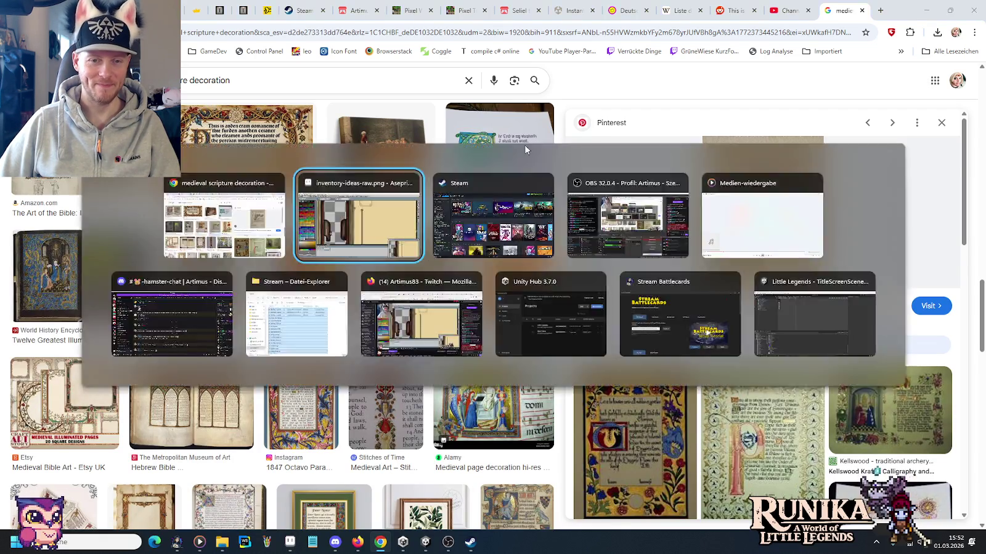
{"action": "left_click", "coordinate": [507, 145]}
{"action": "left_click", "coordinate": [529, 146]}
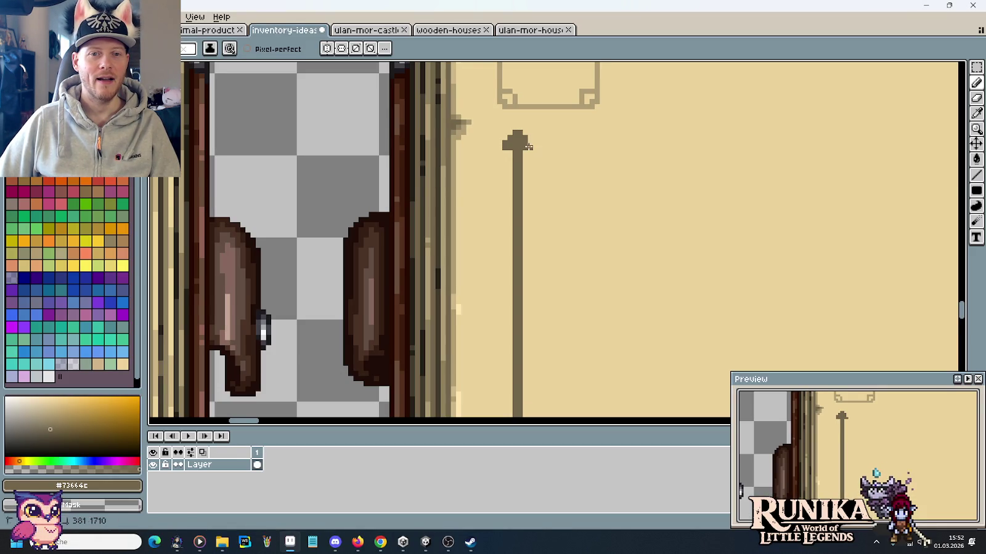
{"action": "scroll", "coordinate": [524, 253], "scroll_direction": "down", "scroll_amount": 3}
{"action": "scroll", "coordinate": [531, 259], "scroll_direction": "up", "scroll_amount": 1}
{"action": "scroll", "coordinate": [533, 241], "scroll_direction": "up", "scroll_amount": 1}
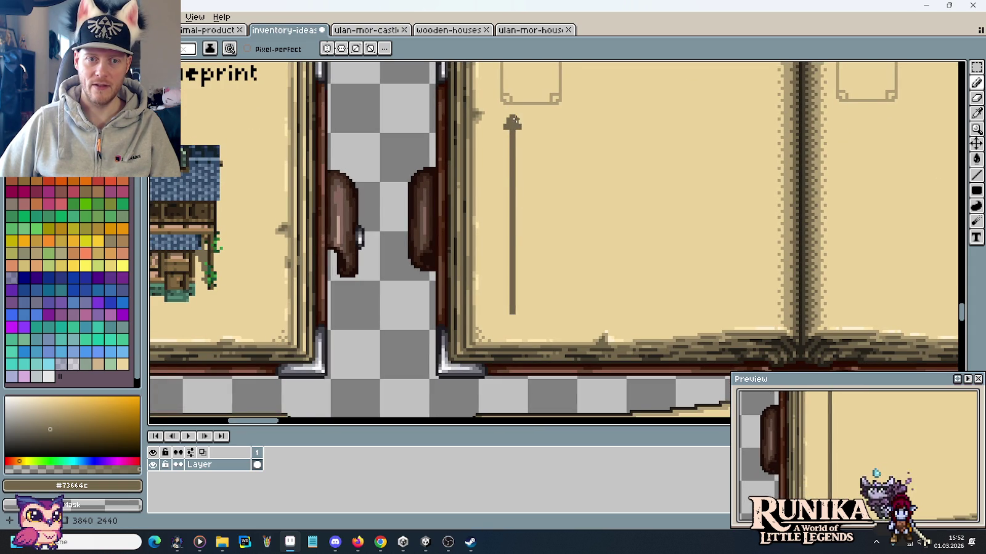
{"action": "key", "text": "alt+Tab"}
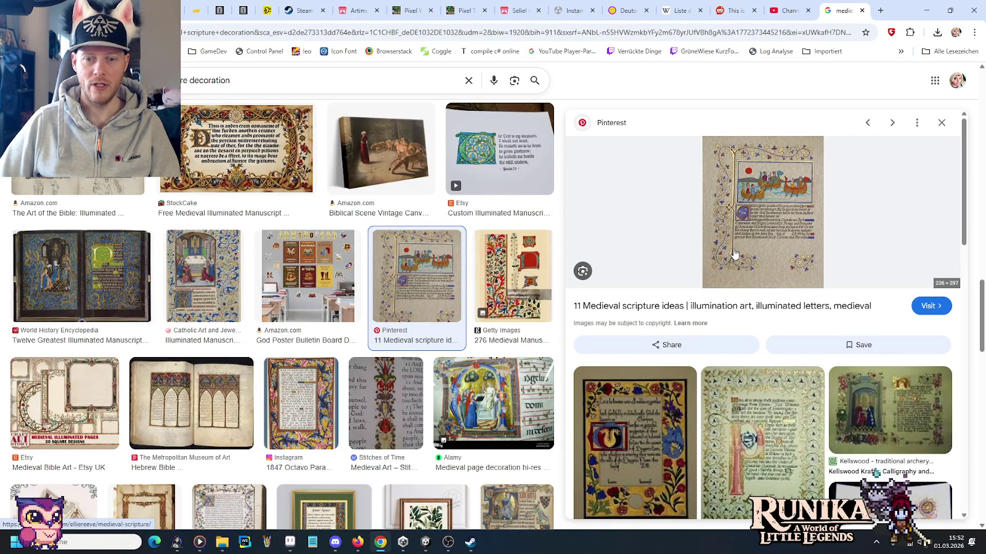
{"action": "key", "text": "alt+Tab"}
{"action": "scroll", "coordinate": [454, 133], "scroll_direction": "up", "scroll_amount": 2}
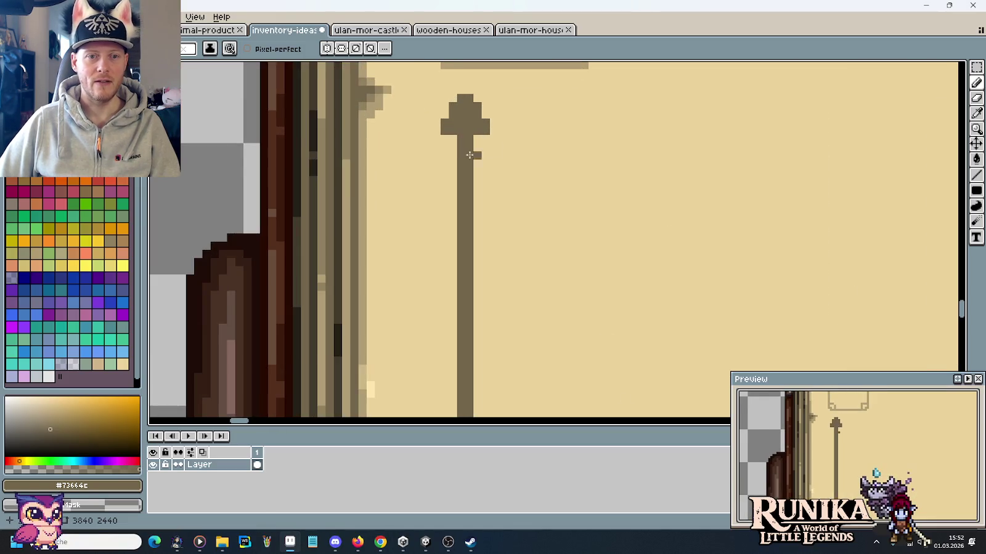
{"action": "scroll", "coordinate": [454, 133], "scroll_direction": "up", "scroll_amount": 1}
Lengthen the cap and add a two-pixel-tall crossbar across the stem beneath it.
{"action": "left_click_drag", "start_coordinate": [454, 133], "coordinate": [451, 144]}
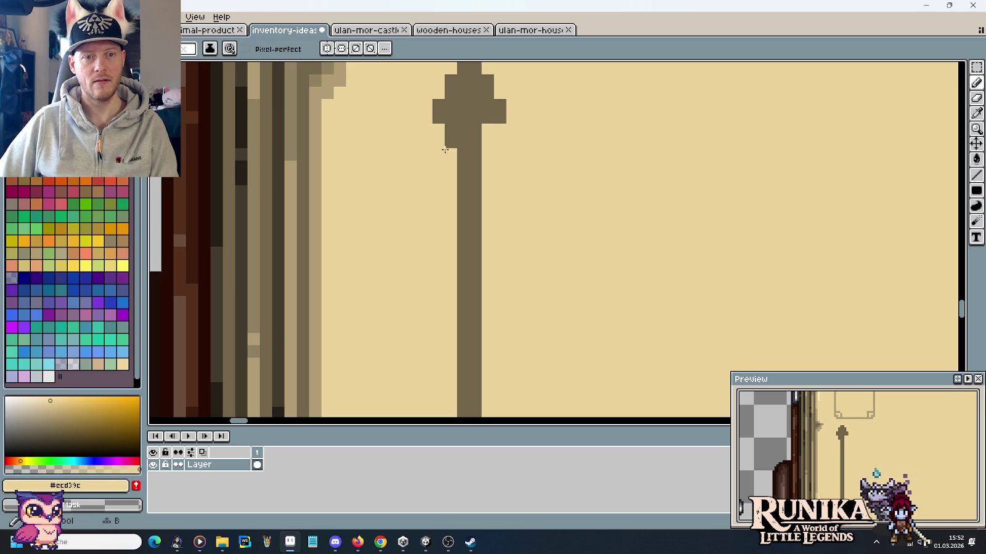
{"action": "left_click", "coordinate": [485, 130]}
{"action": "left_click", "coordinate": [447, 157]}
{"action": "left_click", "coordinate": [451, 167]}
{"action": "left_click", "coordinate": [488, 154]}
{"action": "left_click", "coordinate": [488, 168]}
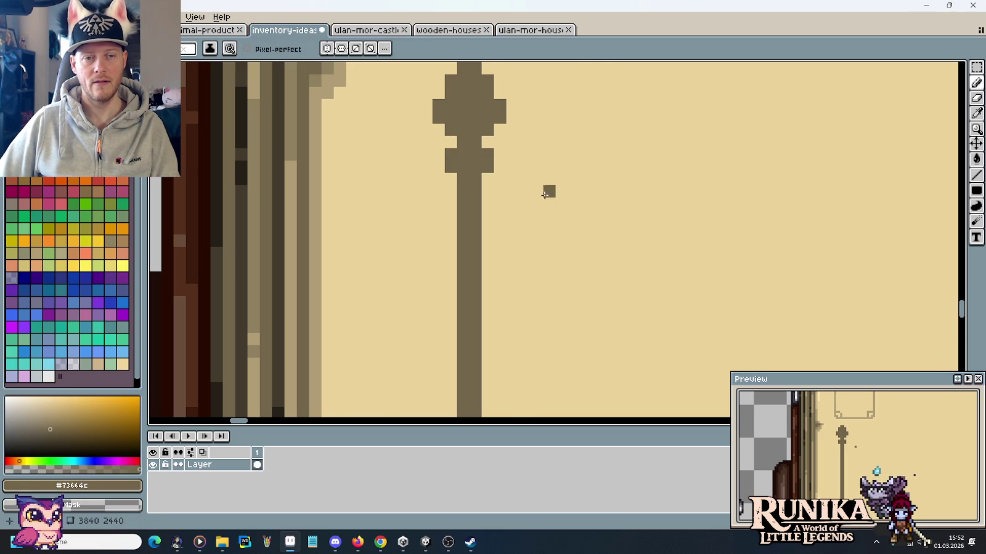
{"action": "scroll", "coordinate": [544, 195], "scroll_direction": "down", "scroll_amount": 3}
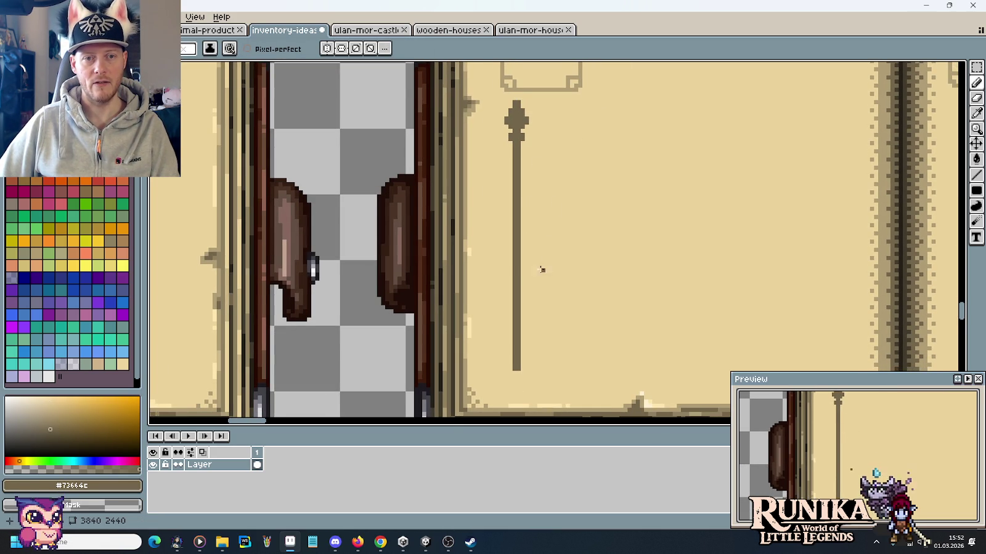
{"action": "scroll", "coordinate": [526, 308], "scroll_direction": "up", "scroll_amount": 2}
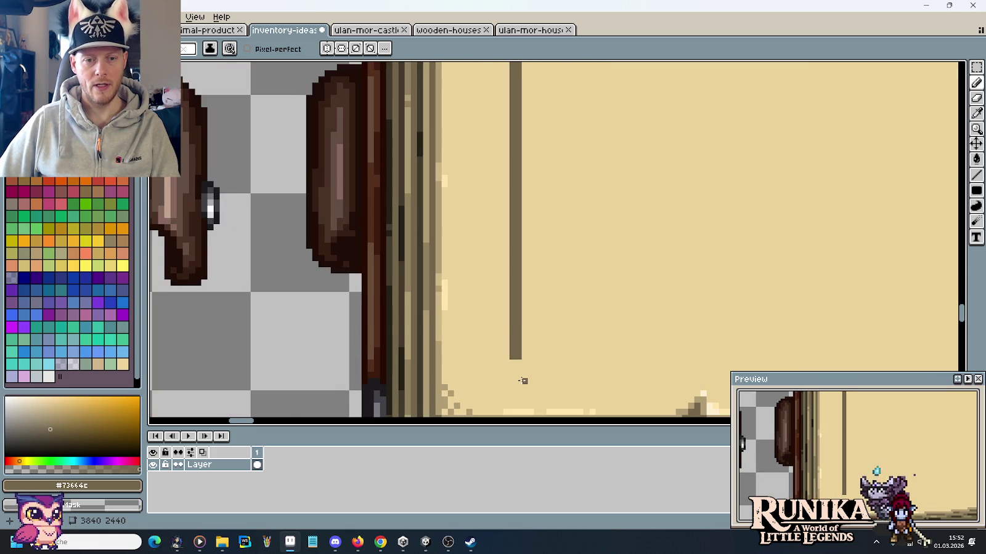
Pencil a forked foot at the line's base with short side columns and outward foot pixels.
{"action": "scroll", "coordinate": [522, 381], "scroll_direction": "up", "scroll_amount": 2}
{"action": "left_click", "coordinate": [510, 305]}
{"action": "left_click", "coordinate": [498, 305]}
{"action": "left_click", "coordinate": [498, 293]}
{"action": "left_click", "coordinate": [498, 317]}
{"action": "left_click", "coordinate": [485, 305]}
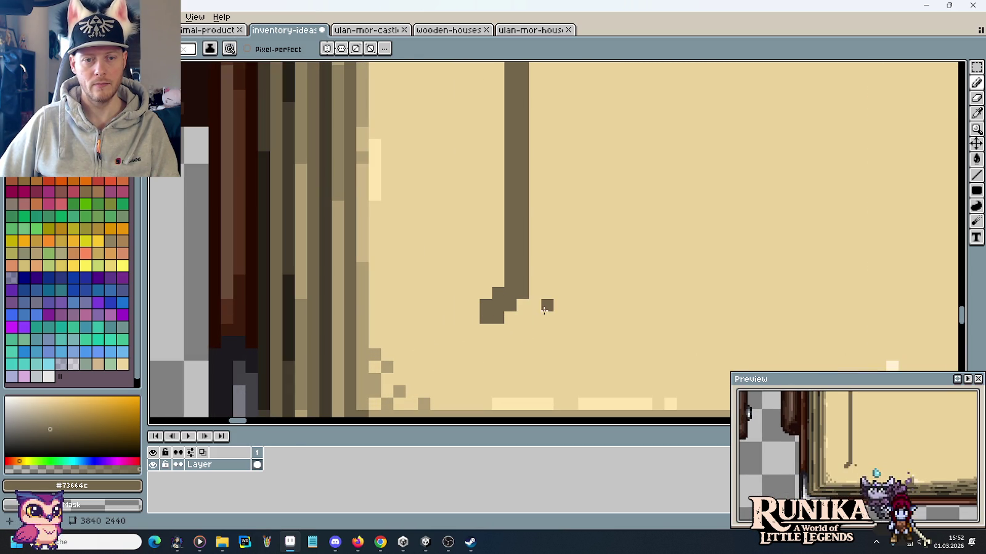
{"action": "left_click_drag", "start_coordinate": [535, 293], "coordinate": [534, 318]}
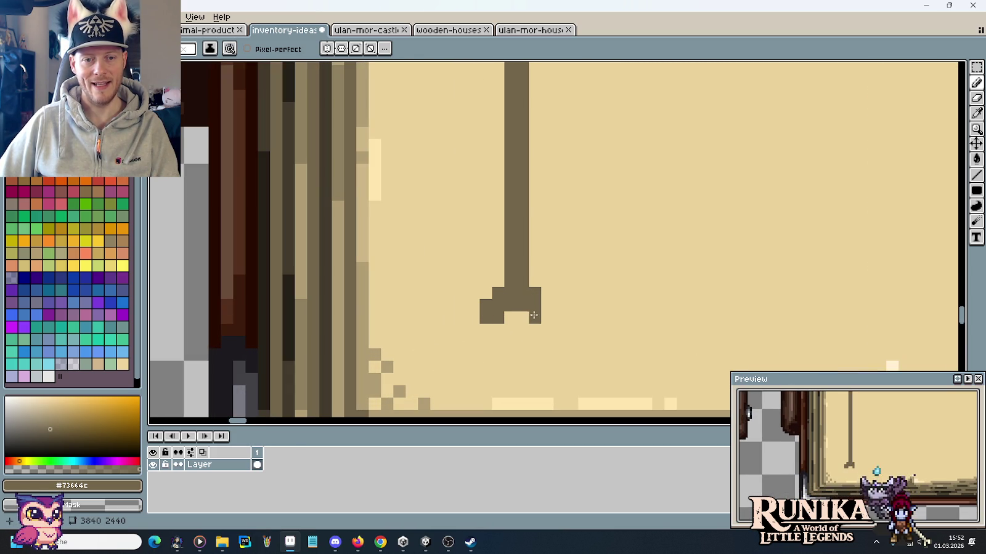
{"action": "left_click_drag", "start_coordinate": [486, 330], "coordinate": [473, 329]}
{"action": "left_click", "coordinate": [547, 330]}
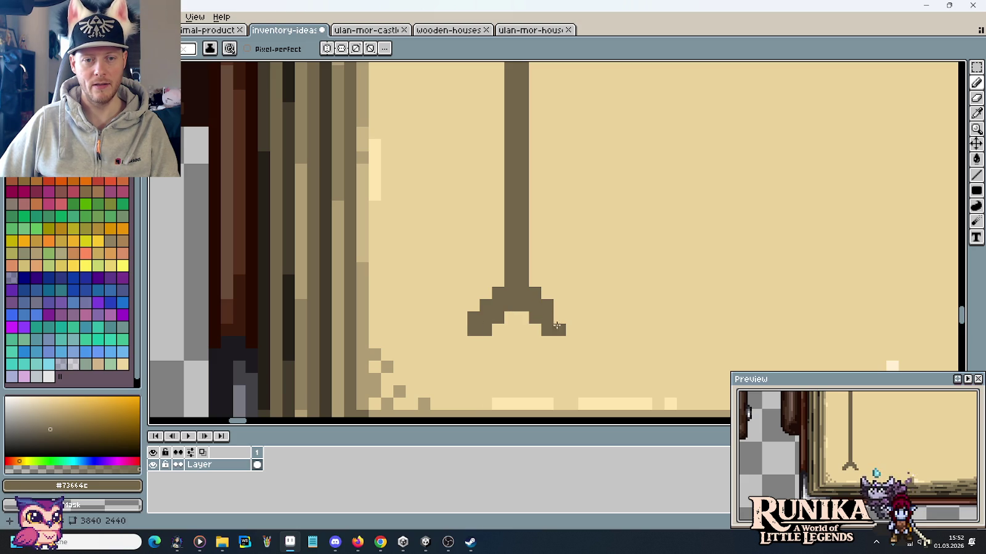
{"action": "scroll", "coordinate": [585, 314], "scroll_direction": "down", "scroll_amount": 5}
{"action": "scroll", "coordinate": [596, 313], "scroll_direction": "down", "scroll_amount": 1}
{"action": "scroll", "coordinate": [594, 311], "scroll_direction": "up", "scroll_amount": 3}
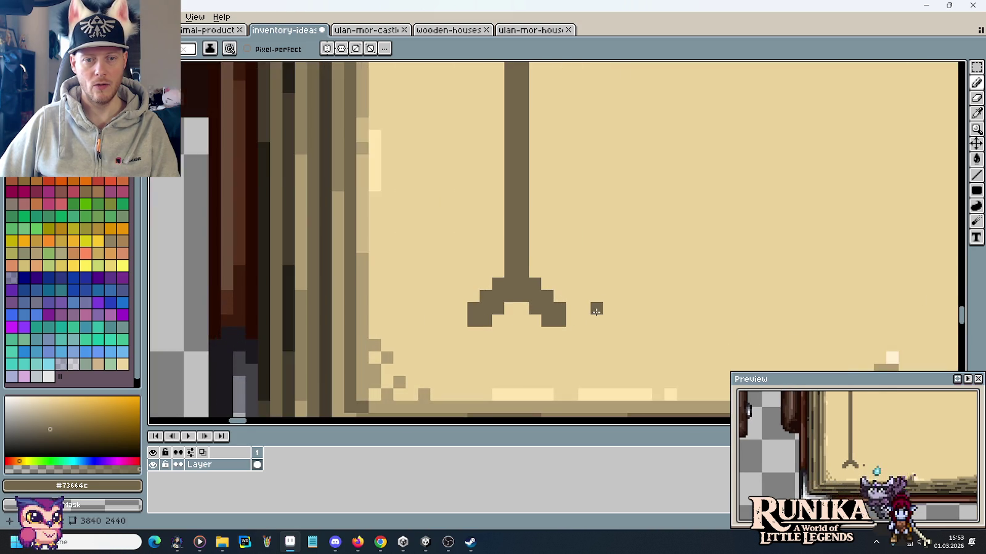
{"action": "scroll", "coordinate": [591, 311], "scroll_direction": "up", "scroll_amount": 2}
Correct the fork's notch and feet, alternating between the page and line colours.
{"action": "right_click", "coordinate": [511, 322]}
{"action": "left_click", "coordinate": [515, 257]}
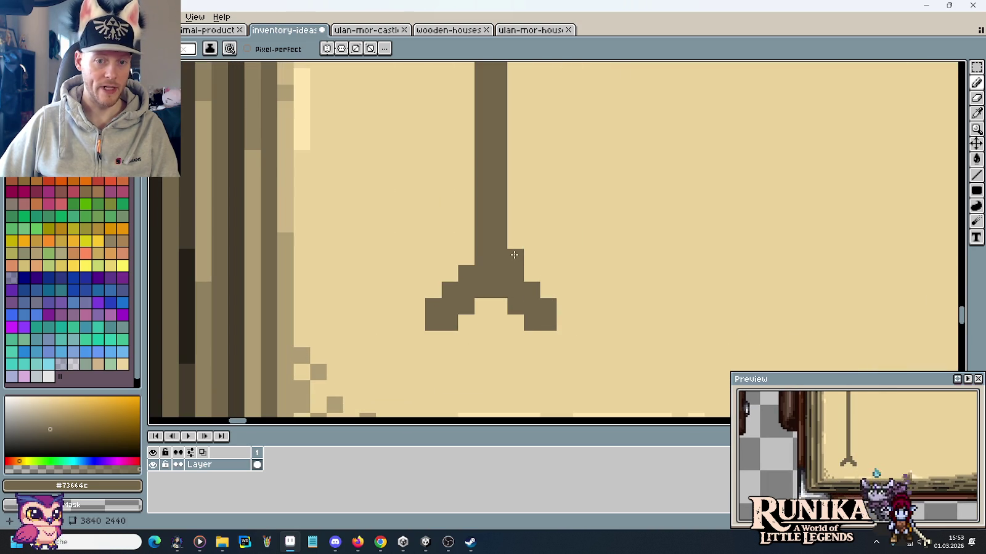
{"action": "left_click", "coordinate": [499, 307]}
{"action": "left_click", "coordinate": [515, 323]}
{"action": "left_click", "coordinate": [563, 279], "text": "alt"}
{"action": "left_click_drag", "start_coordinate": [548, 307], "coordinate": [548, 326]}
{"action": "key", "text": "alt"}
{"action": "left_click", "coordinate": [460, 275], "text": "alt"}
{"action": "left_click", "coordinate": [482, 307]}
{"action": "left_click", "coordinate": [465, 322]}
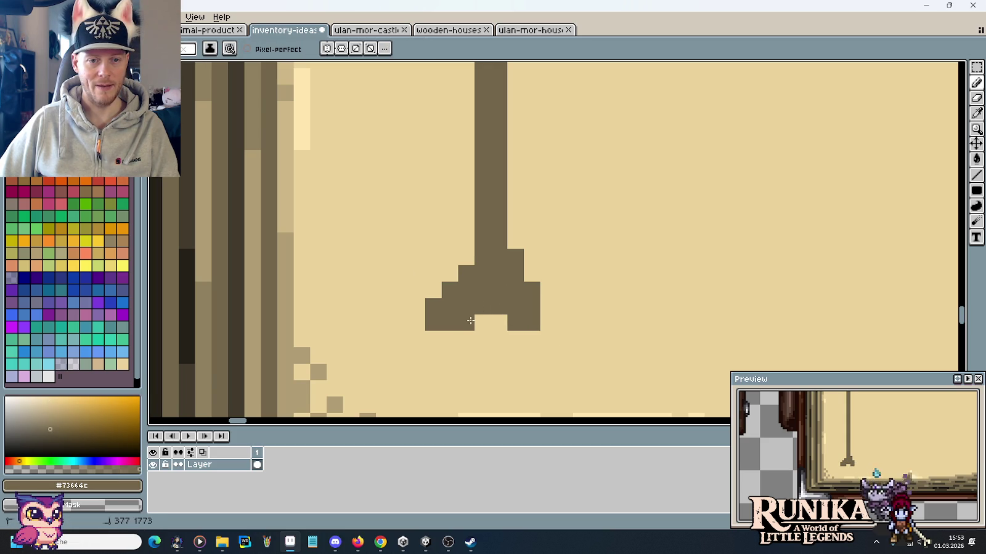
{"action": "left_click", "coordinate": [466, 258]}
{"action": "left_click", "coordinate": [450, 273]}
Repaint the left foot's outer column in the page colour to tidy the base.
{"action": "left_click", "coordinate": [425, 279], "text": "alt"}
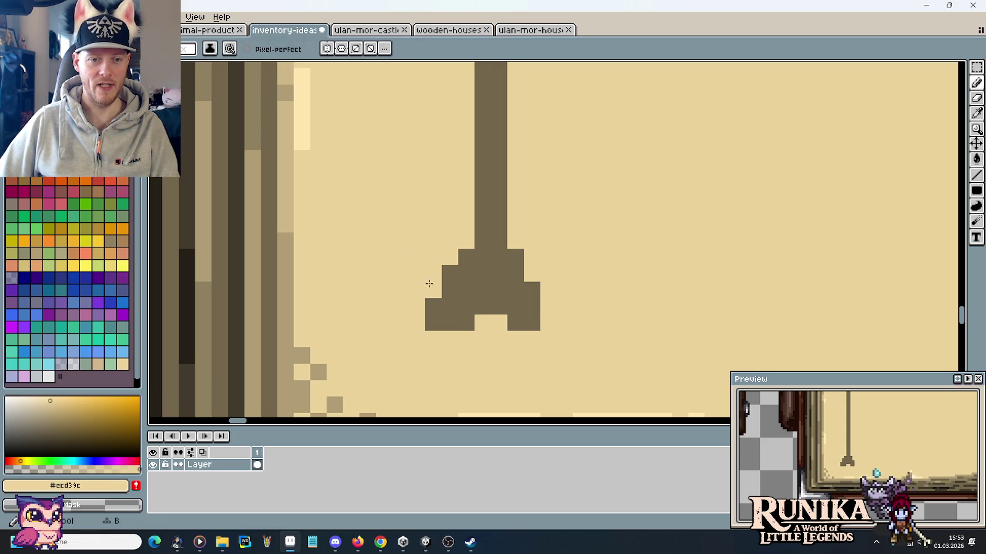
{"action": "left_click_drag", "start_coordinate": [433, 307], "coordinate": [433, 322]}
{"action": "scroll", "coordinate": [593, 330], "scroll_direction": "down", "scroll_amount": 4}
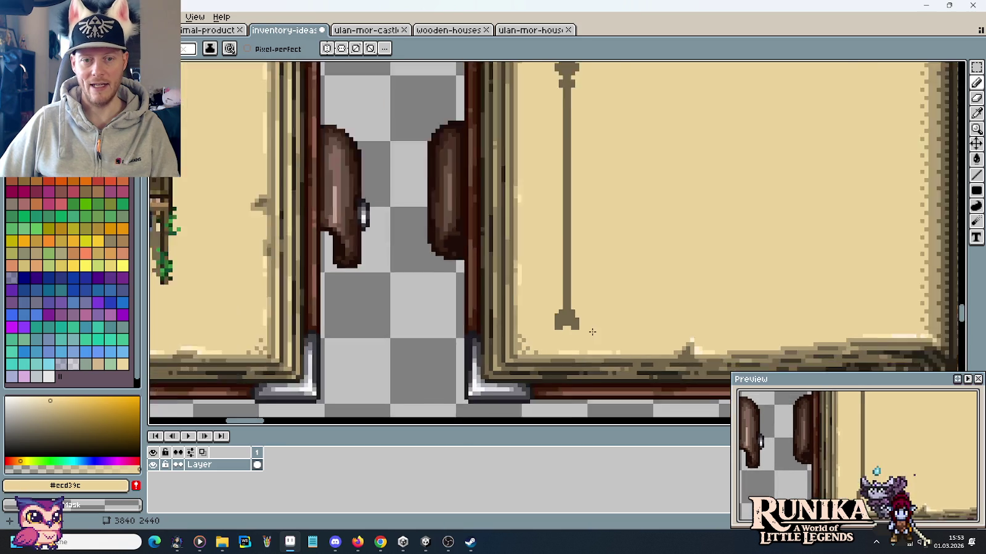
{"action": "scroll", "coordinate": [593, 326], "scroll_direction": "up", "scroll_amount": 2}
{"action": "scroll", "coordinate": [593, 327], "scroll_direction": "up", "scroll_amount": 2}
{"action": "key", "text": "alt"}
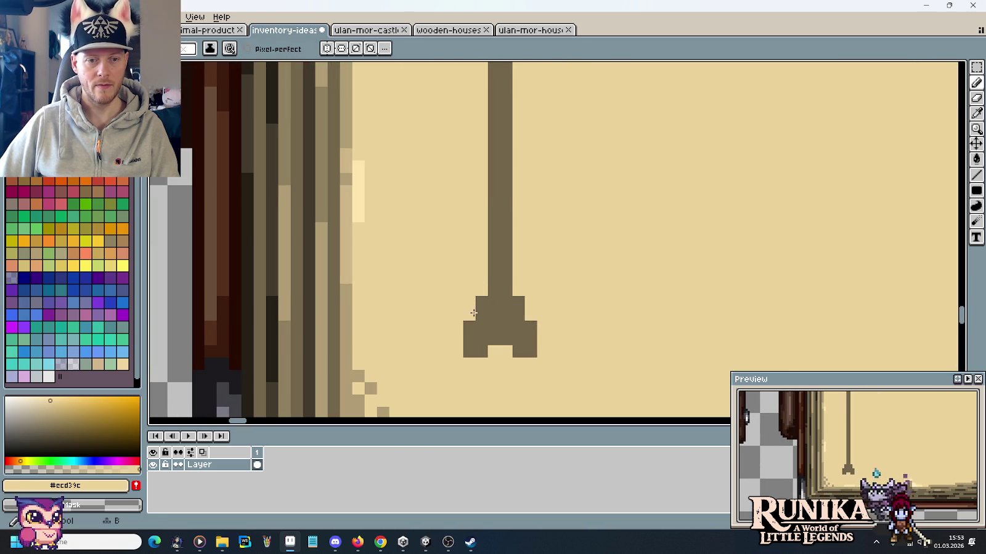
{"action": "scroll", "coordinate": [624, 317], "scroll_direction": "down", "scroll_amount": 3}
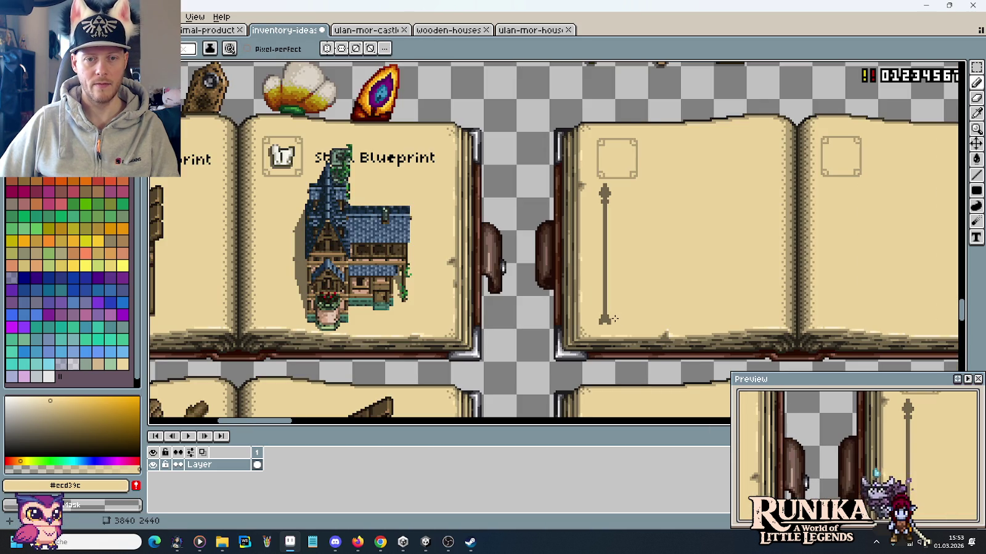
{"action": "scroll", "coordinate": [618, 318], "scroll_direction": "up", "scroll_amount": 2}
{"action": "scroll", "coordinate": [590, 301], "scroll_direction": "up", "scroll_amount": 1}
Set the dark line colour as primary and the page beige as secondary, checking the manuscript reference.
{"action": "left_click", "coordinate": [562, 318], "text": "alt"}
{"action": "scroll", "coordinate": [571, 283], "scroll_direction": "down", "scroll_amount": 2}
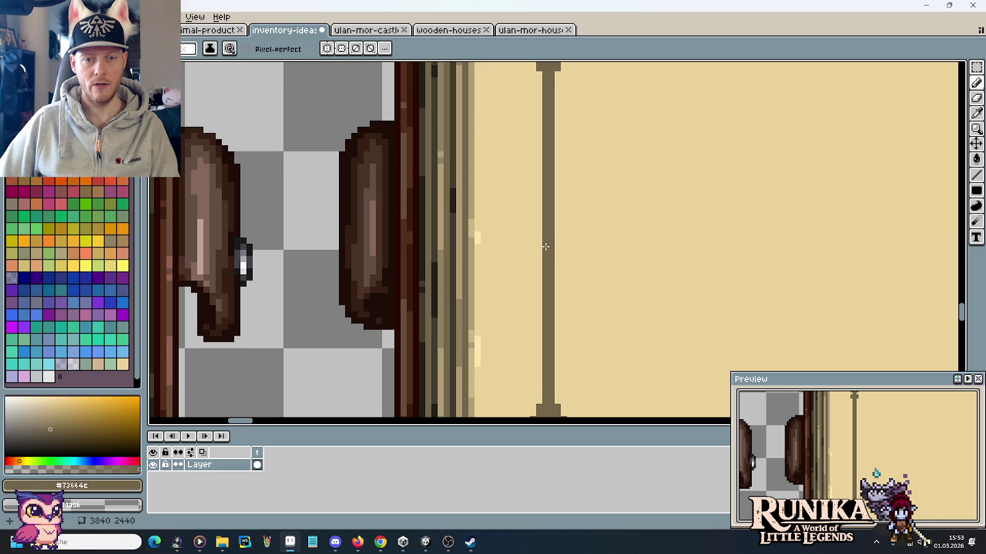
{"action": "key", "text": "alt+Tab"}
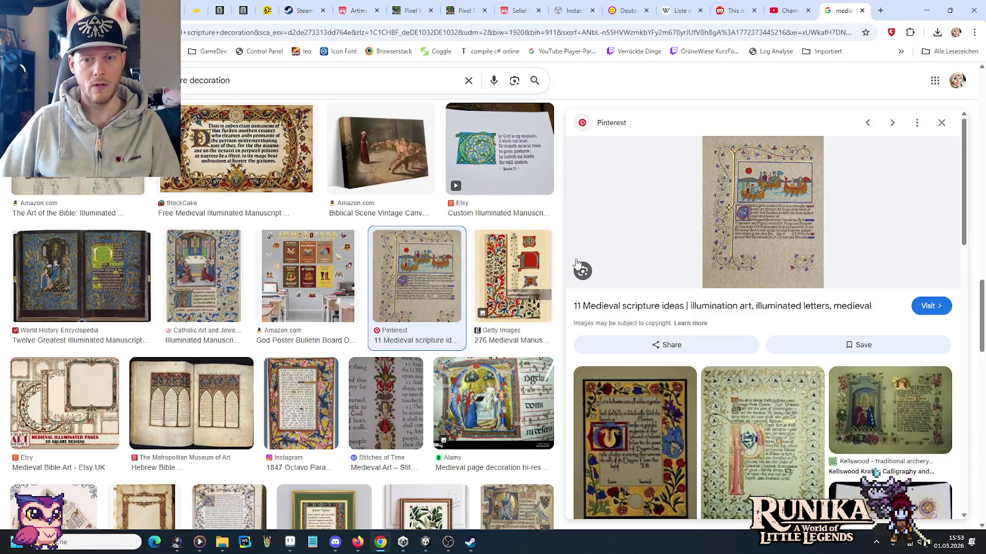
{"action": "key", "text": "alt+Tab"}
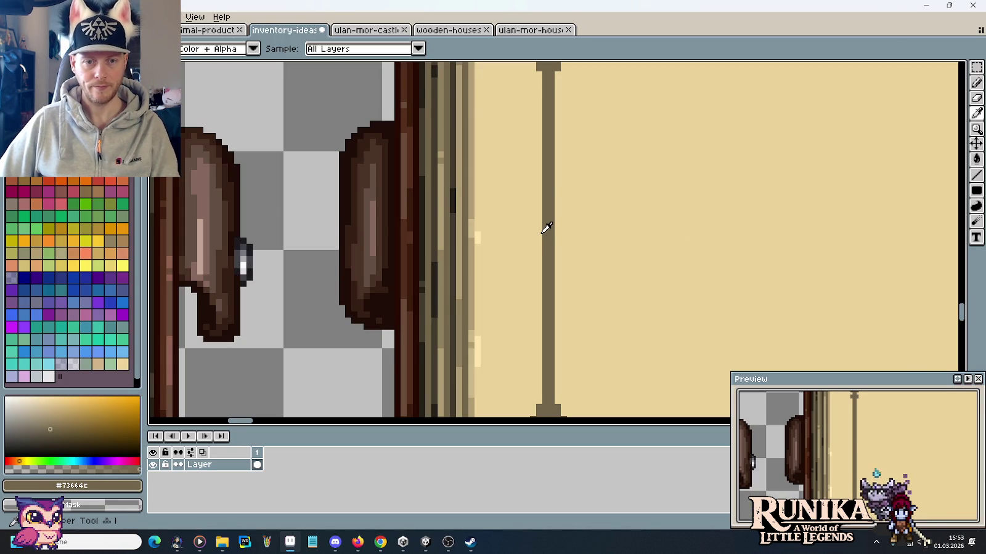
{"action": "key", "text": "alt+Tab"}
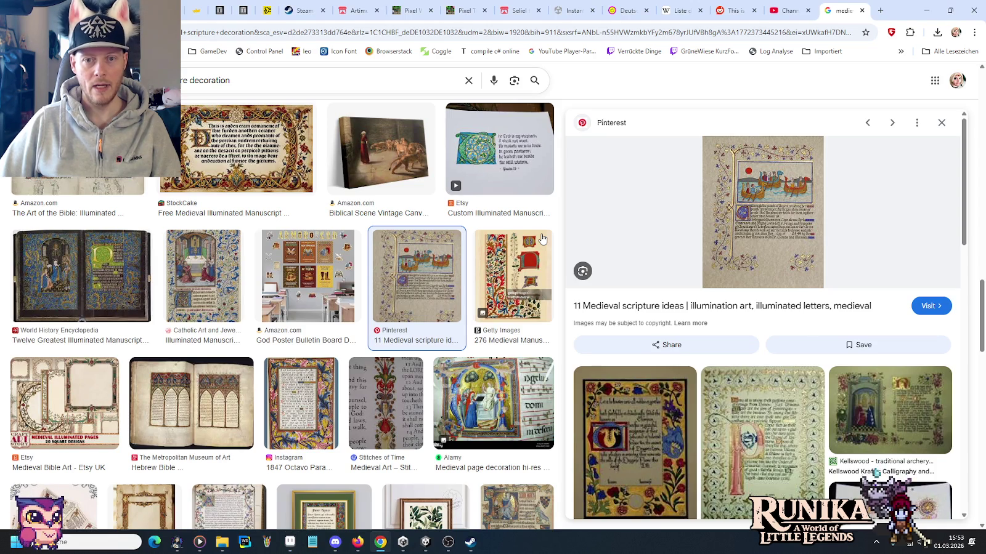
{"action": "key", "text": "alt+Tab"}
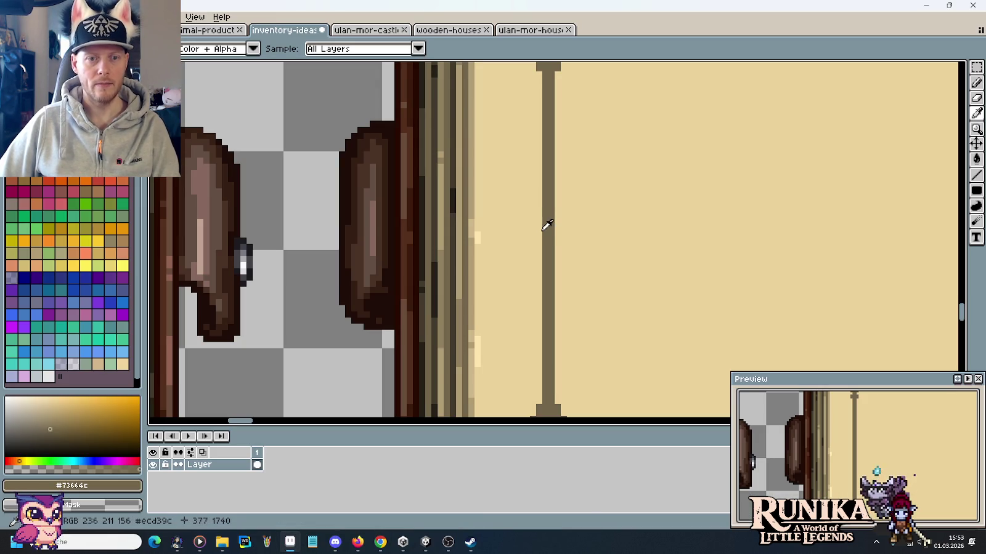
{"action": "scroll", "coordinate": [552, 220], "scroll_direction": "up", "scroll_amount": 1}
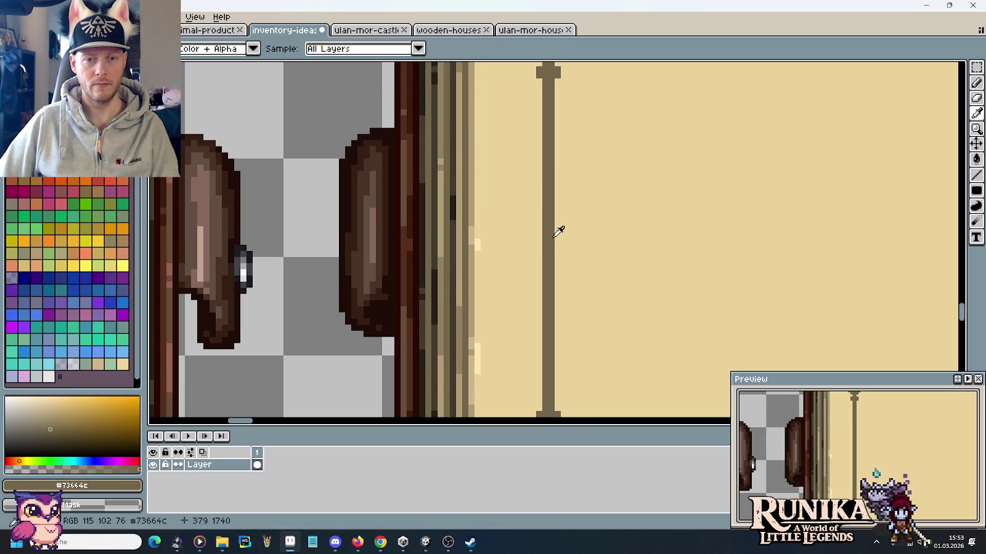
{"action": "right_click", "coordinate": [564, 233]}
Pencil a small diamond knot jutting from the left of the vertical line.
{"action": "key", "text": "b"}
{"action": "left_click", "coordinate": [539, 241]}
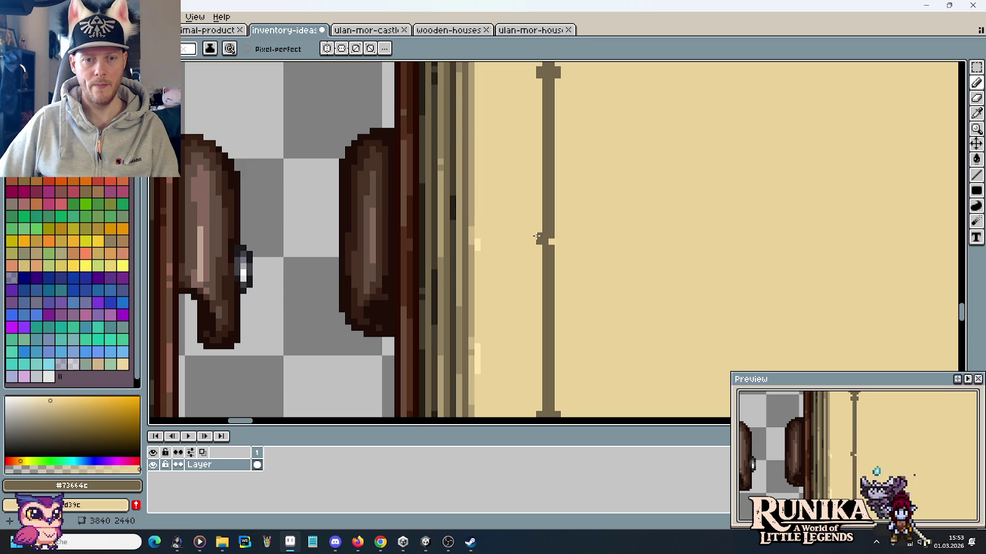
{"action": "left_click", "coordinate": [523, 265]}
{"action": "left_click", "coordinate": [520, 257]}
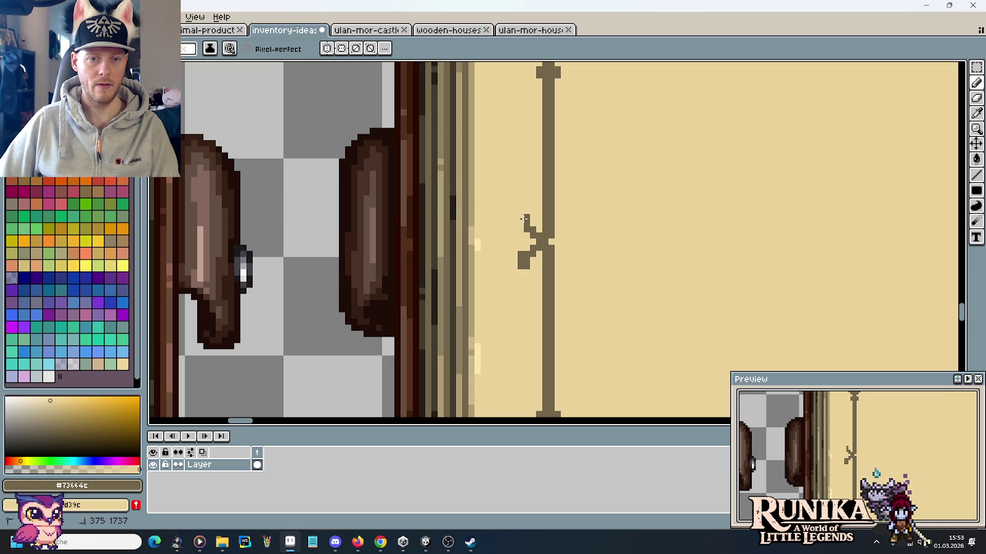
{"action": "left_click", "coordinate": [522, 221]}
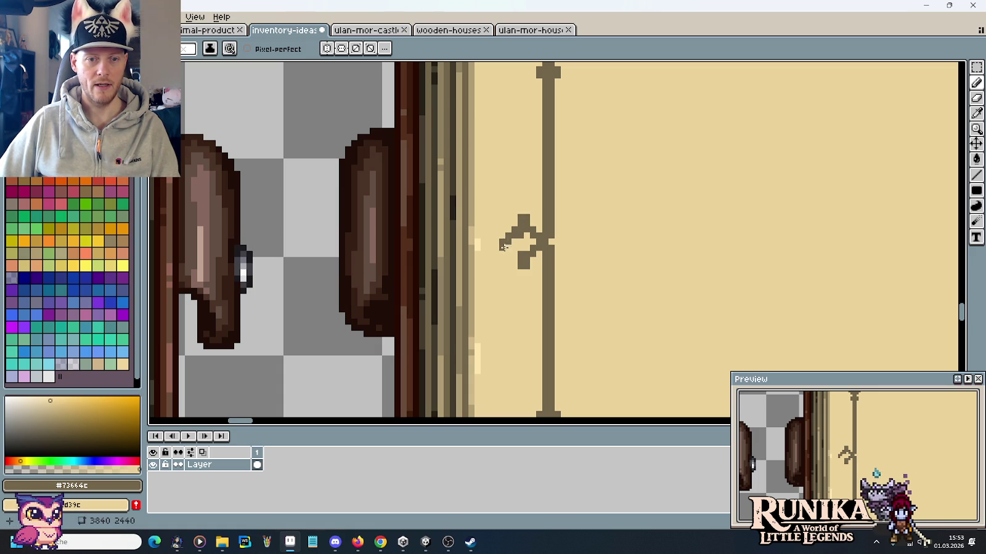
{"action": "left_click", "coordinate": [513, 247]}
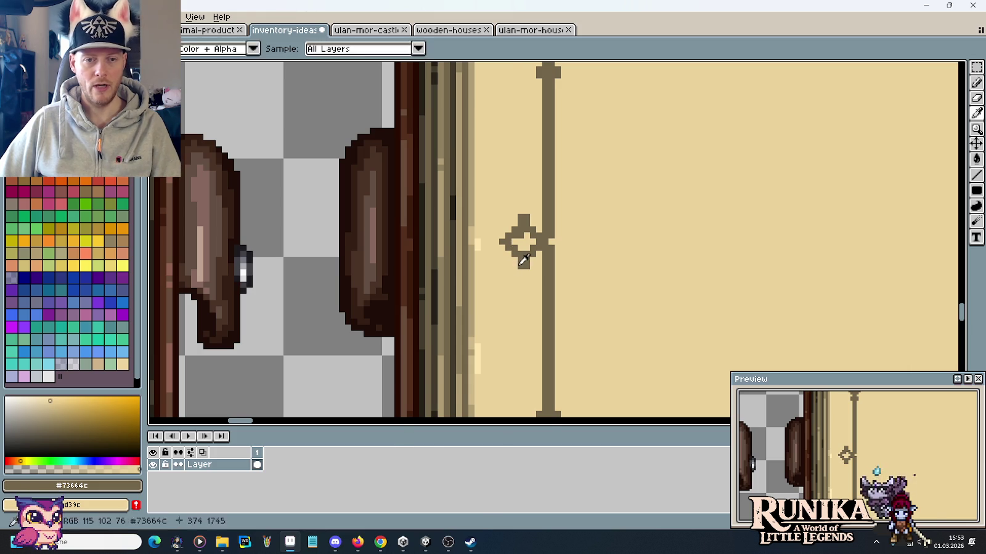
Compare with the reference, then marquee-select the area around the diamond knot.
{"action": "key", "text": "alt+Tab"}
{"action": "key", "text": "alt+Tab"}
{"action": "key", "text": "i"}
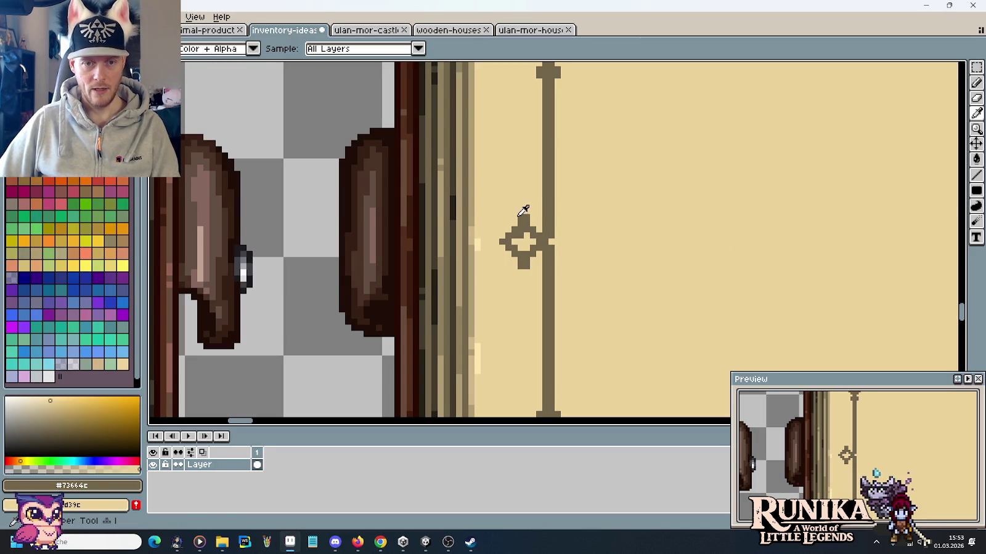
{"action": "key", "text": "m"}
{"action": "mouse_move", "coordinate": [484, 194]}
{"action": "left_mouse_down"}
{"action": "mouse_move", "coordinate": [520, 290]}
{"action": "mouse_move", "coordinate": [521, 282]}
{"action": "left_mouse_up"}
Paint the leftover grey strip tan and add a brown pixel to the knot's left arm.
{"action": "key", "text": "b"}
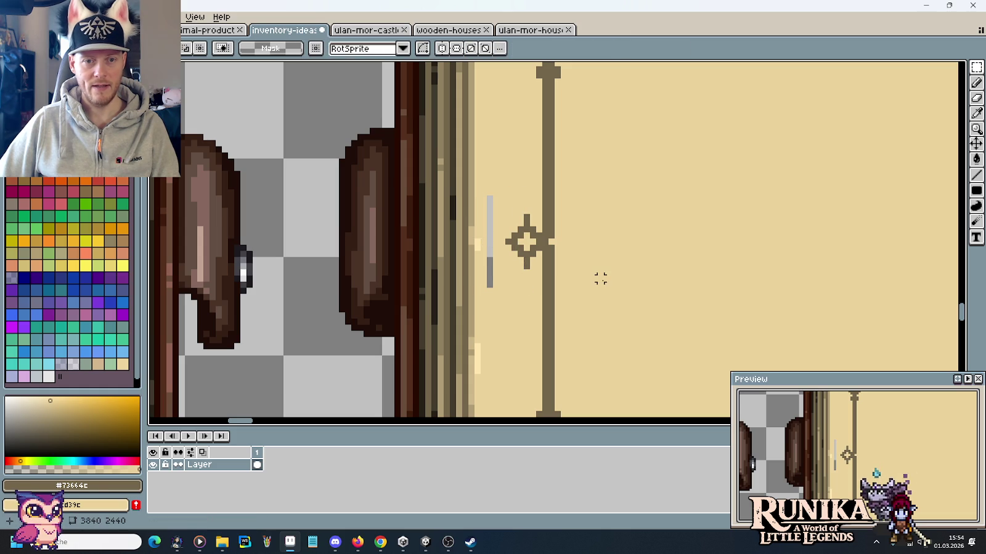
{"action": "left_click", "coordinate": [539, 278], "text": "alt"}
{"action": "left_click_drag", "start_coordinate": [495, 284], "coordinate": [489, 200]}
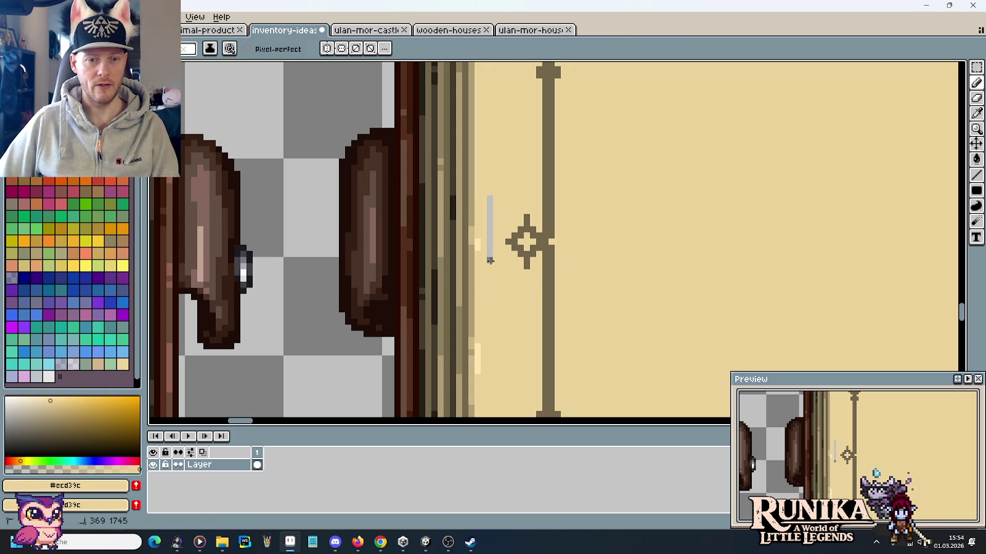
{"action": "left_click", "coordinate": [510, 242], "text": "alt"}
{"action": "left_click", "coordinate": [502, 241]}
Shift the cross-shaped knot one pixel left, then deselect and return to the Pencil.
{"action": "key", "text": "m"}
{"action": "left_click_drag", "start_coordinate": [482, 191], "coordinate": [536, 278]}
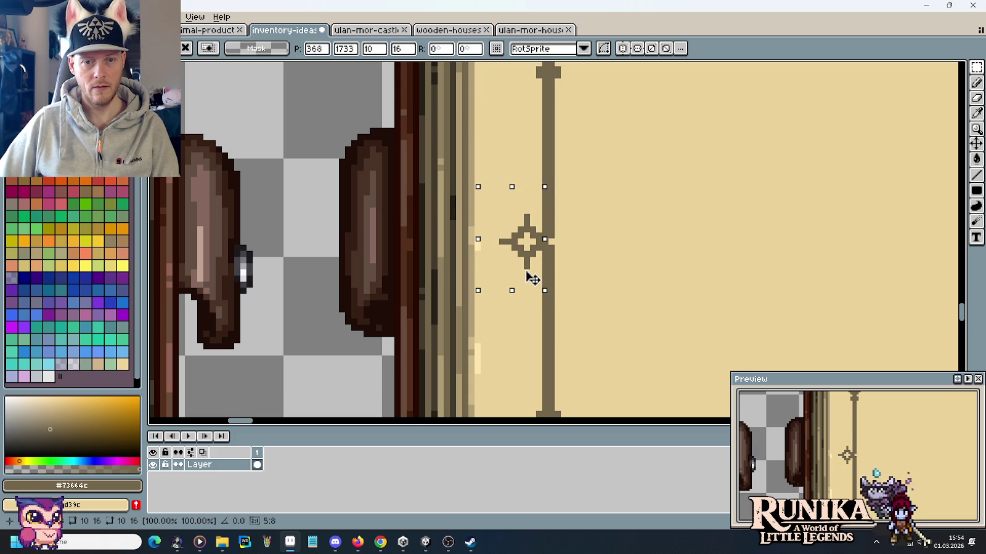
{"action": "key", "text": "Left"}
{"action": "left_click", "coordinate": [587, 266]}
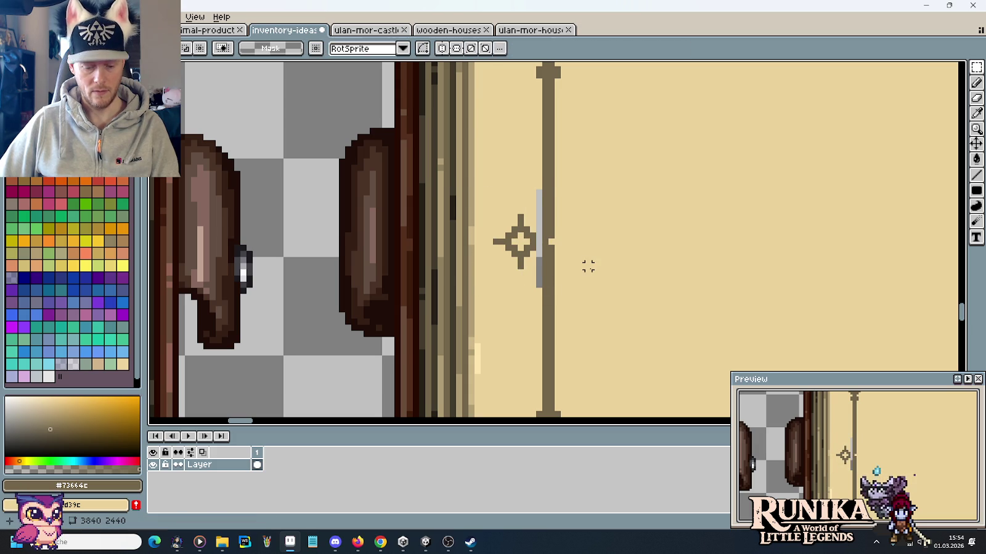
{"action": "key", "text": "w"}
{"action": "key", "text": "ctrl+d"}
{"action": "key", "text": "b"}
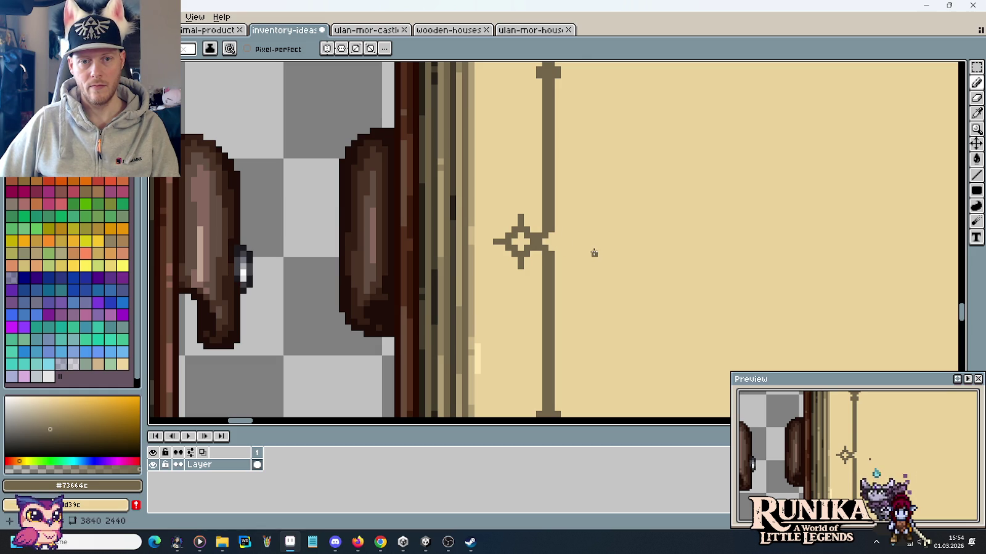
{"action": "scroll", "coordinate": [595, 253], "scroll_direction": "down", "scroll_amount": 2}
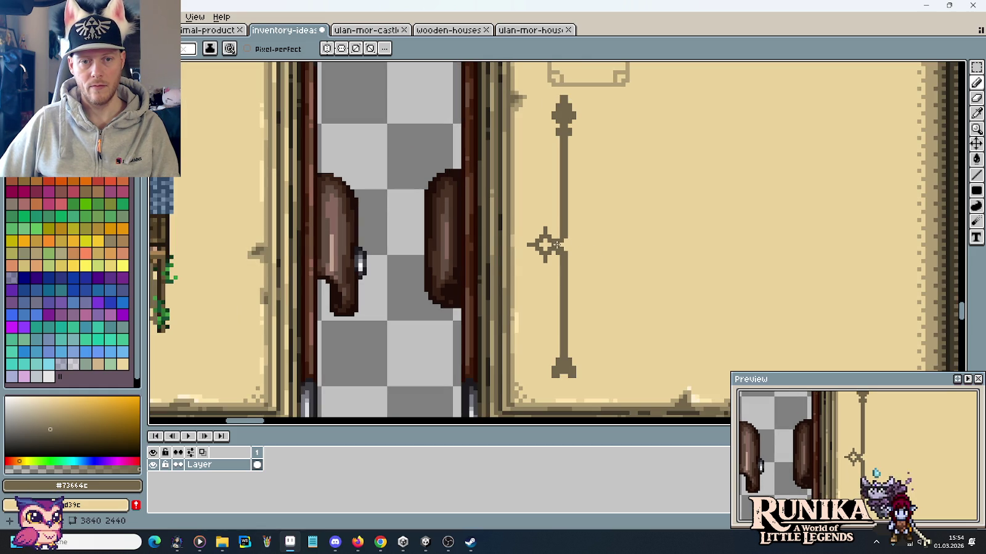
{"action": "scroll", "coordinate": [623, 263], "scroll_direction": "down", "scroll_amount": 2}
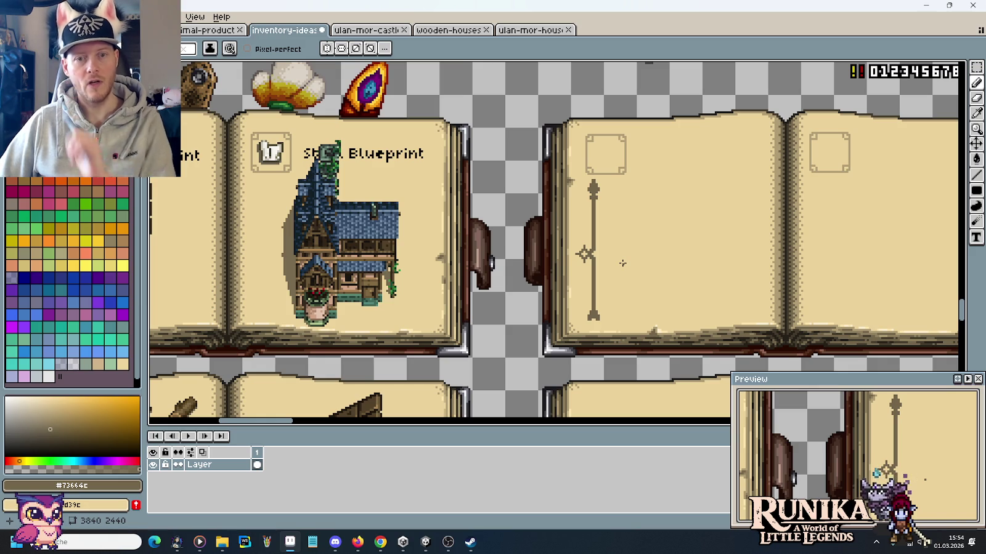
{"action": "key", "text": "alt+Tab"}
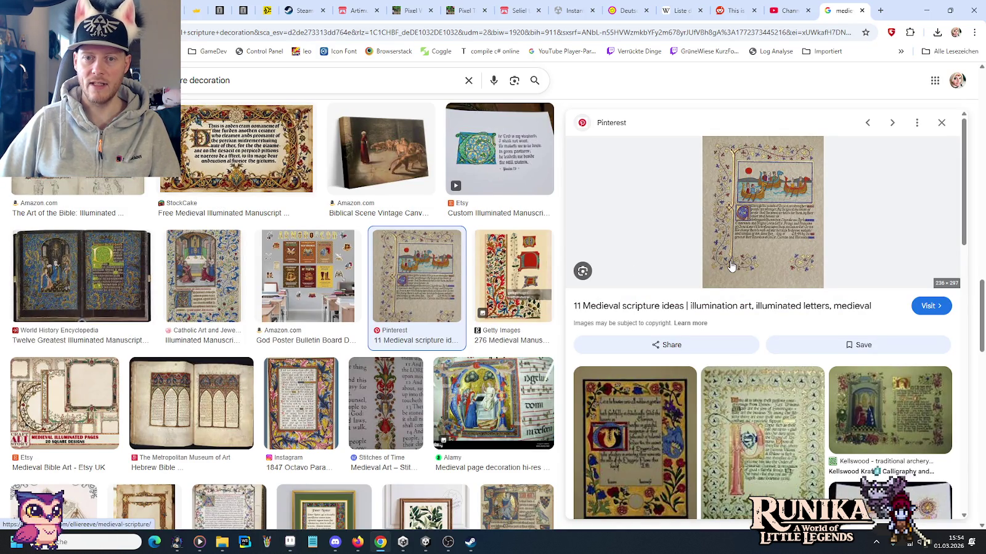
{"action": "key", "text": "alt+Tab"}
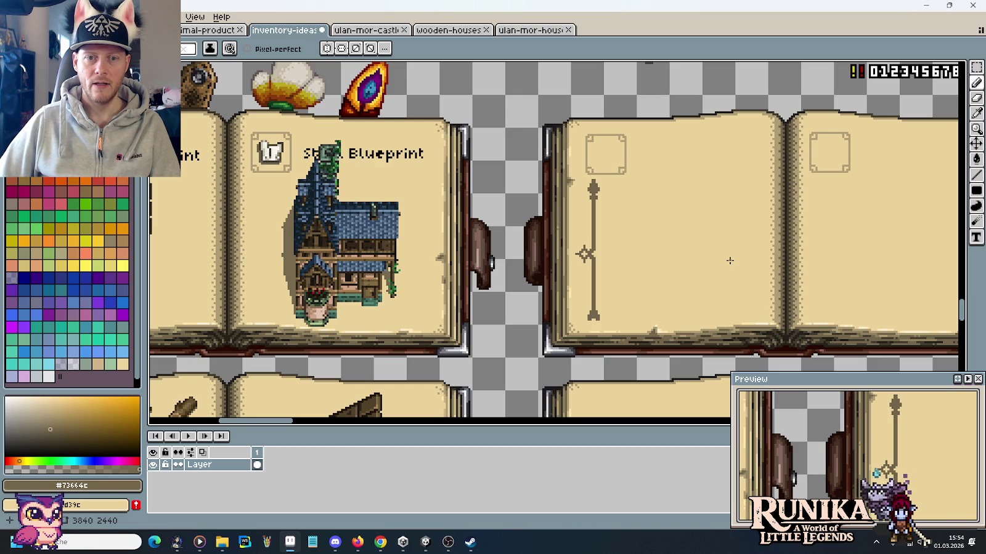
{"action": "key", "text": "alt+Tab"}
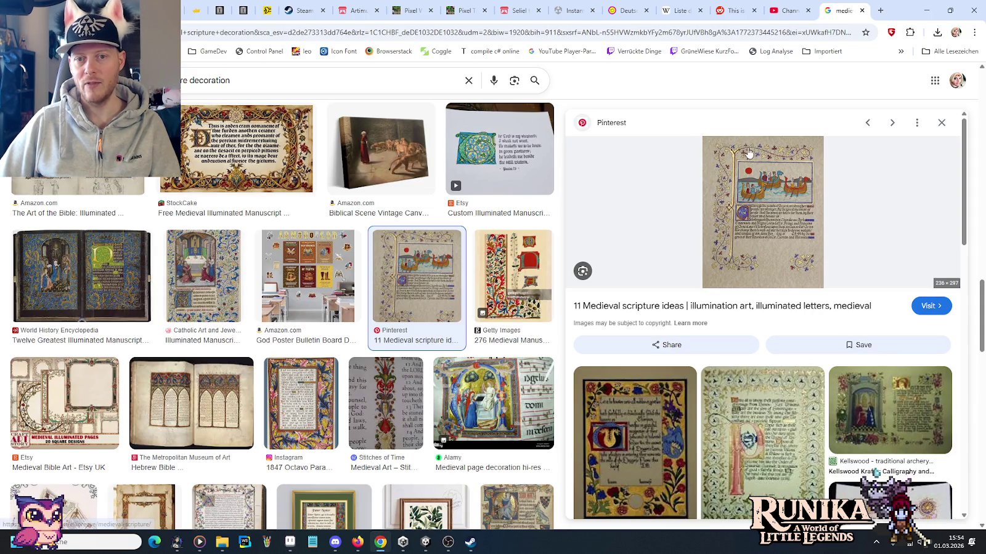
{"action": "key", "text": "alt+Tab"}
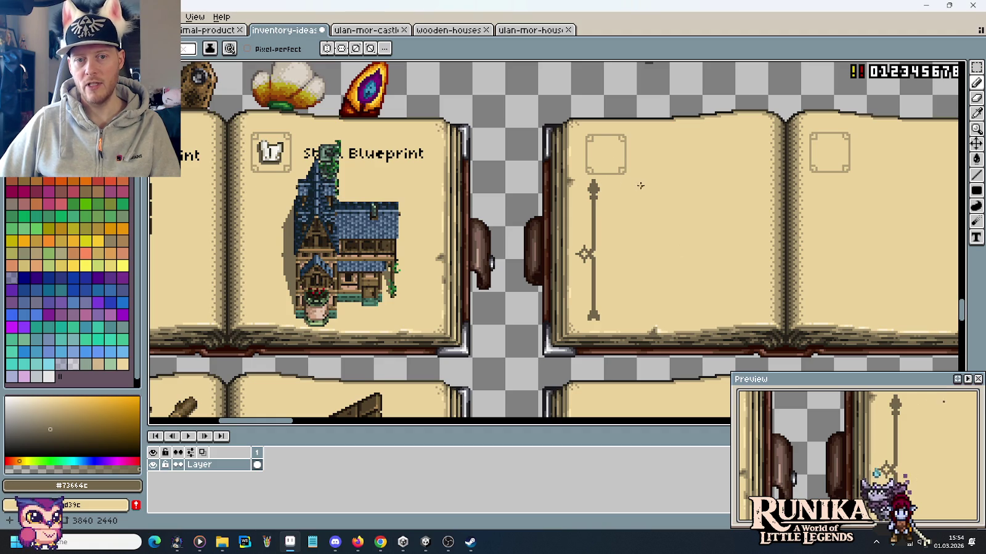
{"action": "scroll", "coordinate": [615, 306], "scroll_direction": "up", "scroll_amount": 2}
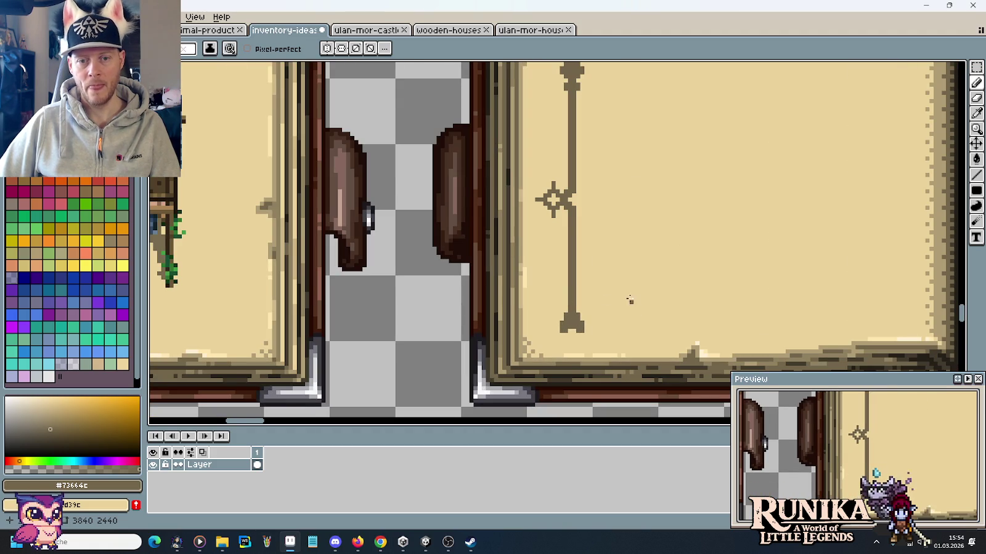
{"action": "key", "text": "alt+Tab"}
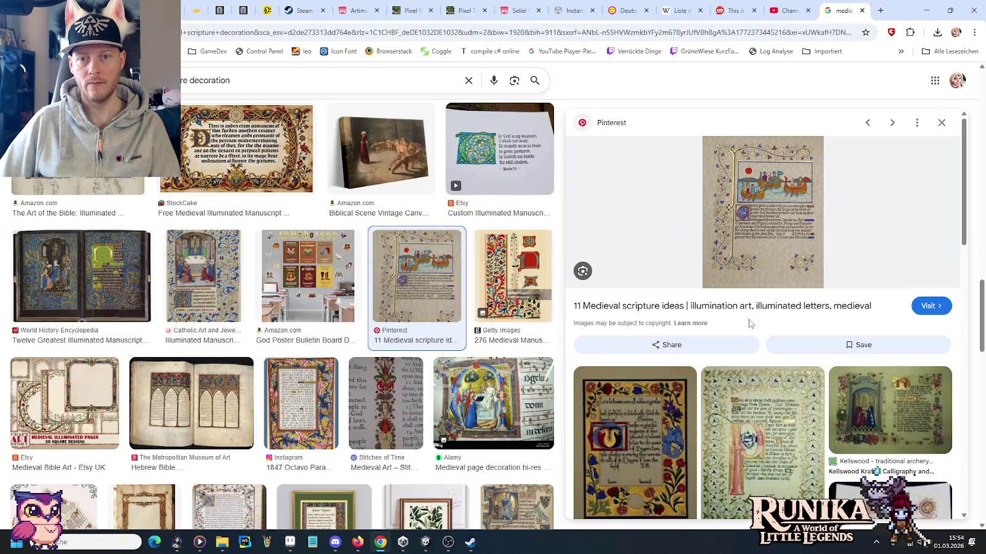
{"action": "key", "text": "alt+Tab"}
{"action": "scroll", "coordinate": [455, 209], "scroll_direction": "up", "scroll_amount": 1}
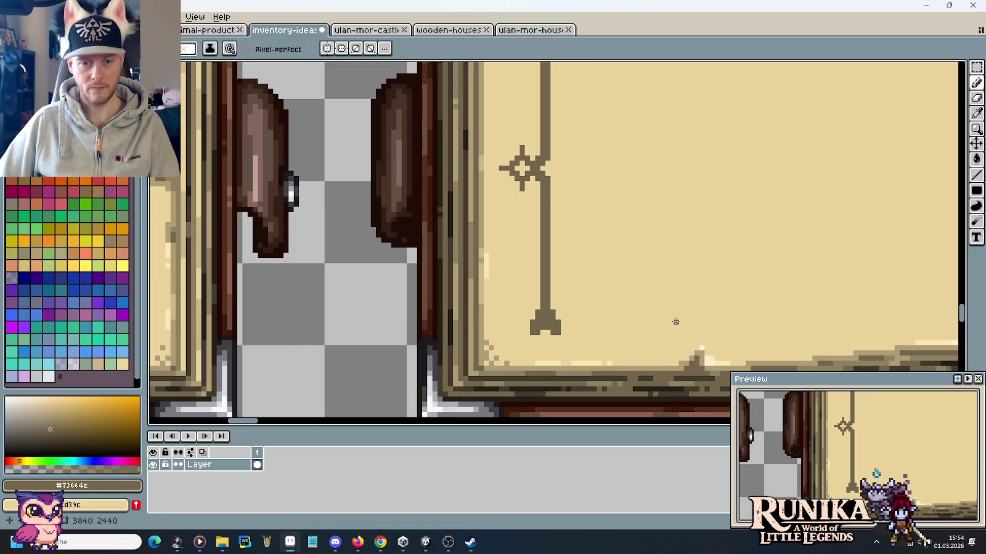
{"action": "scroll", "coordinate": [455, 209], "scroll_direction": "down", "scroll_amount": 4}
{"action": "key", "text": "m"}
{"action": "left_click_drag", "start_coordinate": [668, 265], "coordinate": [422, 204]}
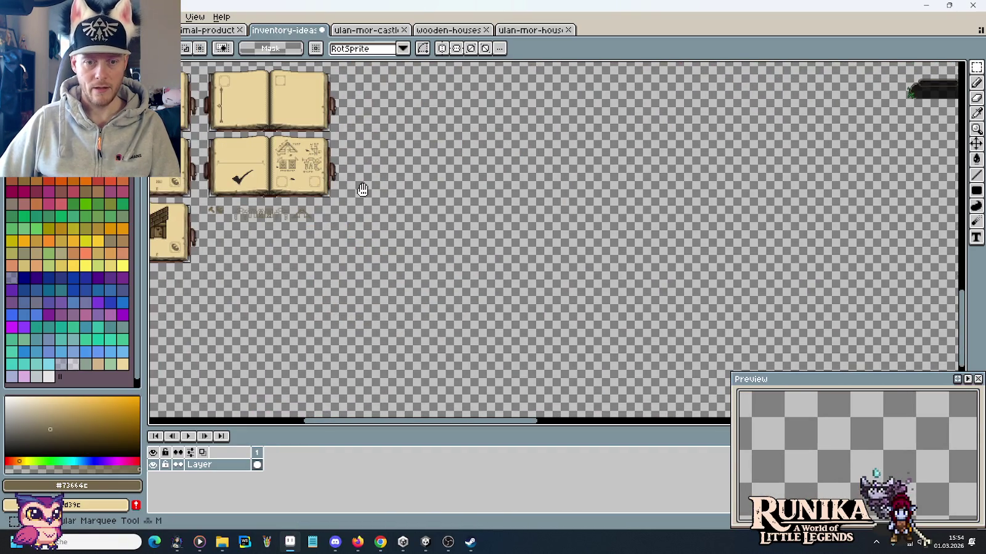
{"action": "scroll", "coordinate": [505, 198], "scroll_direction": "up", "scroll_amount": 3}
{"action": "scroll", "coordinate": [506, 197], "scroll_direction": "up", "scroll_amount": 1}
{"action": "scroll", "coordinate": [475, 160], "scroll_direction": "up", "scroll_amount": 1}
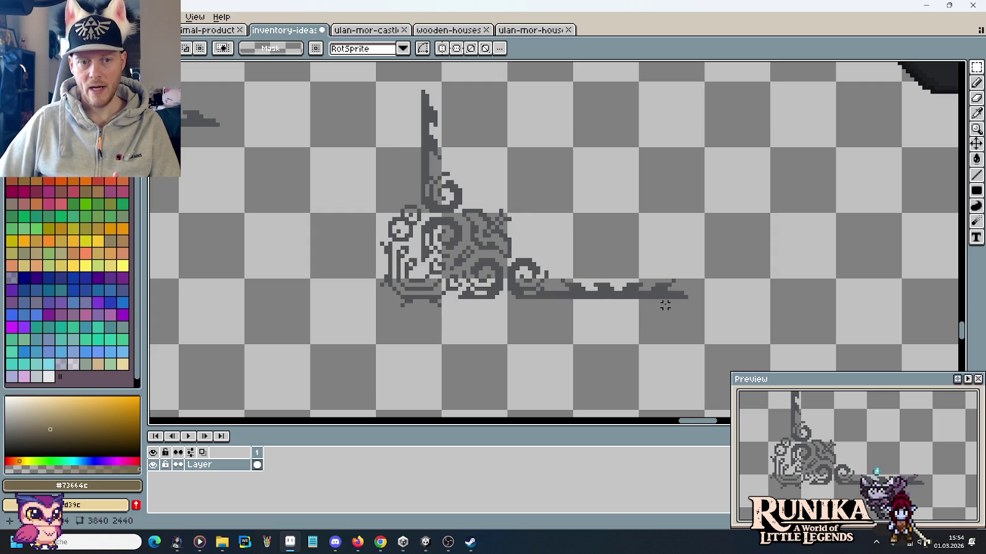
{"action": "scroll", "coordinate": [669, 301], "scroll_direction": "down", "scroll_amount": 2}
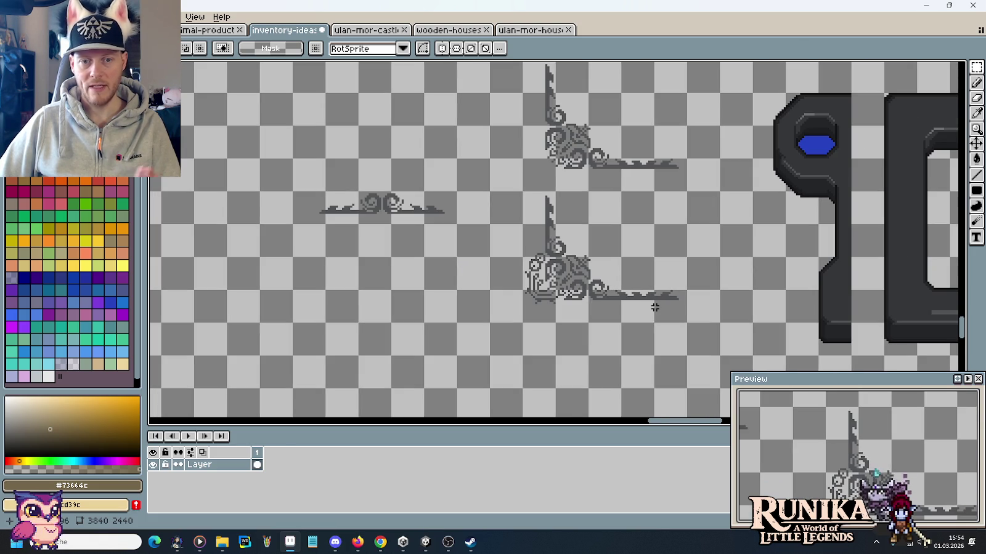
{"action": "scroll", "coordinate": [655, 307], "scroll_direction": "down", "scroll_amount": 2}
{"action": "mouse_move", "coordinate": [309, 225]}
{"action": "left_mouse_down"}
{"action": "mouse_move", "coordinate": [623, 216]}
{"action": "mouse_move", "coordinate": [845, 232]}
{"action": "left_mouse_up"}
{"action": "scroll", "coordinate": [431, 247], "scroll_direction": "up", "scroll_amount": 3}
{"action": "scroll", "coordinate": [451, 259], "scroll_direction": "up", "scroll_amount": 2}
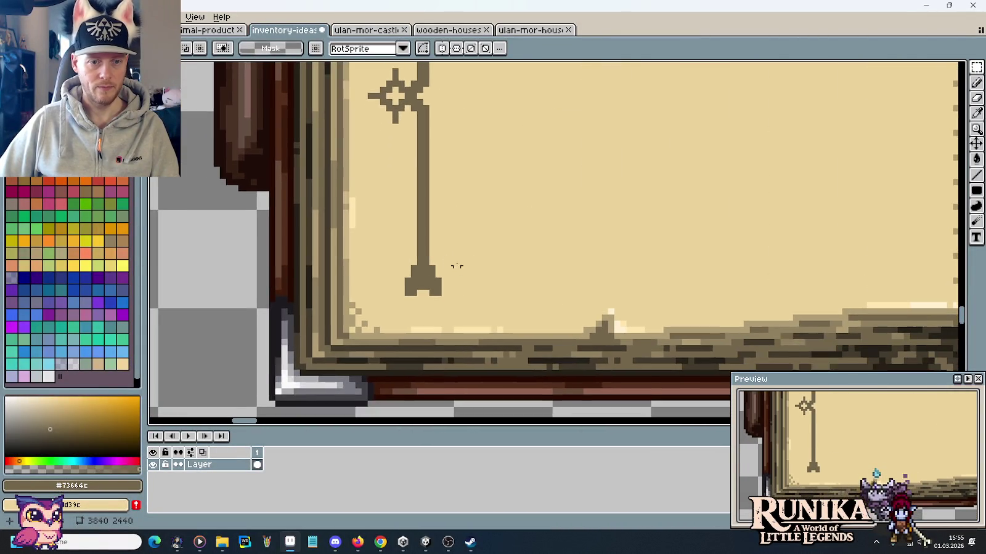
Draw the curve's base one row below the line's foot and smooth the corner pixel.
{"action": "scroll", "coordinate": [463, 268], "scroll_direction": "up", "scroll_amount": 1}
{"action": "mouse_move", "coordinate": [365, 226]}
{"action": "left_mouse_down"}
{"action": "mouse_move", "coordinate": [466, 326]}
{"action": "mouse_move", "coordinate": [455, 300]}
{"action": "left_mouse_up"}
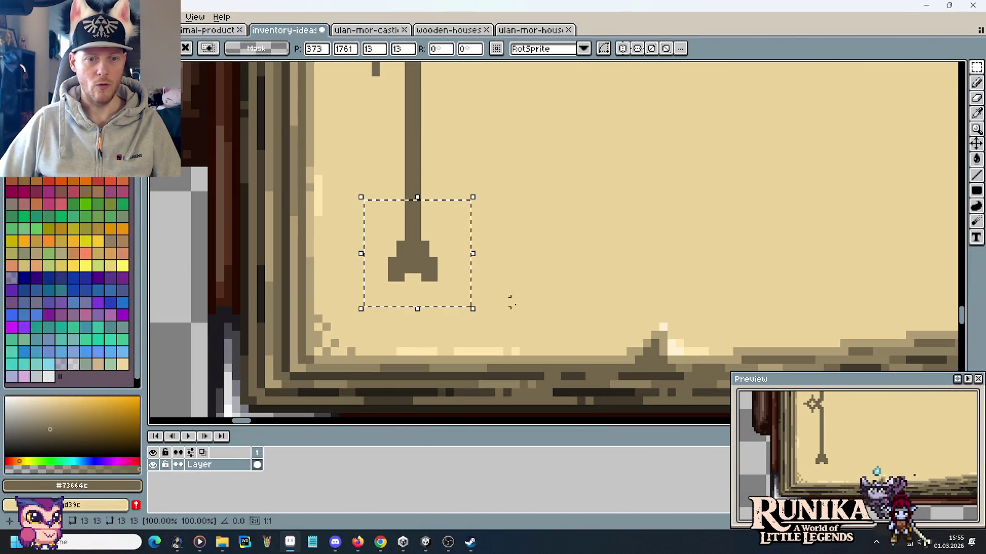
{"action": "key", "text": "ctrl+d"}
{"action": "key", "text": "b"}
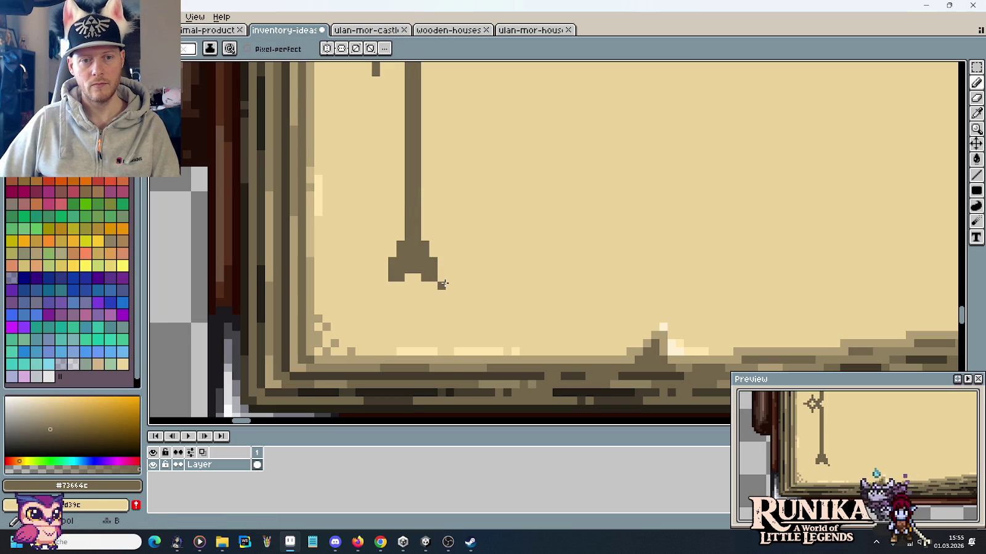
{"action": "mouse_move", "coordinate": [443, 284]}
{"action": "left_mouse_down"}
{"action": "mouse_move", "coordinate": [450, 293]}
{"action": "mouse_move", "coordinate": [504, 294]}
{"action": "left_mouse_up"}
{"action": "key", "text": "i"}
{"action": "key", "text": "ctrl+z"}
{"action": "key", "text": "ctrl+z"}
{"action": "mouse_move", "coordinate": [458, 302]}
{"action": "left_mouse_down"}
{"action": "mouse_move", "coordinate": [519, 302]}
{"action": "mouse_move", "coordinate": [531, 287]}
{"action": "left_mouse_up"}
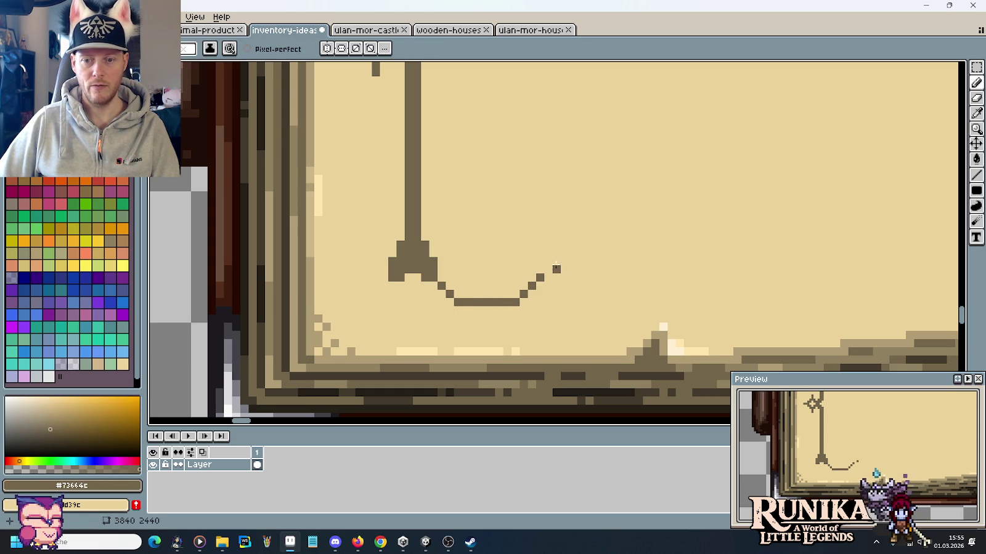
{"action": "left_click", "coordinate": [547, 269]}
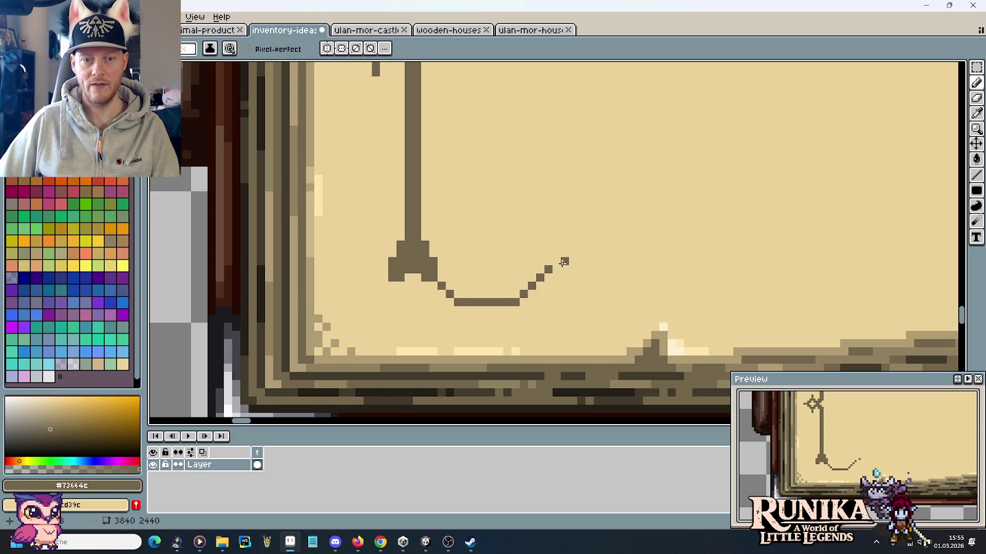
{"action": "key", "text": "ctrl+z"}
{"action": "key", "text": "ctrl+z"}
{"action": "key", "text": "ctrl+z"}
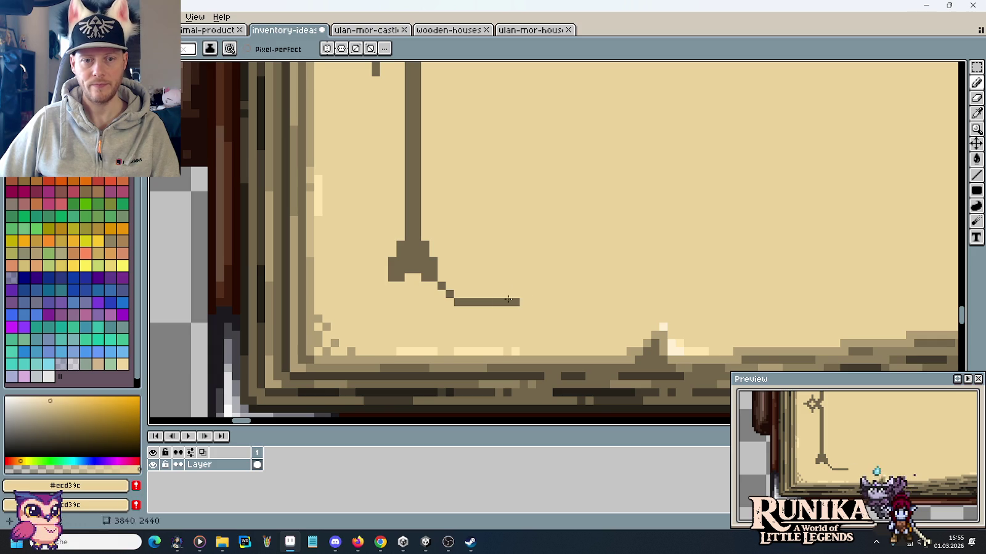
{"action": "right_click", "coordinate": [458, 301]}
{"action": "left_click", "coordinate": [459, 295]}
Continue the stroke rising to the right, then descending down-right into a wave.
{"action": "left_click", "coordinate": [528, 293]}
{"action": "left_click", "coordinate": [540, 286]}
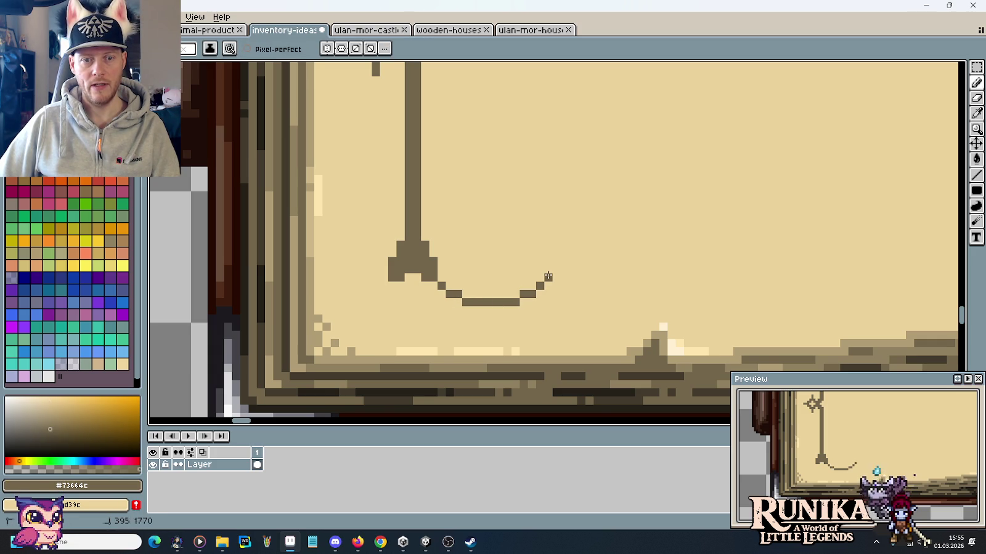
{"action": "left_click", "coordinate": [569, 261]}
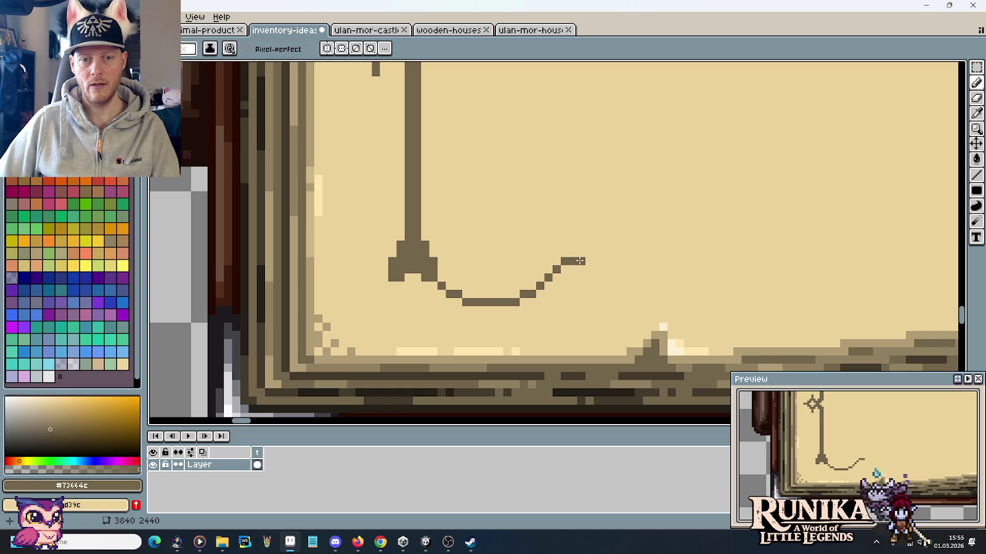
{"action": "left_click", "coordinate": [639, 269]}
{"action": "left_click", "coordinate": [647, 277]}
{"action": "left_click", "coordinate": [655, 285]}
{"action": "left_click", "coordinate": [663, 285]}
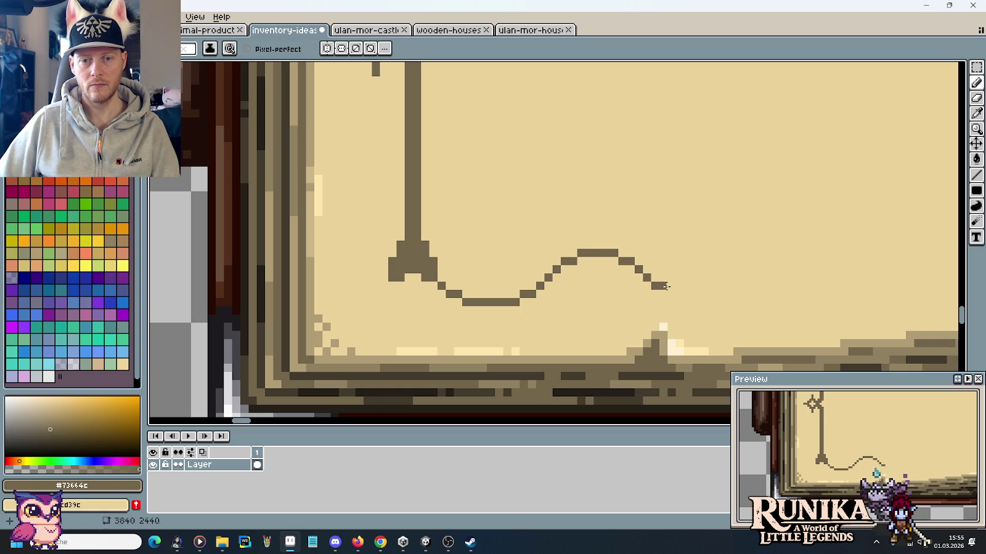
Curl the stroke's end up into a small loop.
{"action": "left_click", "coordinate": [680, 262]}
{"action": "left_click", "coordinate": [671, 253]}
{"action": "left_click", "coordinate": [662, 253]}
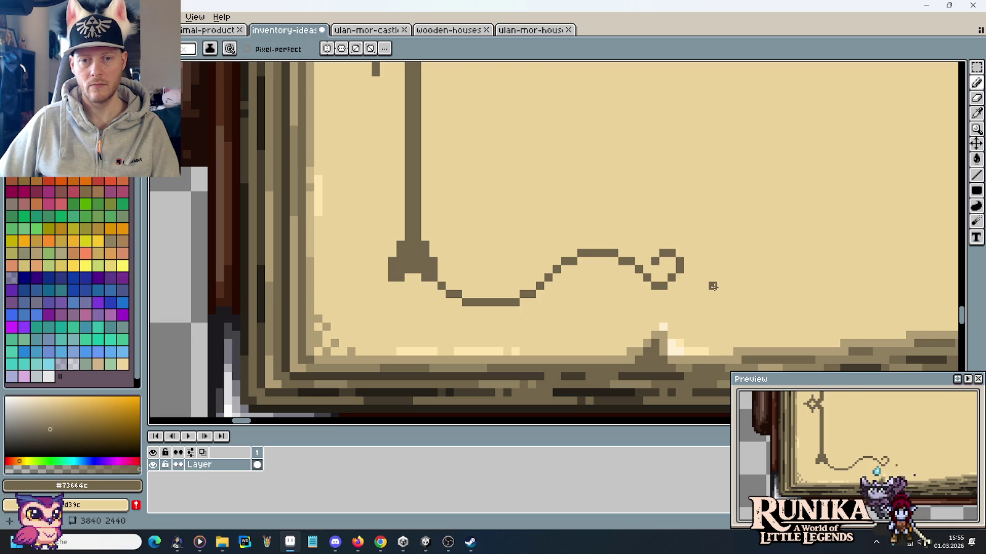
{"action": "scroll", "coordinate": [714, 288], "scroll_direction": "down", "scroll_amount": 3}
{"action": "scroll", "coordinate": [708, 284], "scroll_direction": "down", "scroll_amount": 1}
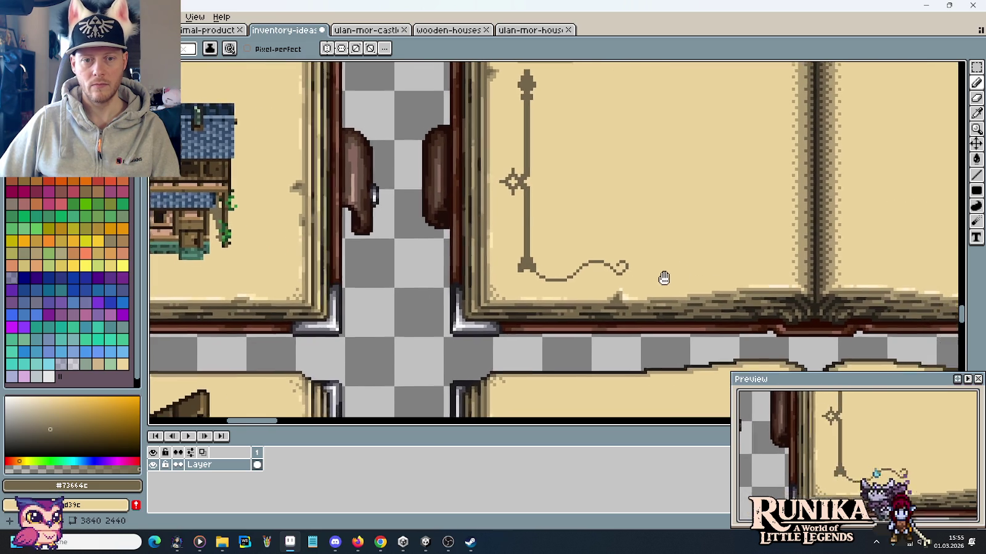
Move the selected vertical ornament line one pixel to the right.
{"action": "scroll", "coordinate": [636, 269], "scroll_direction": "down", "scroll_amount": 2}
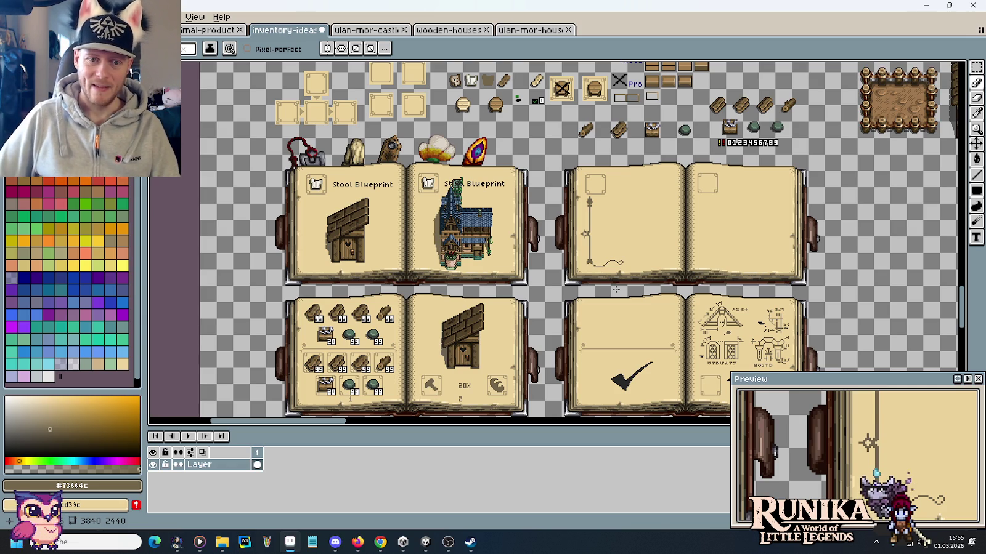
{"action": "scroll", "coordinate": [594, 257], "scroll_direction": "up", "scroll_amount": 2}
{"action": "scroll", "coordinate": [595, 257], "scroll_direction": "up", "scroll_amount": 2}
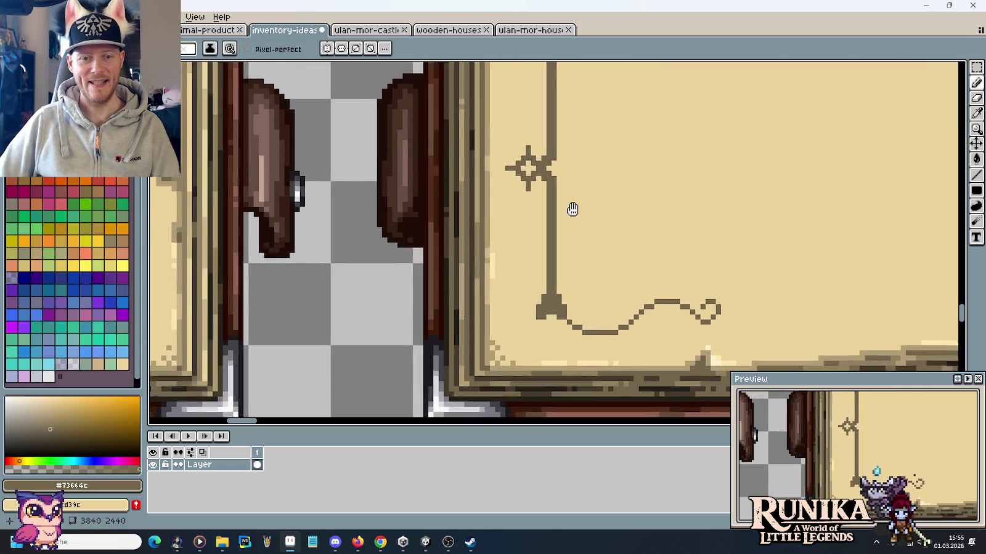
{"action": "scroll", "coordinate": [576, 213], "scroll_direction": "down", "scroll_amount": 1}
{"action": "scroll", "coordinate": [585, 210], "scroll_direction": "up", "scroll_amount": 2}
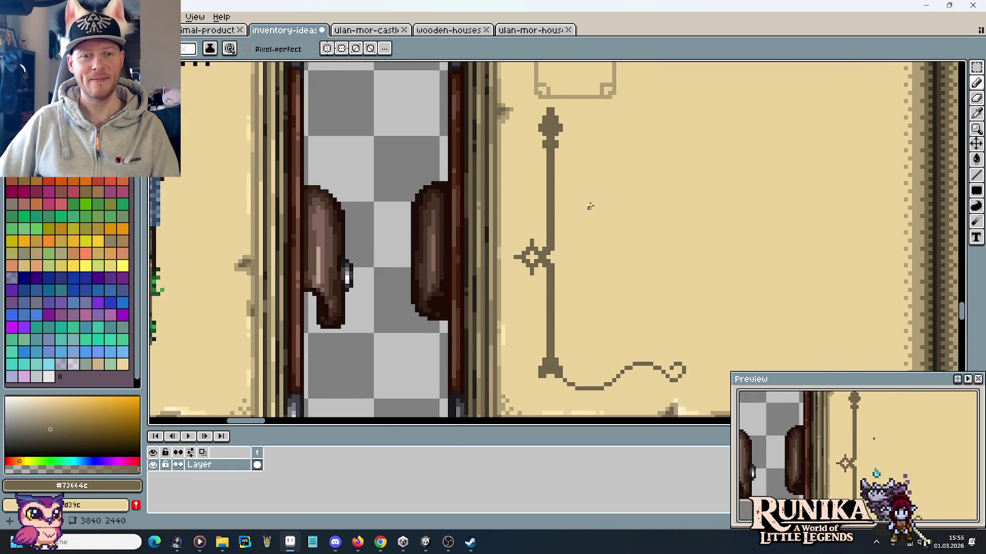
{"action": "scroll", "coordinate": [590, 207], "scroll_direction": "down", "scroll_amount": 1}
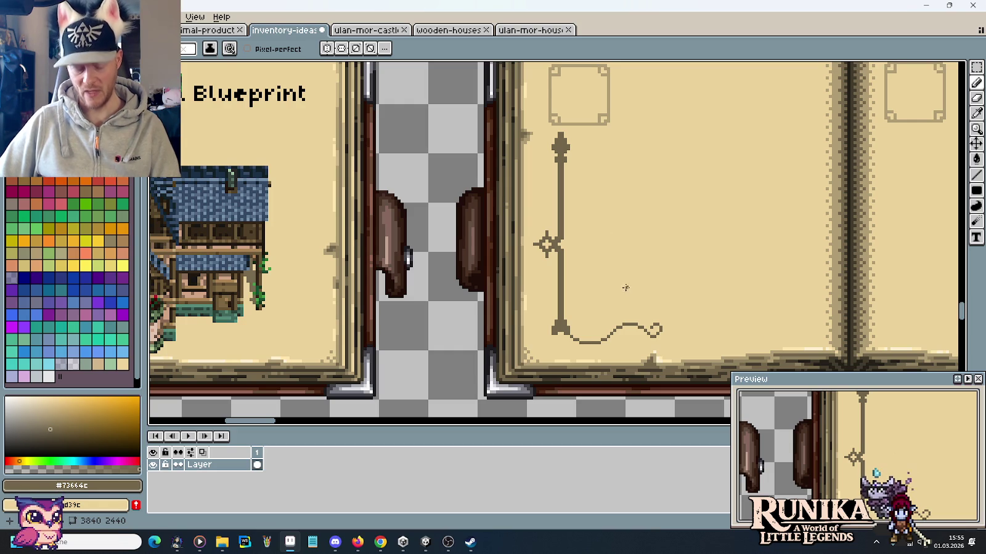
{"action": "key", "text": "m"}
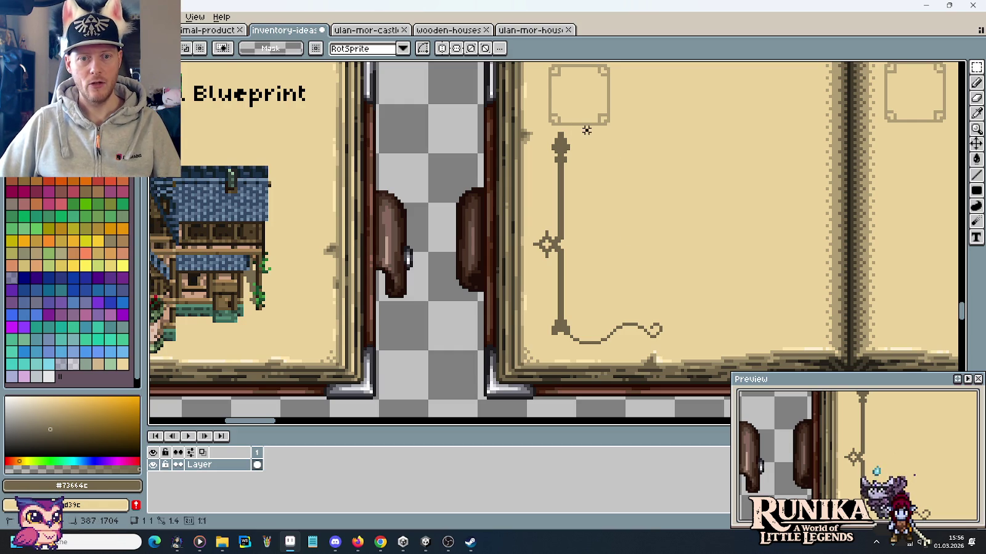
{"action": "left_click_drag", "start_coordinate": [586, 130], "coordinate": [562, 350]}
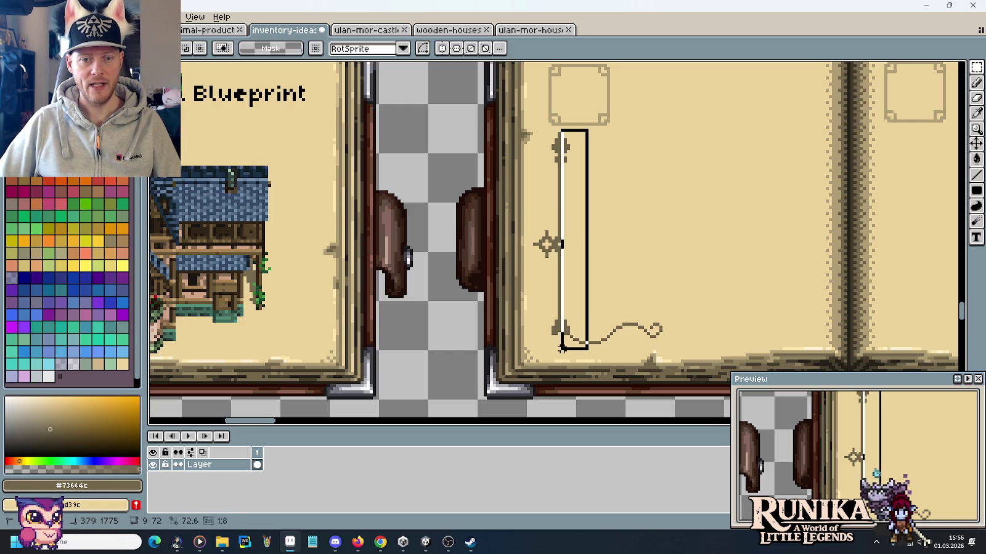
{"action": "key", "text": "Left"}
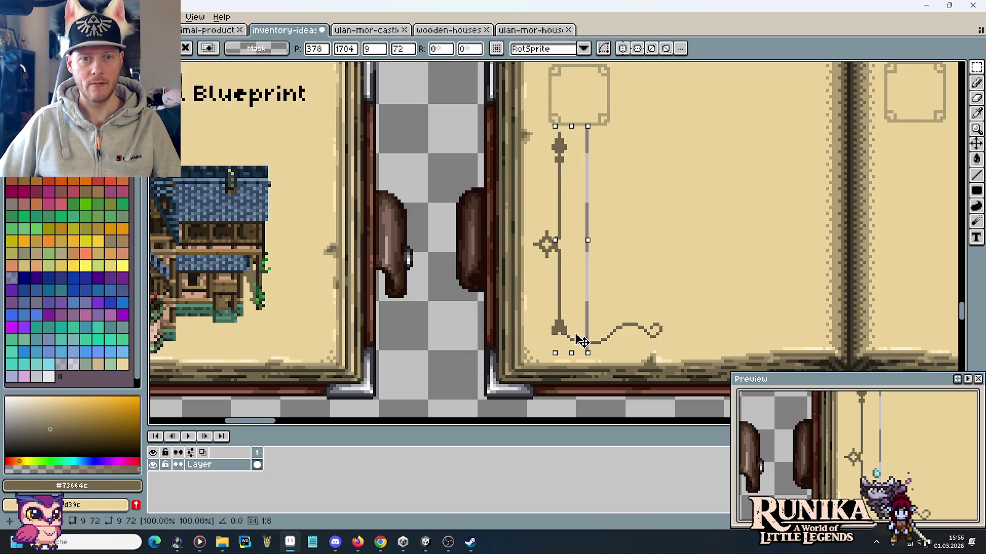
{"action": "left_click_drag", "start_coordinate": [579, 341], "coordinate": [581, 342]}
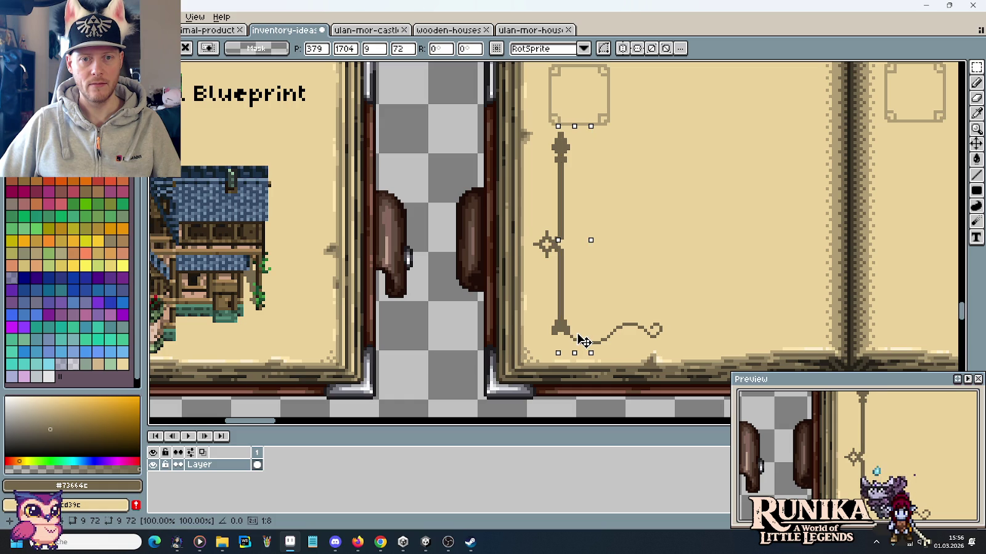
{"action": "key", "text": "ctrl+d"}
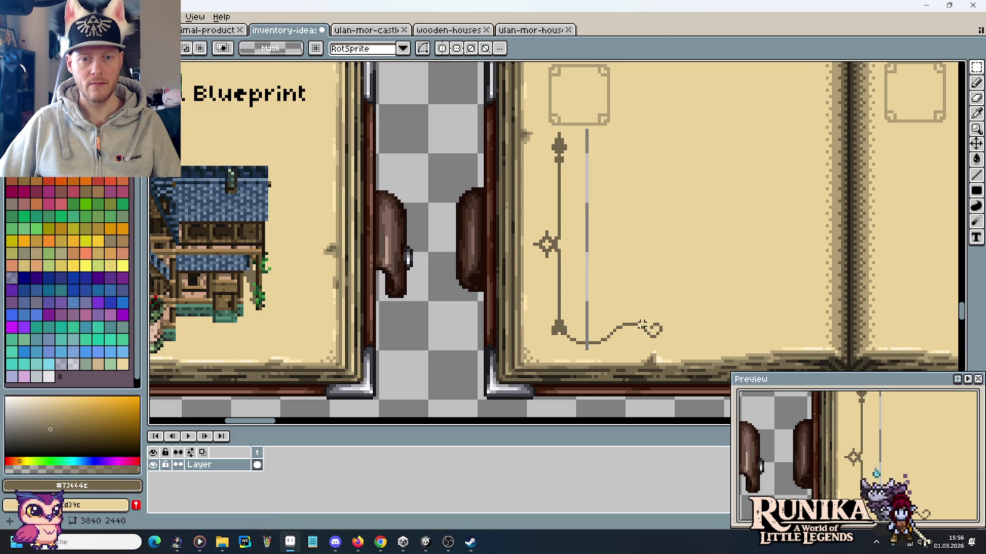
Select and remove the faint grey leftover line beside the ornament.
{"action": "scroll", "coordinate": [582, 340], "scroll_direction": "down", "scroll_amount": 5}
{"action": "scroll", "coordinate": [642, 325], "scroll_direction": "up", "scroll_amount": 2}
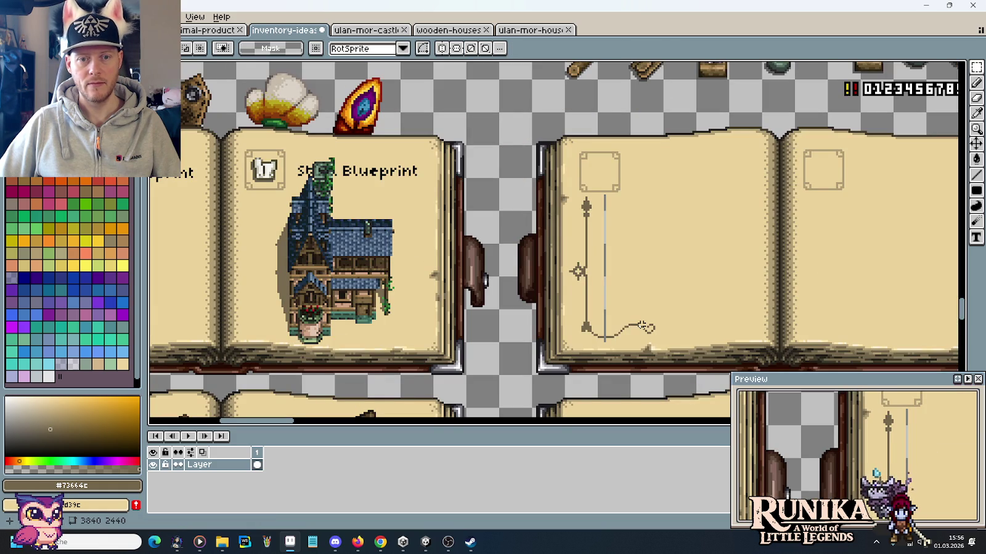
{"action": "mouse_move", "coordinate": [616, 406]}
{"action": "left_mouse_down"}
{"action": "mouse_move", "coordinate": [548, 357]}
{"action": "mouse_move", "coordinate": [483, 158]}
{"action": "left_mouse_up"}
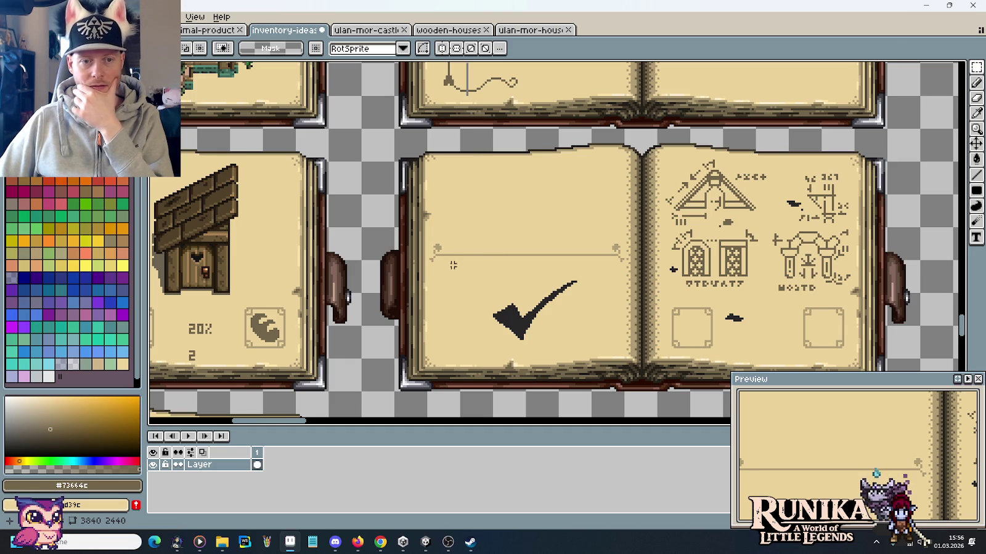
{"action": "mouse_move", "coordinate": [503, 68]}
{"action": "left_mouse_down"}
{"action": "mouse_move", "coordinate": [515, 199]}
{"action": "mouse_move", "coordinate": [538, 240]}
{"action": "left_mouse_up"}
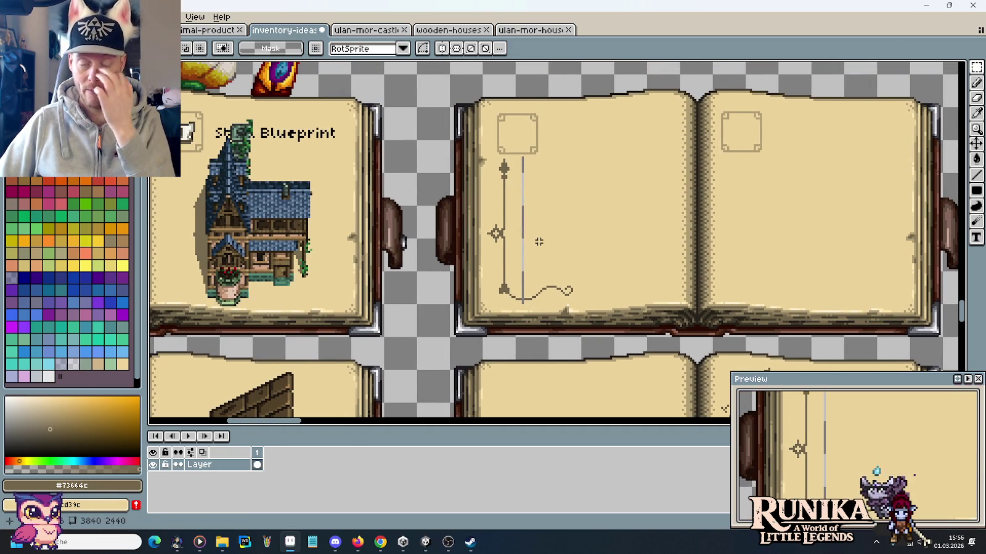
{"action": "scroll", "coordinate": [538, 237], "scroll_direction": "up", "scroll_amount": 1}
{"action": "mouse_move", "coordinate": [514, 340]}
{"action": "left_mouse_down"}
{"action": "mouse_move", "coordinate": [604, 172]}
{"action": "mouse_move", "coordinate": [604, 119]}
{"action": "left_mouse_up"}
{"action": "key", "text": "ctrl+d"}
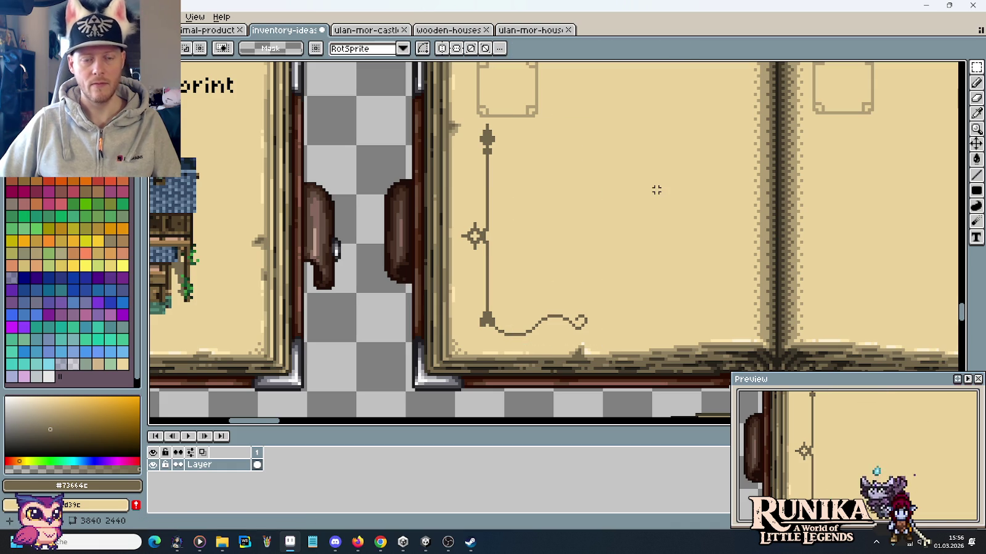
Sample the line's colour with the Pencil ready, then switch to the Chrome manuscript references.
{"action": "scroll", "coordinate": [483, 332], "scroll_direction": "up", "scroll_amount": 2}
{"action": "scroll", "coordinate": [483, 332], "scroll_direction": "up", "scroll_amount": 2}
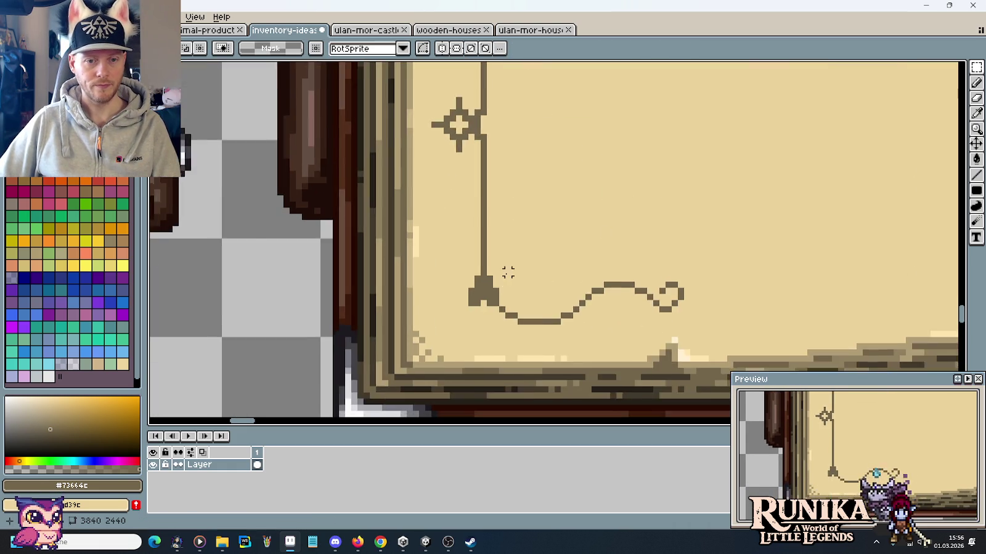
{"action": "key", "text": "i"}
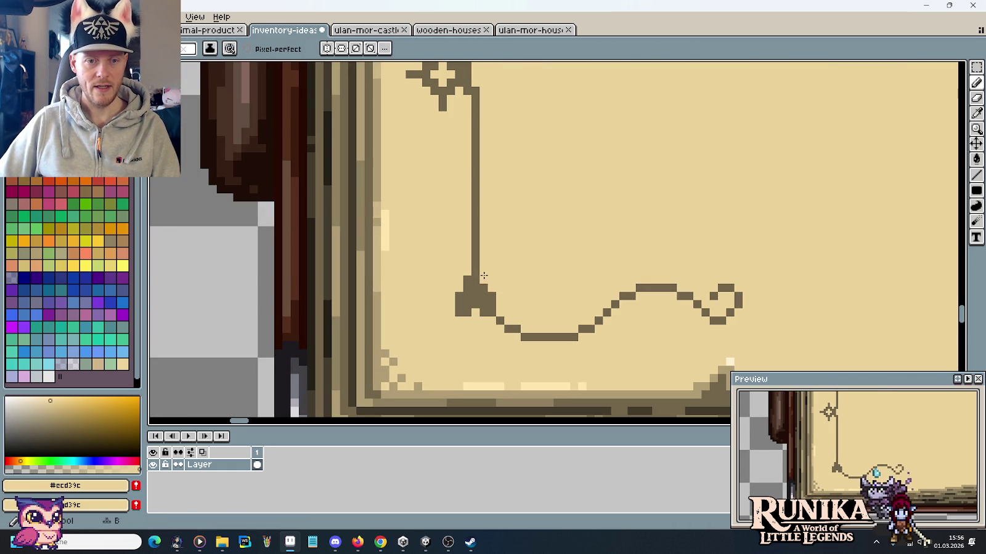
{"action": "key", "text": "b"}
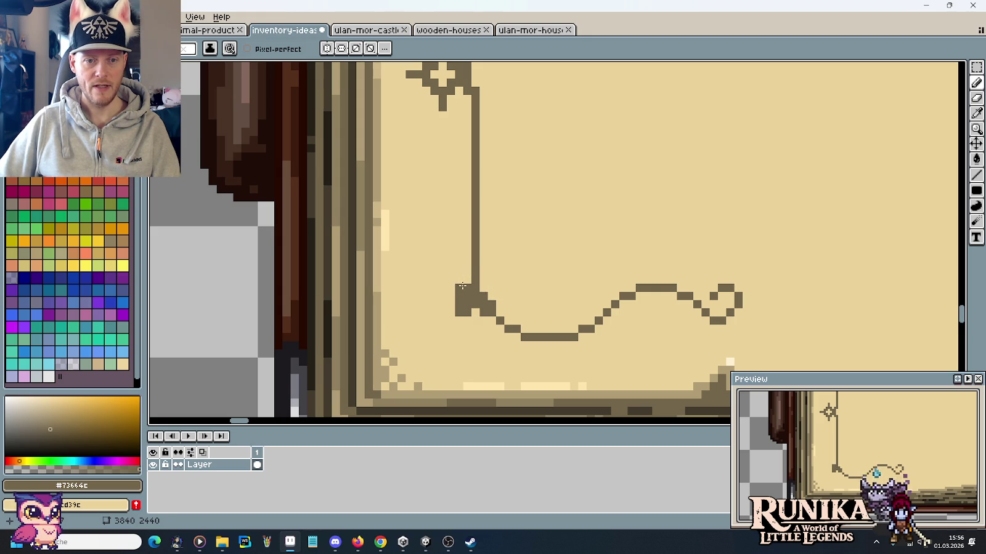
{"action": "scroll", "coordinate": [550, 295], "scroll_direction": "down", "scroll_amount": 1}
{"action": "scroll", "coordinate": [550, 295], "scroll_direction": "down", "scroll_amount": 1}
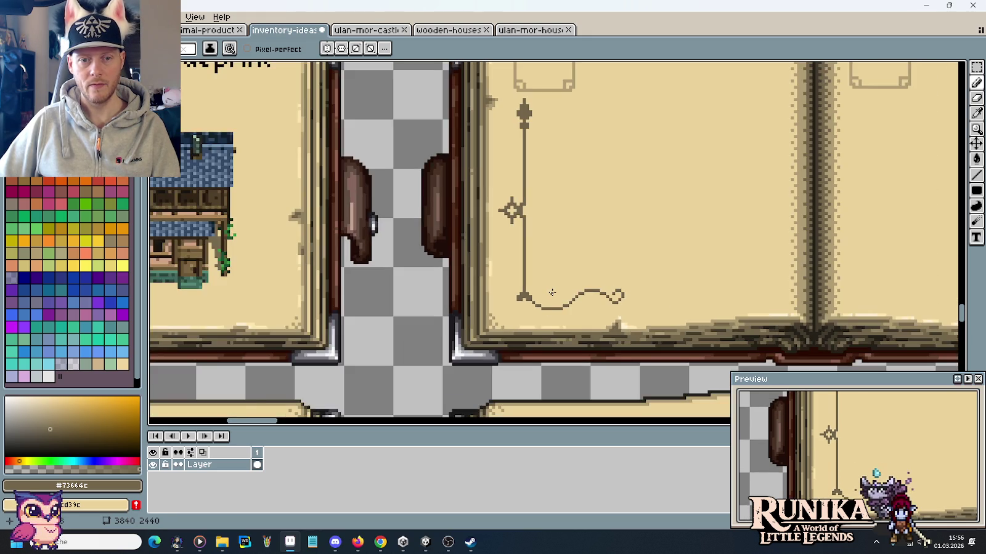
{"action": "scroll", "coordinate": [530, 302], "scroll_direction": "up", "scroll_amount": 2}
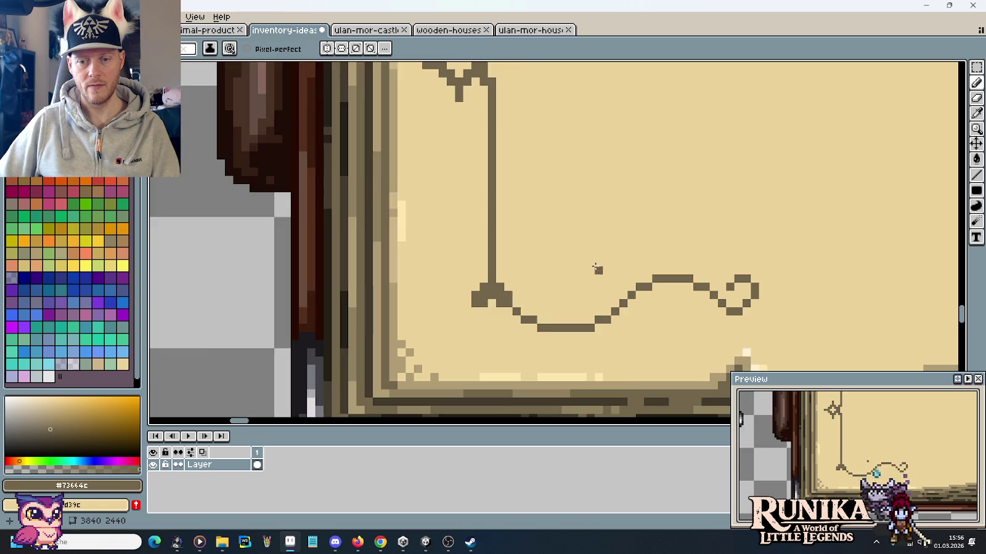
{"action": "scroll", "coordinate": [595, 261], "scroll_direction": "down", "scroll_amount": 2}
{"action": "scroll", "coordinate": [554, 271], "scroll_direction": "up", "scroll_amount": 1}
{"action": "scroll", "coordinate": [529, 273], "scroll_direction": "up", "scroll_amount": 1}
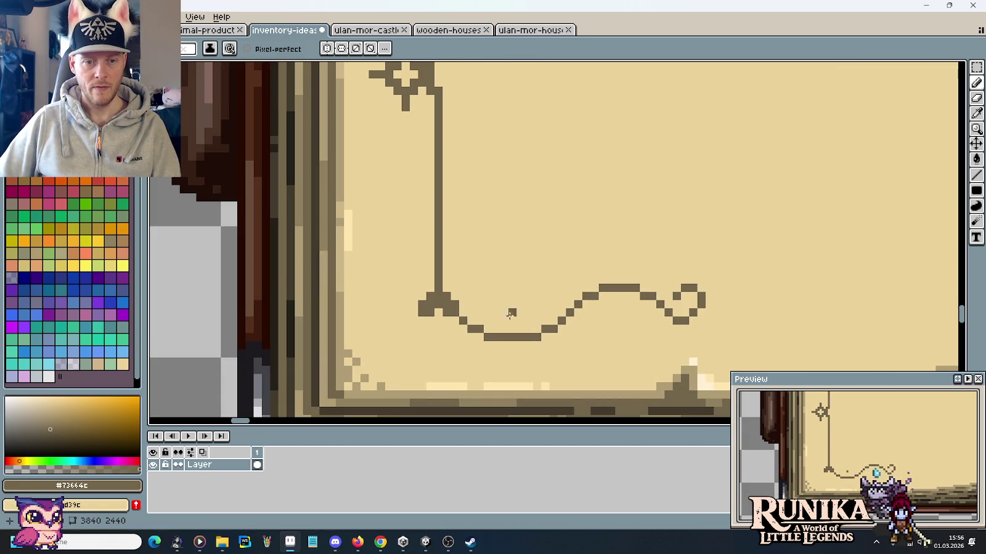
{"action": "scroll", "coordinate": [739, 302], "scroll_direction": "down", "scroll_amount": 2}
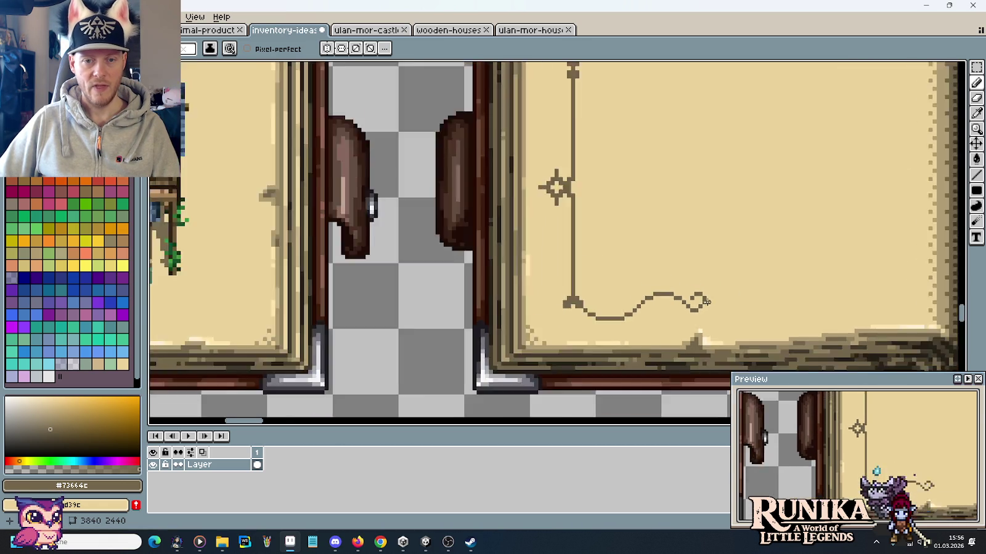
{"action": "scroll", "coordinate": [707, 308], "scroll_direction": "down", "scroll_amount": 1}
{"action": "scroll", "coordinate": [713, 307], "scroll_direction": "up", "scroll_amount": 3}
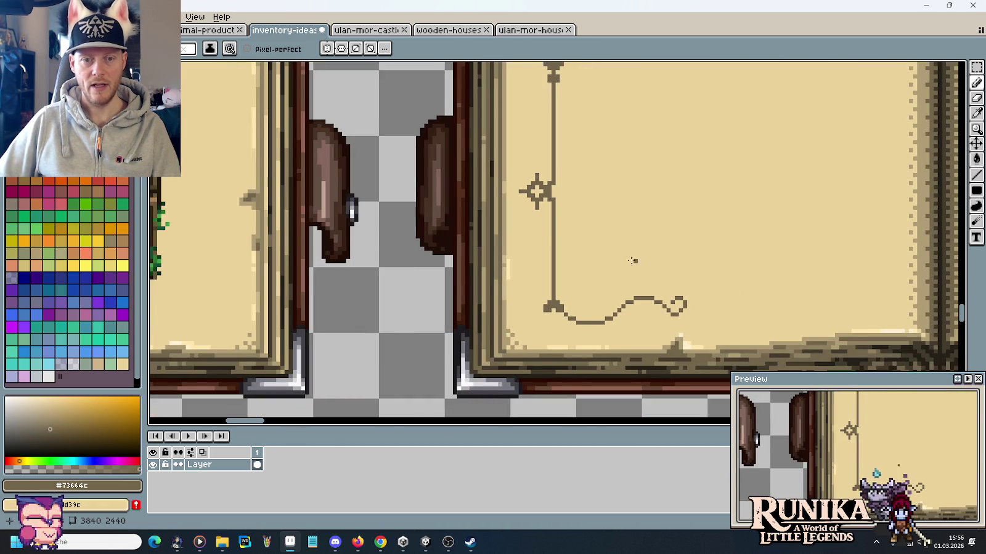
{"action": "scroll", "coordinate": [554, 274], "scroll_direction": "down", "scroll_amount": 1}
{"action": "scroll", "coordinate": [536, 247], "scroll_direction": "down", "scroll_amount": 1}
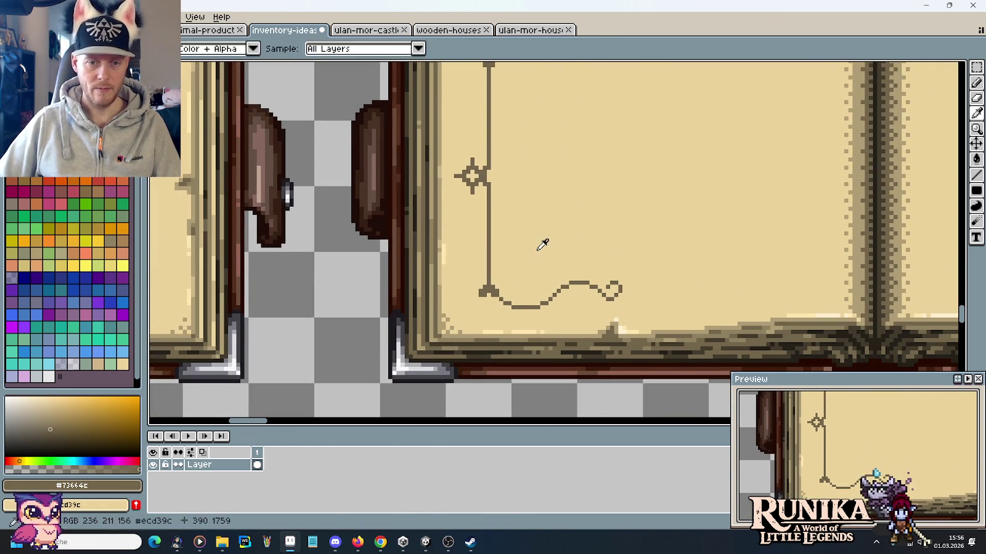
{"action": "key", "text": "alt+Tab"}
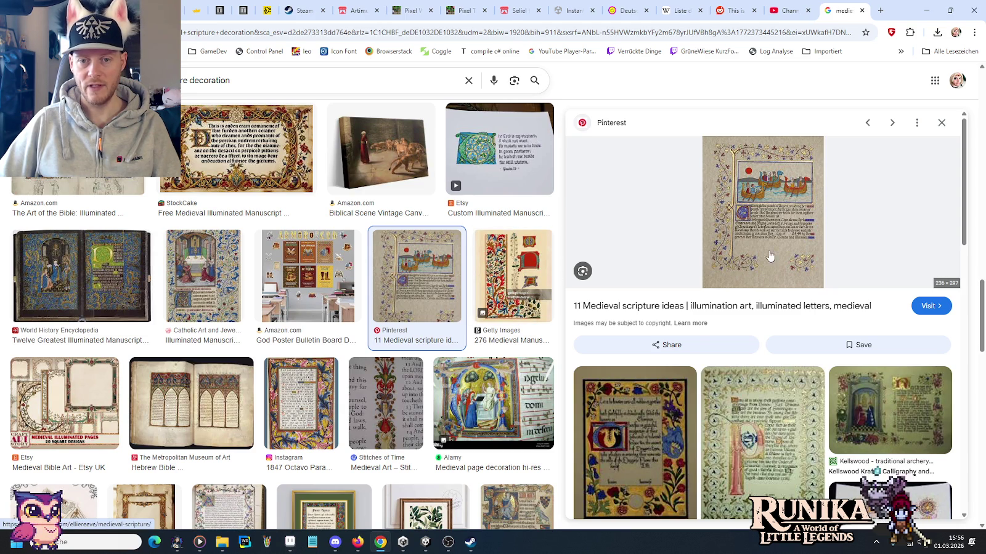
Extend the wavy line down-right and redraw its small loop, then zoom out to check.
{"action": "key", "text": "alt+Tab"}
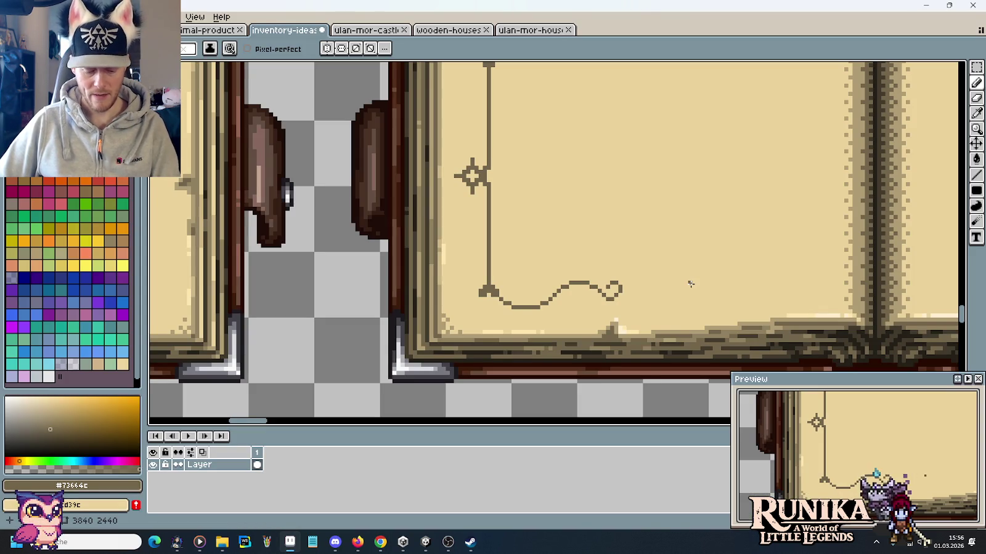
{"action": "scroll", "coordinate": [525, 312], "scroll_direction": "up", "scroll_amount": 1}
{"action": "scroll", "coordinate": [524, 311], "scroll_direction": "up", "scroll_amount": 1}
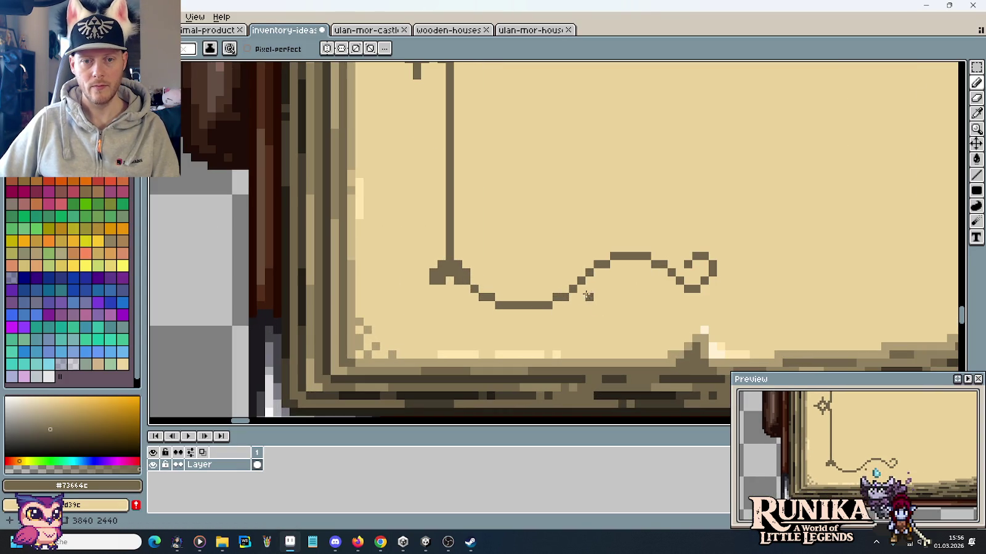
{"action": "mouse_move", "coordinate": [591, 282]}
{"action": "left_mouse_down"}
{"action": "mouse_move", "coordinate": [604, 303]}
{"action": "mouse_move", "coordinate": [616, 278]}
{"action": "left_mouse_up"}
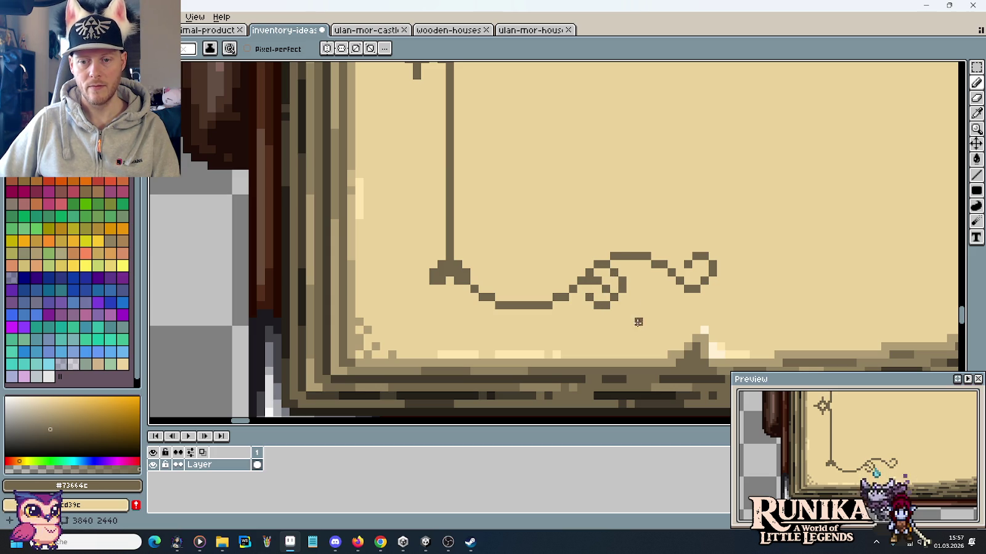
{"action": "mouse_move", "coordinate": [616, 274]}
{"action": "left_mouse_down"}
{"action": "mouse_move", "coordinate": [621, 285]}
{"action": "mouse_move", "coordinate": [592, 302]}
{"action": "mouse_move", "coordinate": [605, 313]}
{"action": "left_mouse_up"}
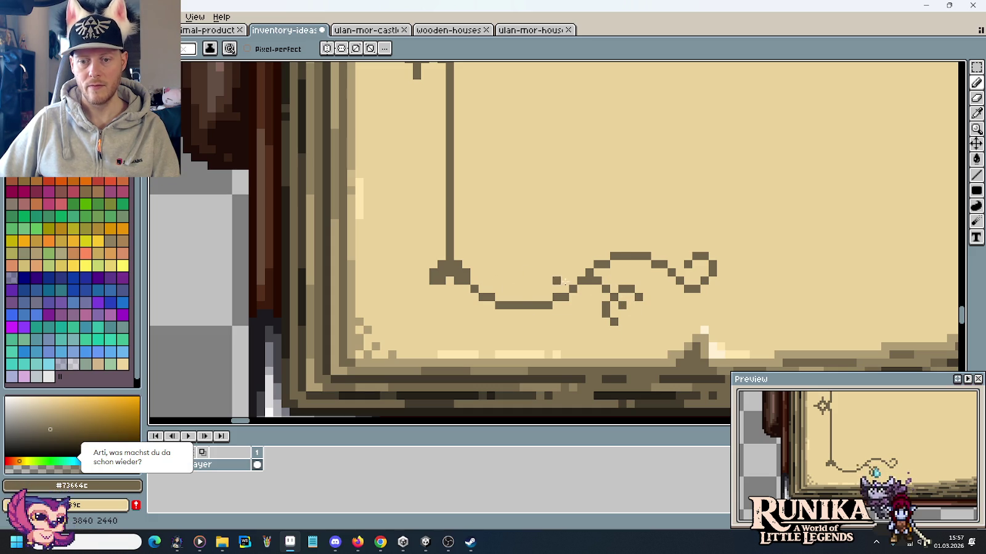
{"action": "scroll", "coordinate": [618, 304], "scroll_direction": "down", "scroll_amount": 3}
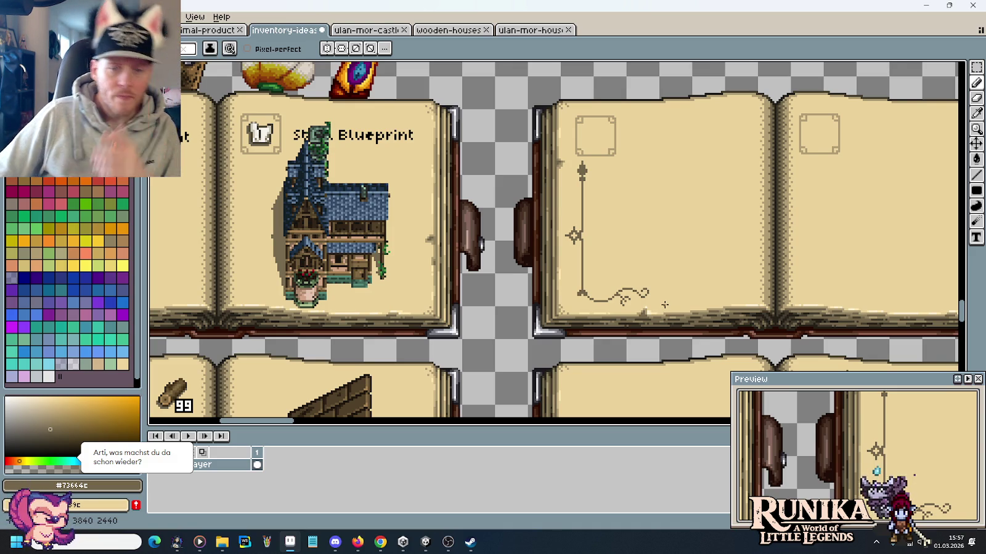
{"action": "scroll", "coordinate": [619, 284], "scroll_direction": "up", "scroll_amount": 1}
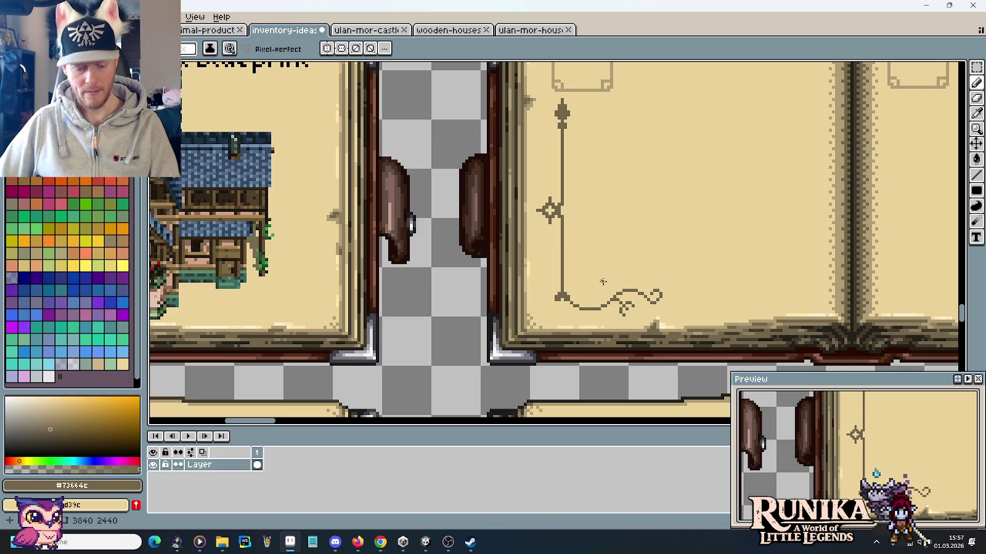
{"action": "scroll", "coordinate": [619, 284], "scroll_direction": "down", "scroll_amount": 3}
{"action": "scroll", "coordinate": [592, 284], "scroll_direction": "up", "scroll_amount": 2}
{"action": "scroll", "coordinate": [592, 283], "scroll_direction": "up", "scroll_amount": 1}
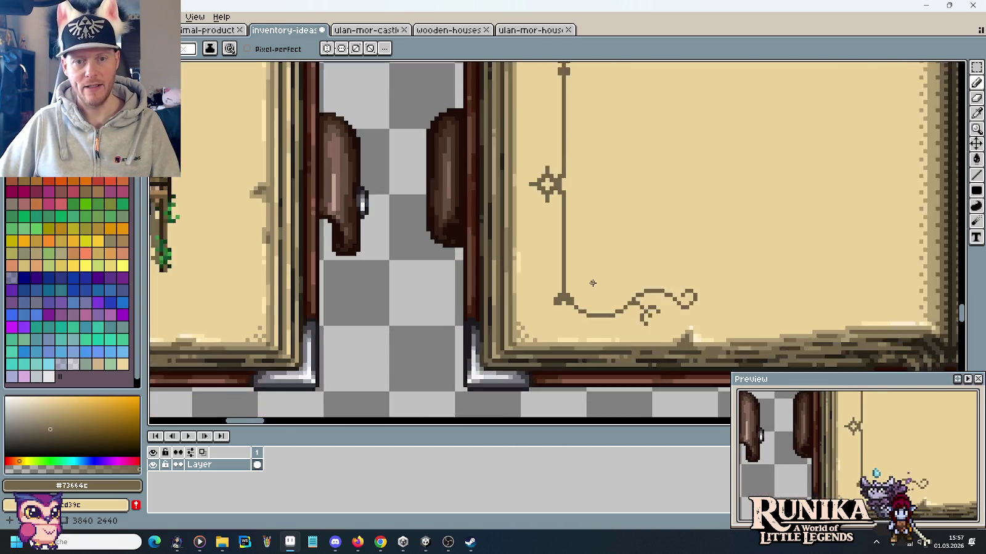
{"action": "scroll", "coordinate": [591, 283], "scroll_direction": "up", "scroll_amount": 1}
Select and delete the swirl flourish at the ornament line's base.
{"action": "key", "text": "m"}
{"action": "left_click_drag", "start_coordinate": [795, 259], "coordinate": [746, 308]}
{"action": "left_click", "coordinate": [695, 258]}
{"action": "mouse_move", "coordinate": [869, 294]}
{"action": "left_mouse_down"}
{"action": "mouse_move", "coordinate": [751, 324]}
{"action": "mouse_move", "coordinate": [654, 304]}
{"action": "mouse_move", "coordinate": [686, 311]}
{"action": "left_mouse_up"}
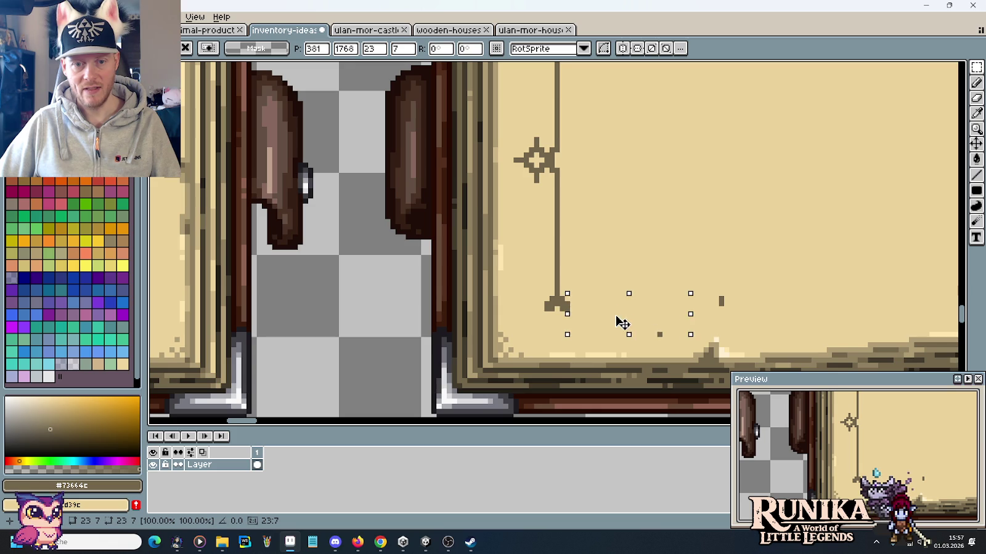
{"action": "left_click", "coordinate": [704, 211]}
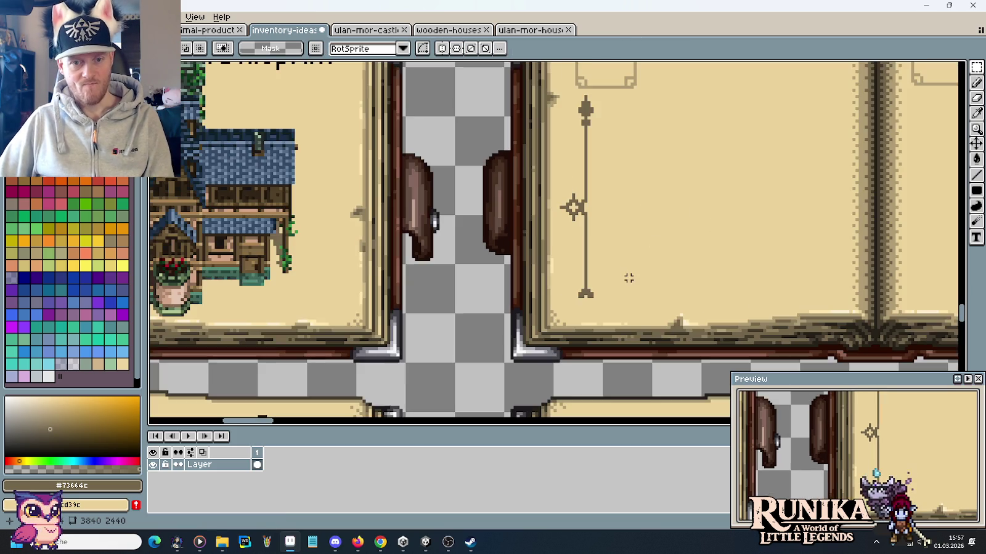
Add two brown pixels above and below the cross ornament's right arm.
{"action": "scroll", "coordinate": [627, 277], "scroll_direction": "down", "scroll_amount": 1}
{"action": "mouse_move", "coordinate": [592, 269]}
{"action": "left_mouse_down"}
{"action": "mouse_move", "coordinate": [685, 315]}
{"action": "mouse_move", "coordinate": [702, 279]}
{"action": "left_mouse_up"}
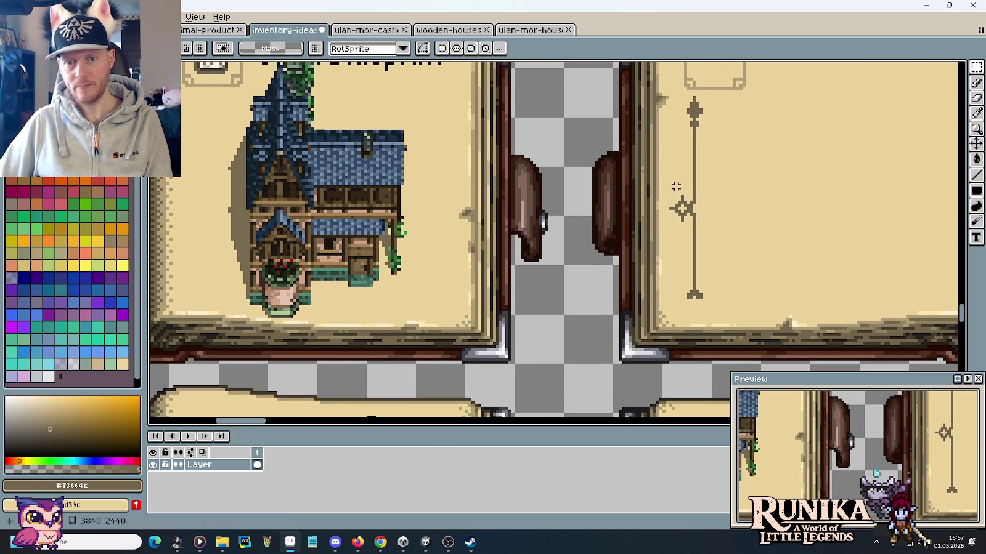
{"action": "left_click_drag", "start_coordinate": [659, 185], "coordinate": [705, 234]}
{"action": "key", "text": "ctrl+d"}
{"action": "scroll", "coordinate": [708, 200], "scroll_direction": "up", "scroll_amount": 2}
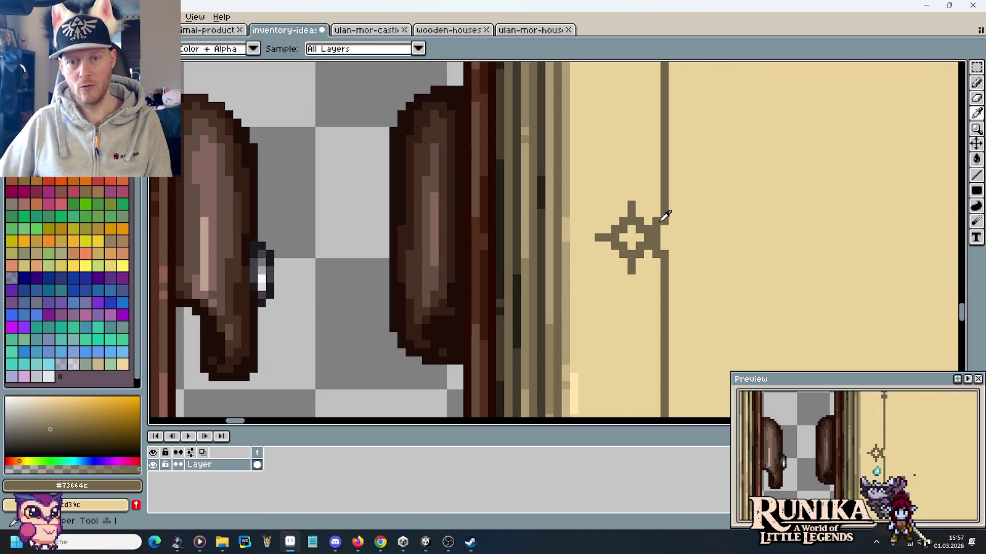
{"action": "key", "text": "b"}
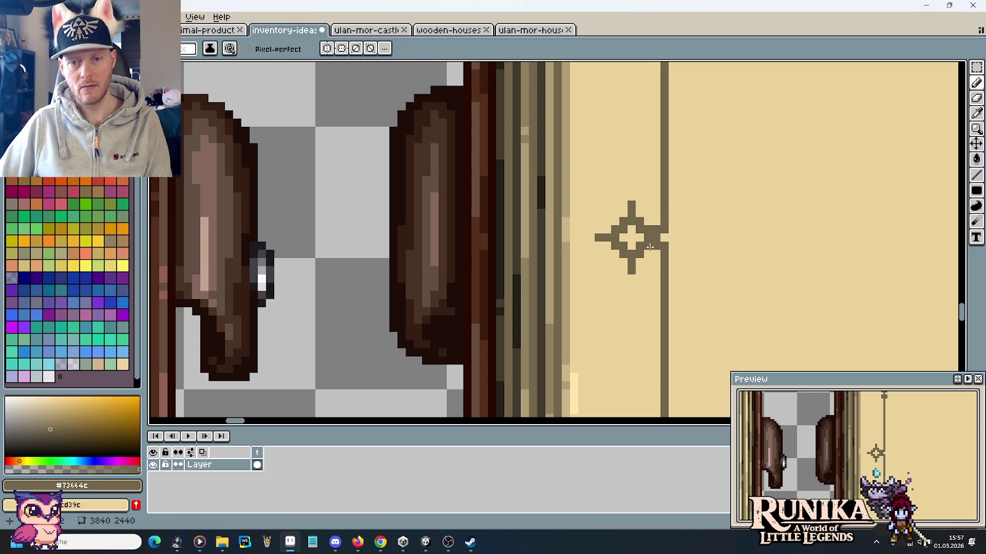
{"action": "left_click", "coordinate": [656, 252]}
{"action": "left_click", "coordinate": [655, 222]}
{"action": "scroll", "coordinate": [705, 261], "scroll_direction": "down", "scroll_amount": 2}
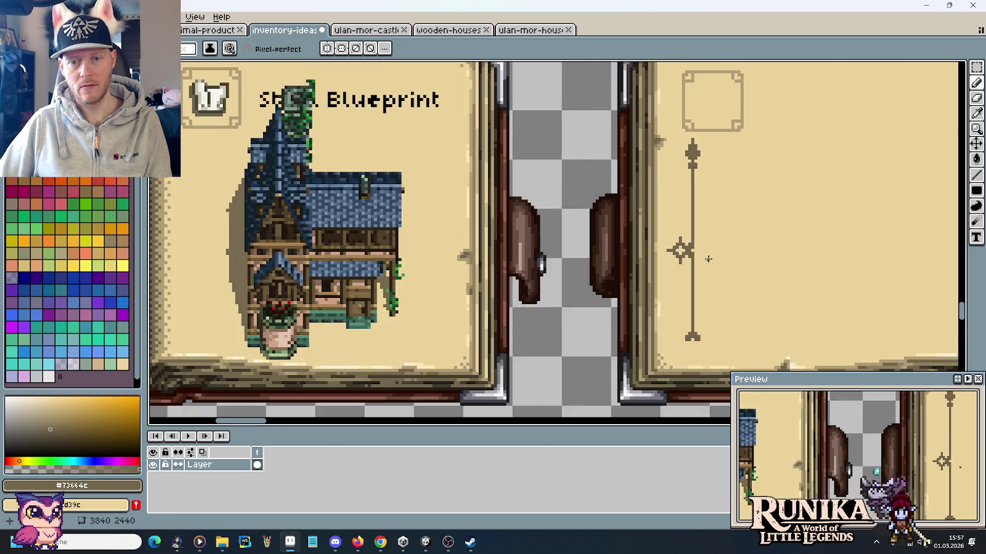
{"action": "scroll", "coordinate": [699, 240], "scroll_direction": "down", "scroll_amount": 1}
{"action": "scroll", "coordinate": [694, 215], "scroll_direction": "down", "scroll_amount": 1}
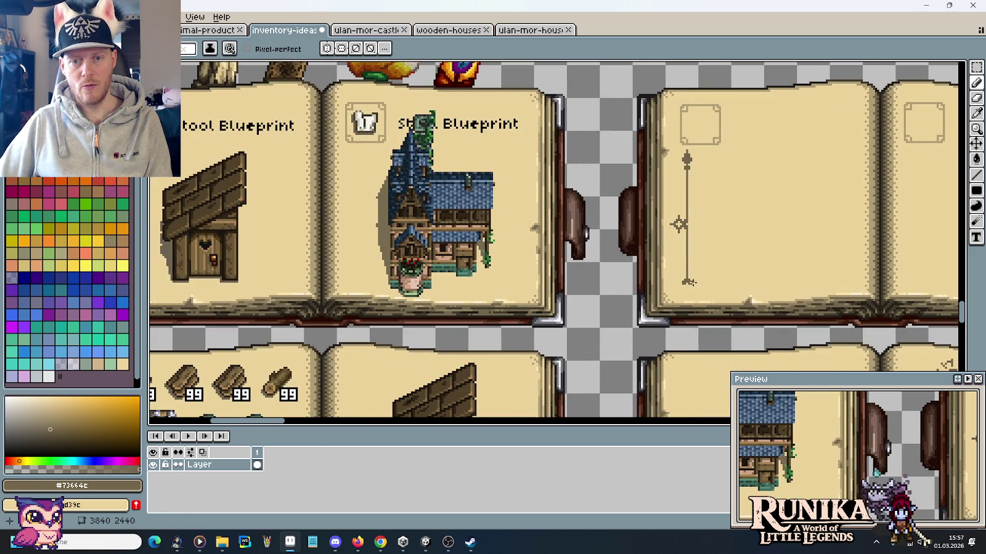
{"action": "scroll", "coordinate": [690, 280], "scroll_direction": "up", "scroll_amount": 1}
{"action": "scroll", "coordinate": [681, 265], "scroll_direction": "up", "scroll_amount": 2}
{"action": "scroll", "coordinate": [674, 254], "scroll_direction": "up", "scroll_amount": 1}
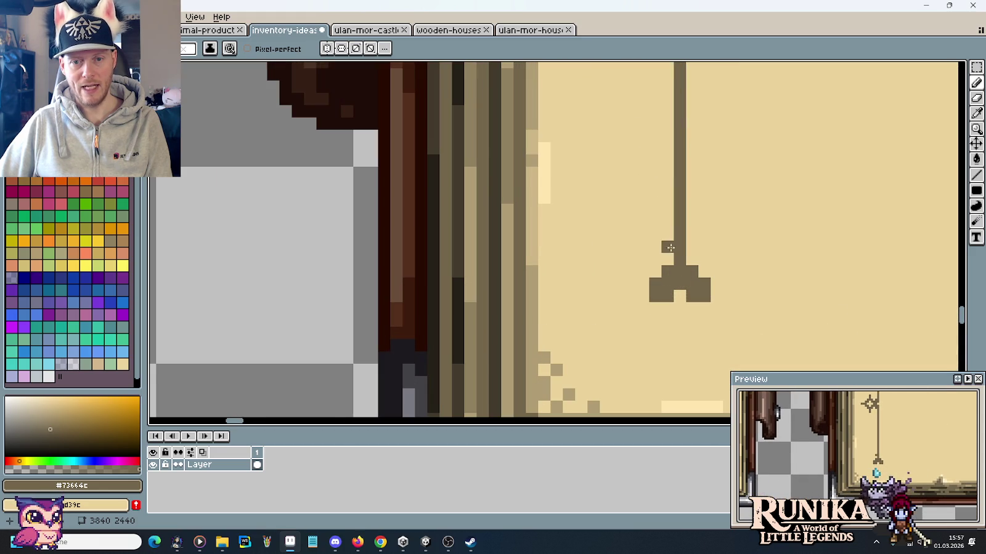
Build up dark pixels beside the stem and across the top of the arrow-shaped finial.
{"action": "left_click_drag", "start_coordinate": [658, 246], "coordinate": [675, 243]}
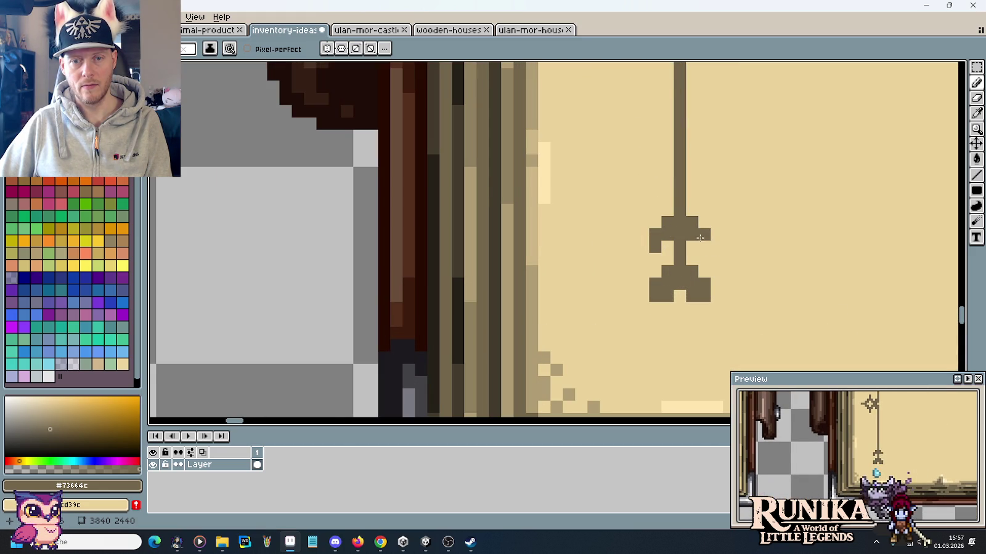
{"action": "scroll", "coordinate": [737, 260], "scroll_direction": "down", "scroll_amount": 2}
{"action": "scroll", "coordinate": [733, 265], "scroll_direction": "down", "scroll_amount": 1}
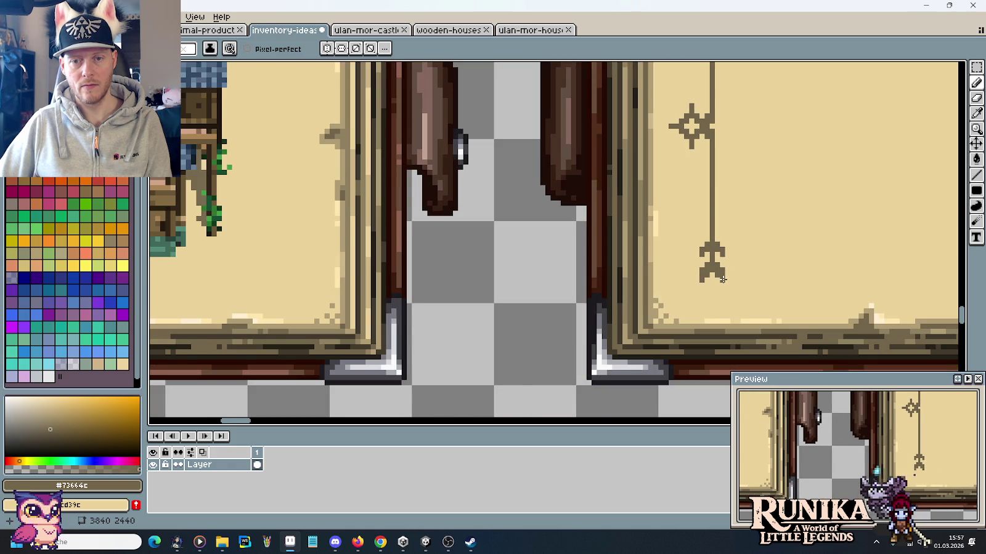
{"action": "scroll", "coordinate": [742, 286], "scroll_direction": "down", "scroll_amount": 1}
{"action": "scroll", "coordinate": [726, 265], "scroll_direction": "up", "scroll_amount": 1}
{"action": "scroll", "coordinate": [703, 240], "scroll_direction": "up", "scroll_amount": 1}
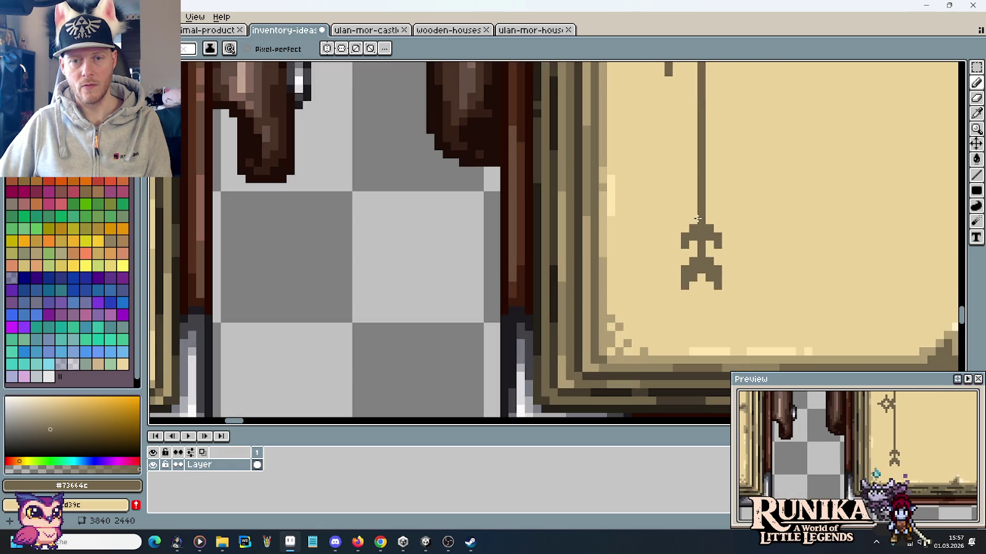
{"action": "left_click_drag", "start_coordinate": [692, 225], "coordinate": [708, 216]}
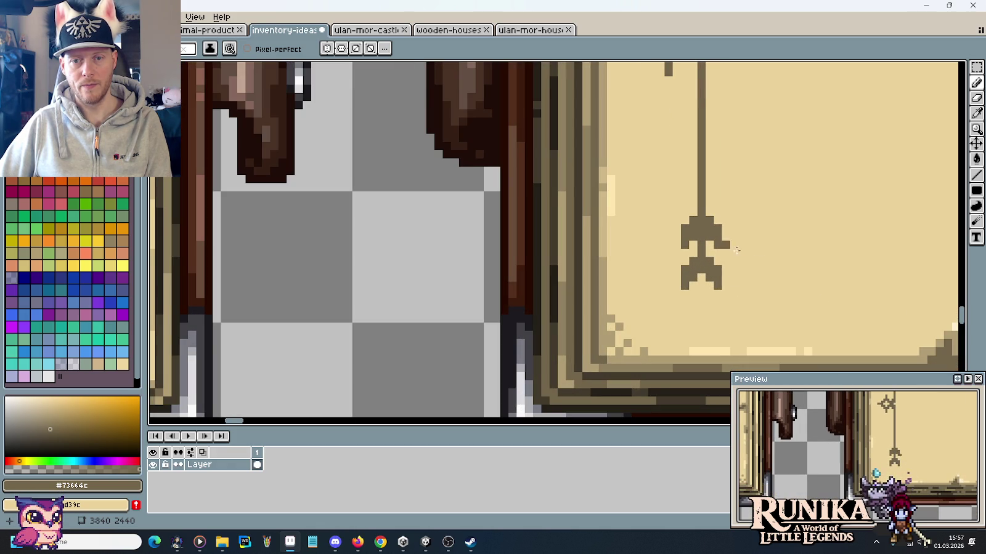
{"action": "scroll", "coordinate": [757, 269], "scroll_direction": "down", "scroll_amount": 2}
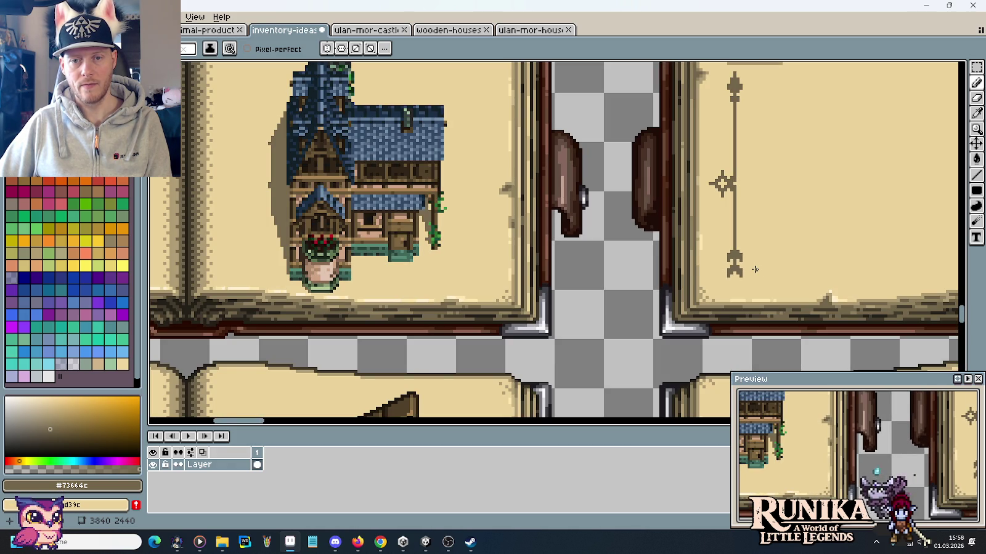
{"action": "scroll", "coordinate": [755, 269], "scroll_direction": "up", "scroll_amount": 2}
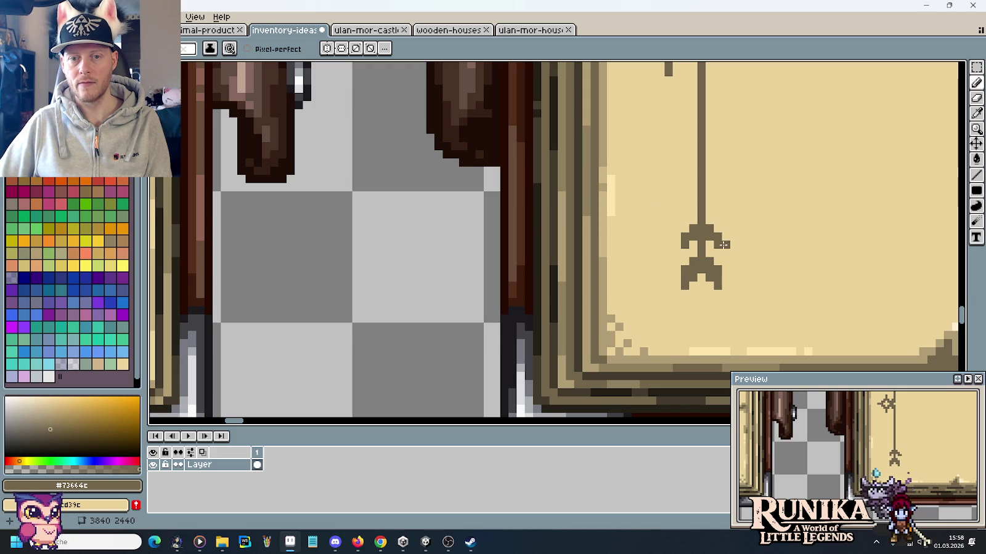
Trim the arrow head's stray pixels and add single pixels at its upper left and below.
{"action": "left_click", "coordinate": [684, 237]}
{"action": "left_click_drag", "start_coordinate": [692, 229], "coordinate": [710, 229]}
{"action": "scroll", "coordinate": [741, 236], "scroll_direction": "down", "scroll_amount": 1}
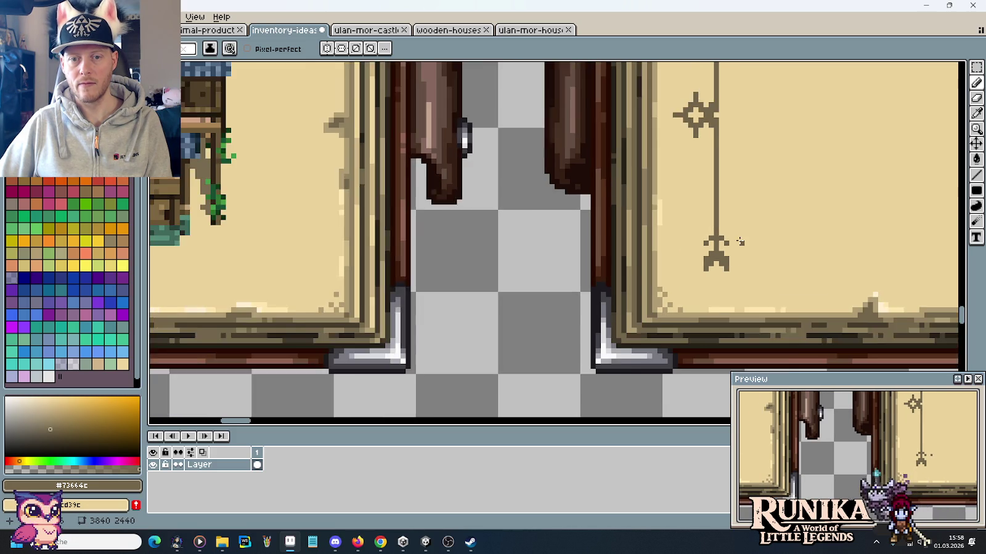
{"action": "scroll", "coordinate": [737, 238], "scroll_direction": "down", "scroll_amount": 1}
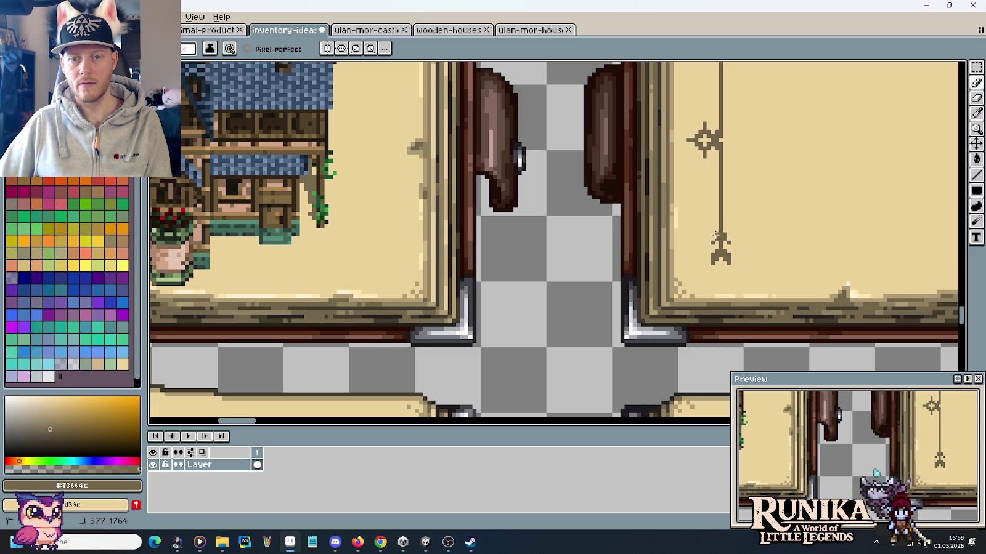
{"action": "scroll", "coordinate": [744, 243], "scroll_direction": "up", "scroll_amount": 2}
{"action": "scroll", "coordinate": [745, 243], "scroll_direction": "up", "scroll_amount": 1}
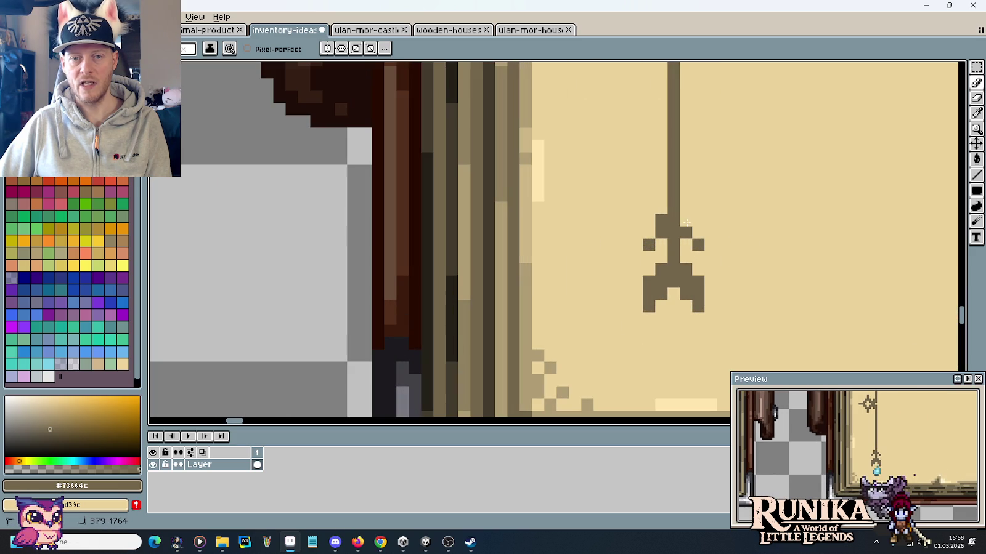
{"action": "scroll", "coordinate": [758, 246], "scroll_direction": "down", "scroll_amount": 4}
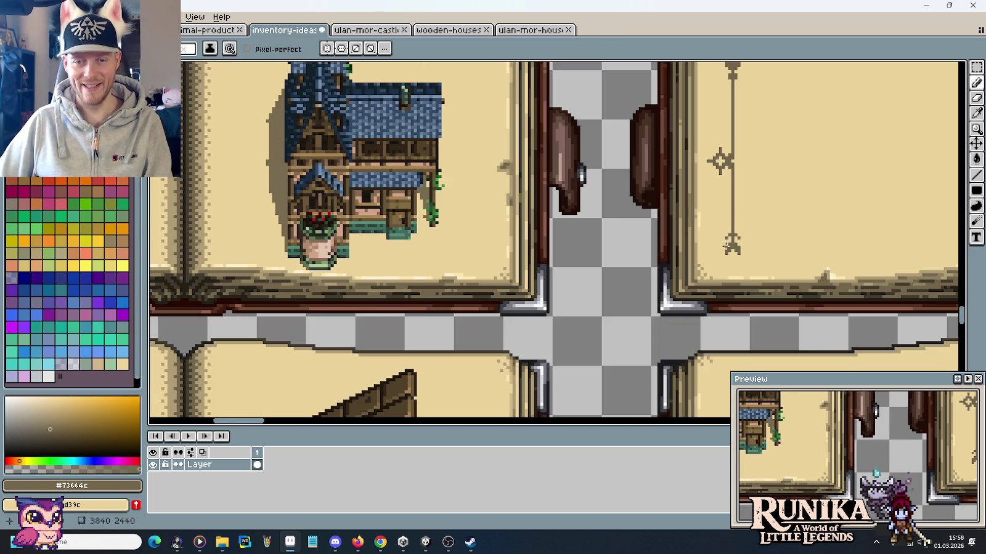
{"action": "scroll", "coordinate": [730, 220], "scroll_direction": "up", "scroll_amount": 3}
{"action": "left_click", "coordinate": [737, 209]}
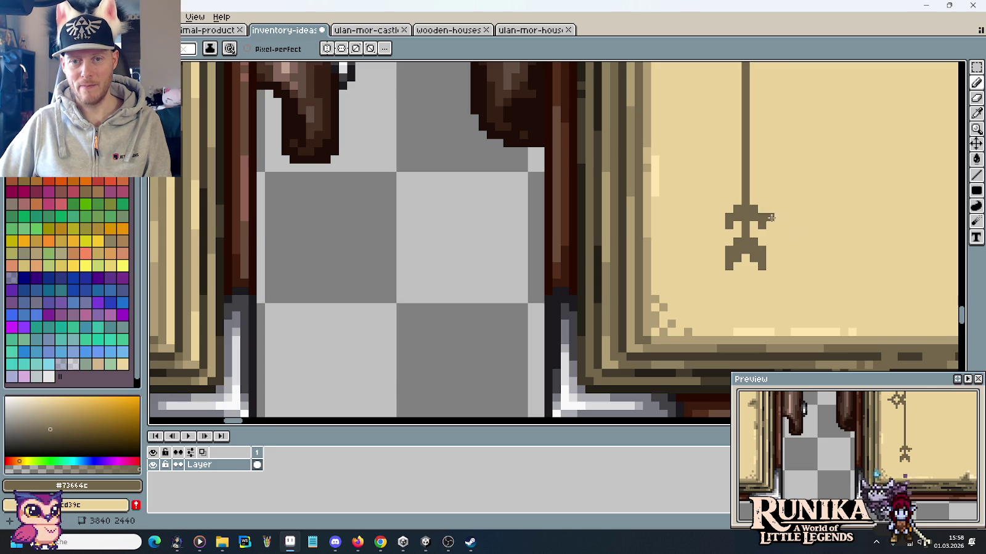
{"action": "scroll", "coordinate": [797, 238], "scroll_direction": "down", "scroll_amount": 3}
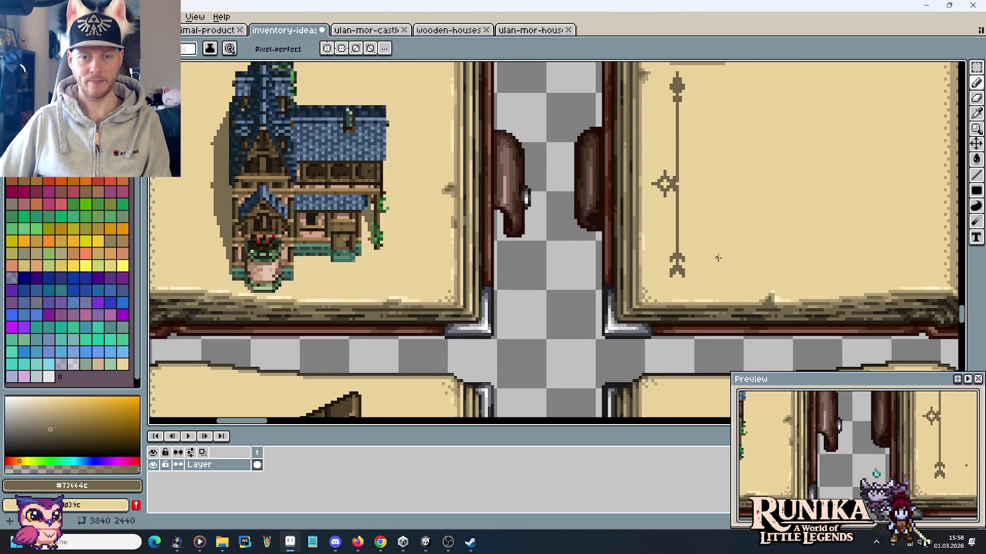
{"action": "scroll", "coordinate": [668, 281], "scroll_direction": "up", "scroll_amount": 3}
{"action": "left_click", "coordinate": [668, 281]}
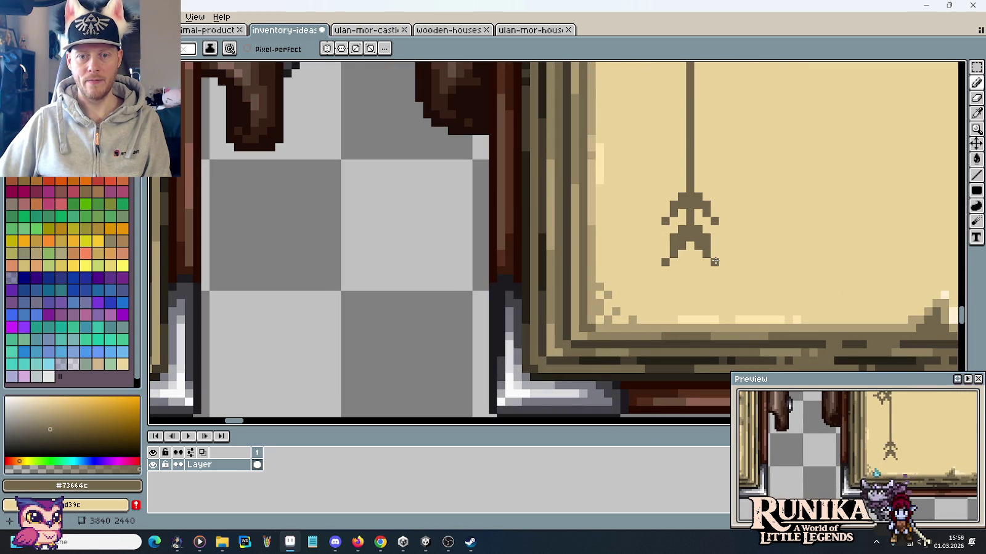
{"action": "scroll", "coordinate": [749, 267], "scroll_direction": "down", "scroll_amount": 3}
{"action": "scroll", "coordinate": [708, 254], "scroll_direction": "right", "scroll_amount": 3}
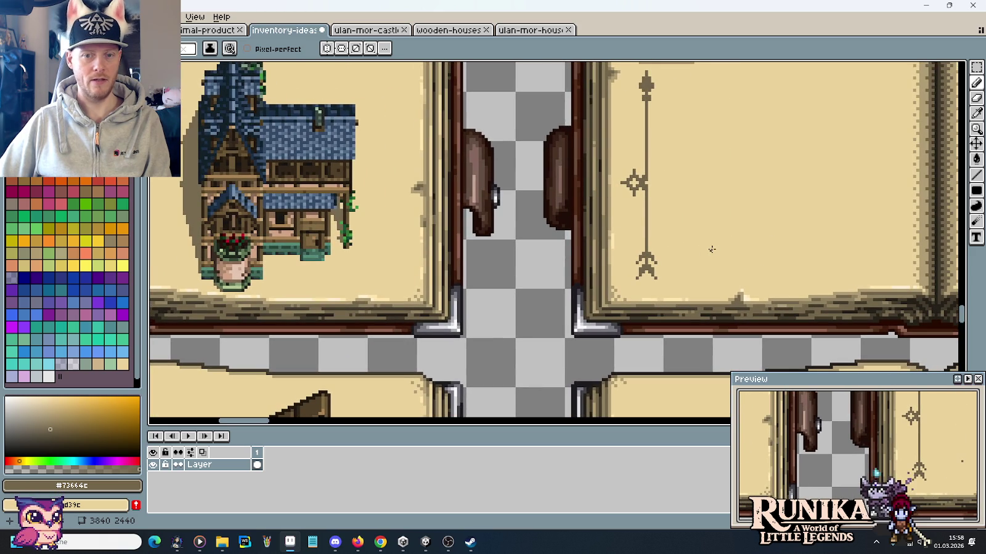
{"action": "mouse_move", "coordinate": [692, 206]}
{"action": "left_mouse_down"}
{"action": "mouse_move", "coordinate": [686, 230]}
{"action": "mouse_move", "coordinate": [671, 222]}
{"action": "left_mouse_up"}
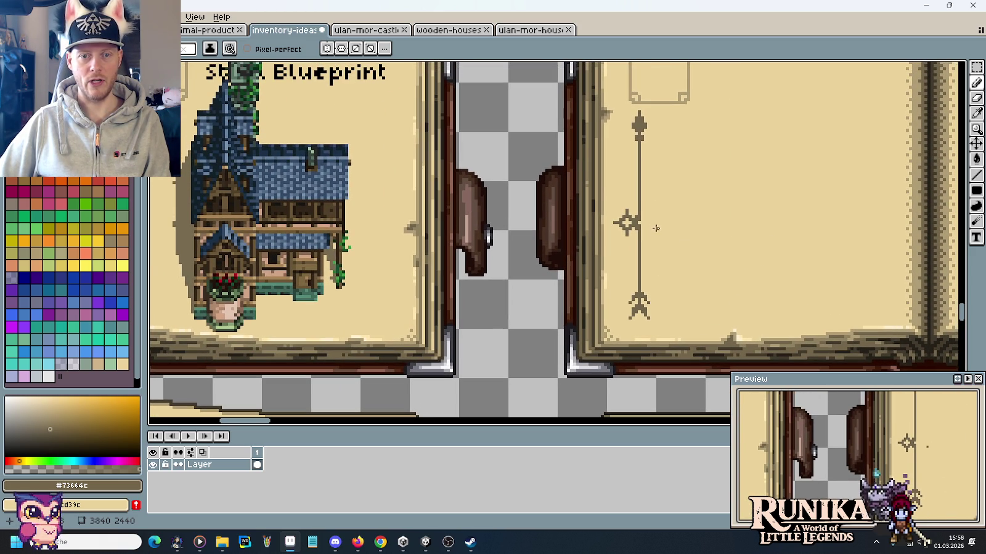
{"action": "scroll", "coordinate": [658, 226], "scroll_direction": "up", "scroll_amount": 1}
{"action": "scroll", "coordinate": [635, 252], "scroll_direction": "up", "scroll_amount": 1}
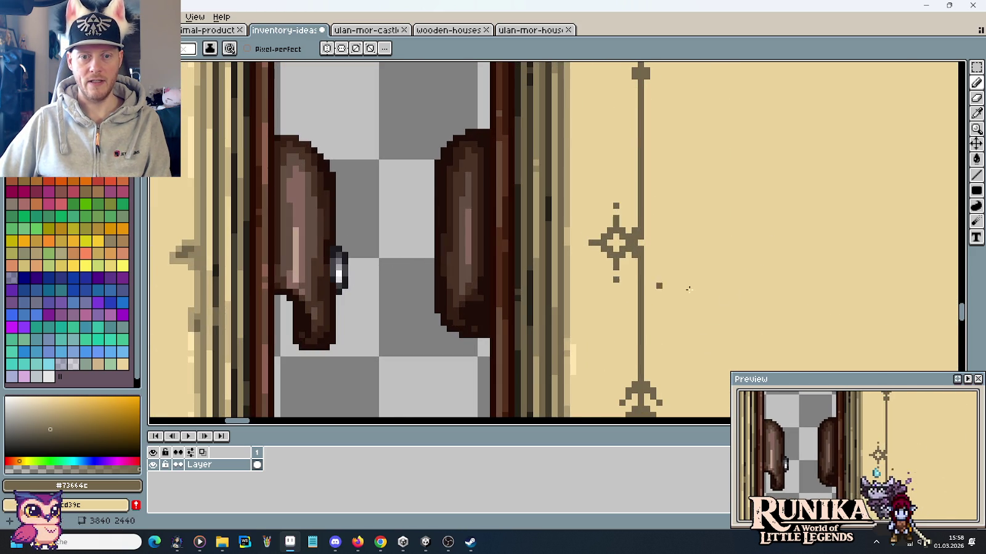
{"action": "scroll", "coordinate": [728, 292], "scroll_direction": "down", "scroll_amount": 1}
{"action": "scroll", "coordinate": [727, 292], "scroll_direction": "down", "scroll_amount": 1}
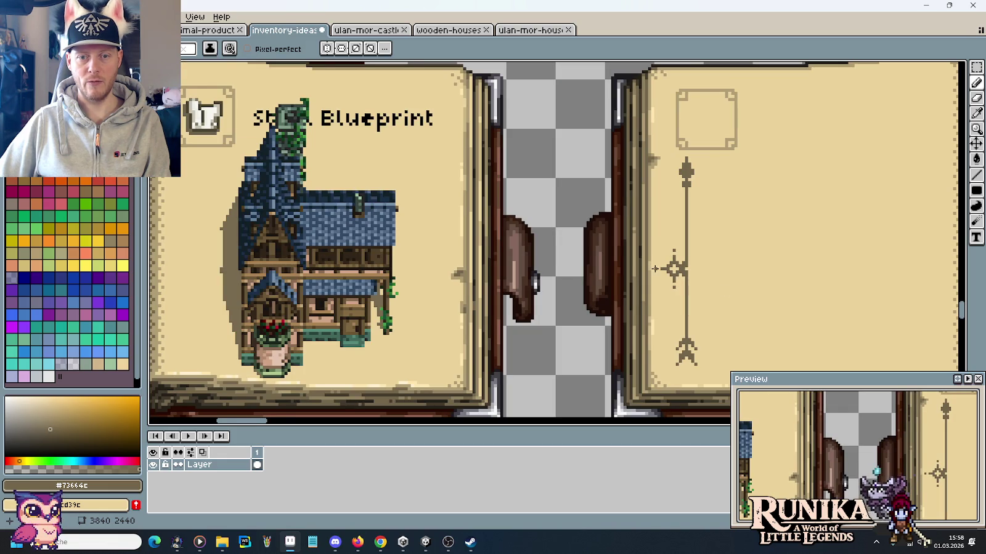
{"action": "mouse_move", "coordinate": [727, 283]}
{"action": "left_mouse_down"}
{"action": "mouse_move", "coordinate": [709, 231]}
{"action": "mouse_move", "coordinate": [693, 226]}
{"action": "mouse_move", "coordinate": [683, 172]}
{"action": "mouse_move", "coordinate": [745, 237]}
{"action": "left_mouse_up"}
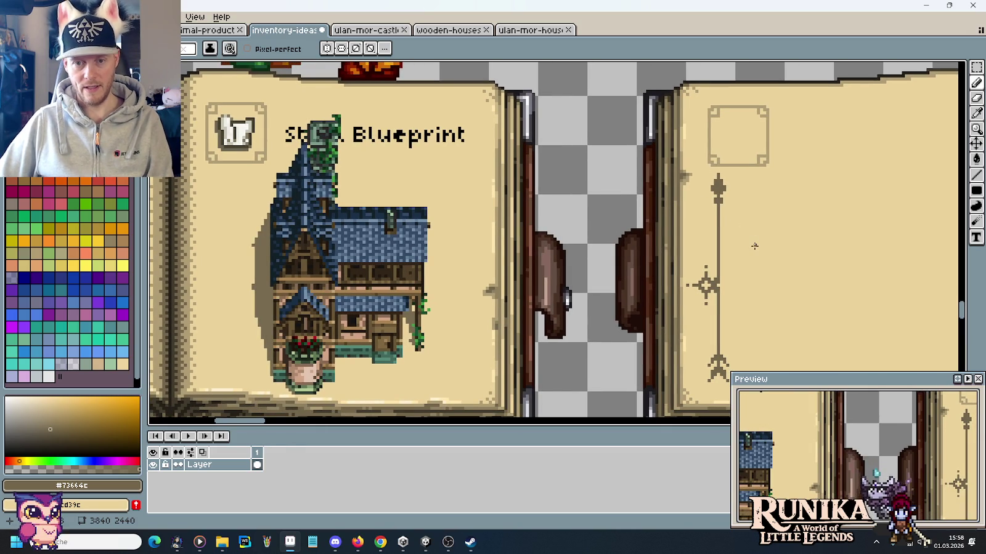
{"action": "scroll", "coordinate": [743, 296], "scroll_direction": "up", "scroll_amount": 1}
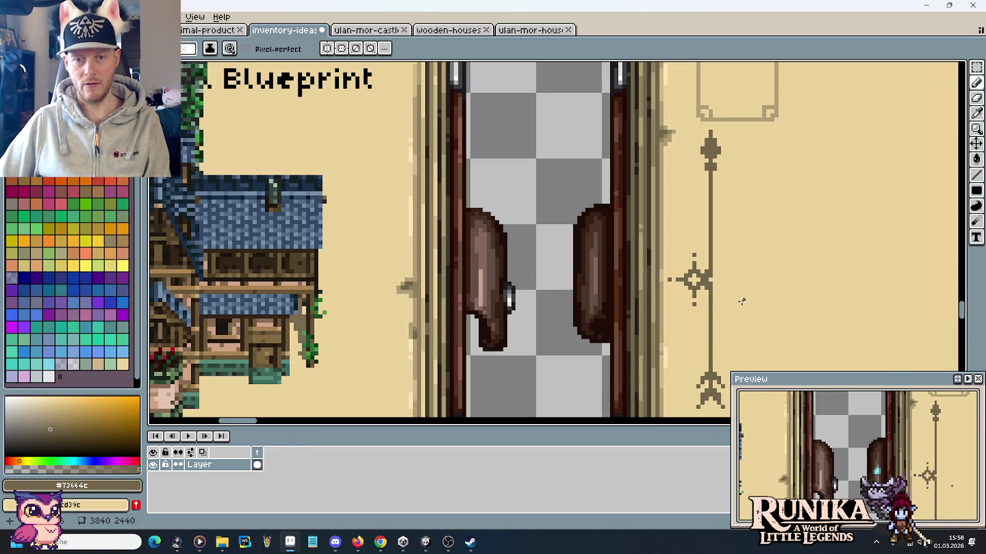
{"action": "scroll", "coordinate": [741, 301], "scroll_direction": "down", "scroll_amount": 1}
{"action": "left_click_drag", "start_coordinate": [740, 301], "coordinate": [730, 254]}
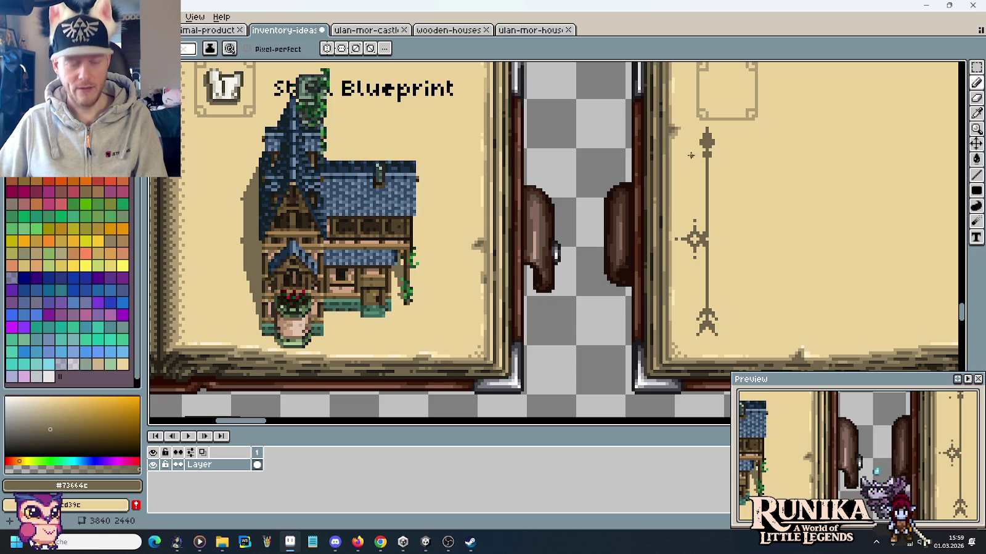
{"action": "scroll", "coordinate": [718, 165], "scroll_direction": "down", "scroll_amount": 1}
Copy the blank page's ornament column along the right edge of the Shed Blueprint house page.
{"action": "left_click_drag", "start_coordinate": [647, 176], "coordinate": [758, 178]}
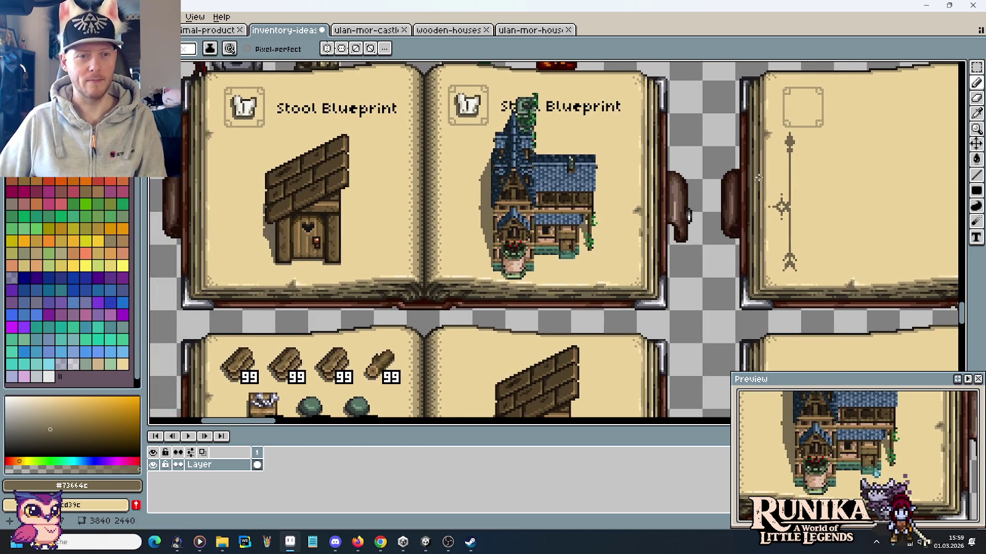
{"action": "key", "text": "m"}
{"action": "left_click_drag", "start_coordinate": [785, 299], "coordinate": [786, 143]}
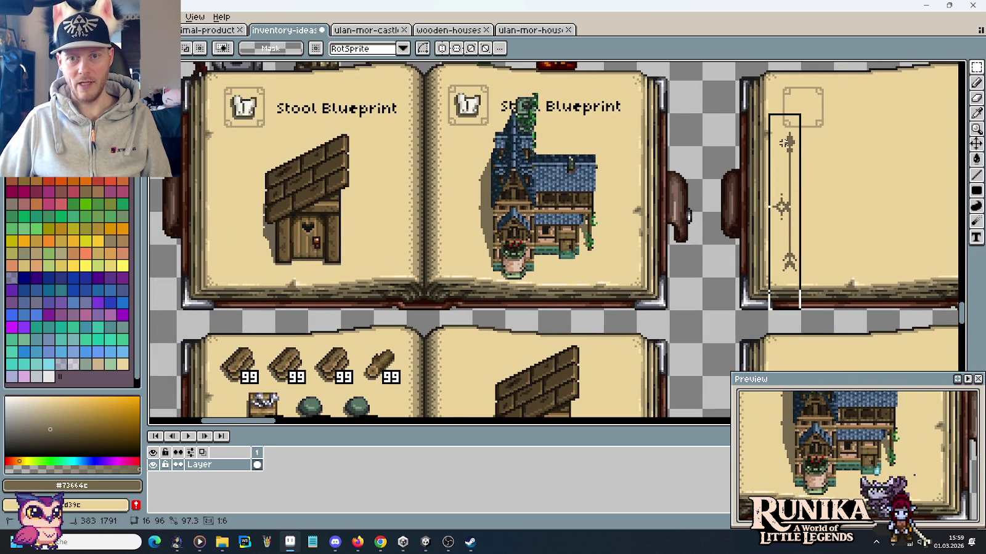
{"action": "left_click_drag", "start_coordinate": [781, 204], "coordinate": [510, 193]}
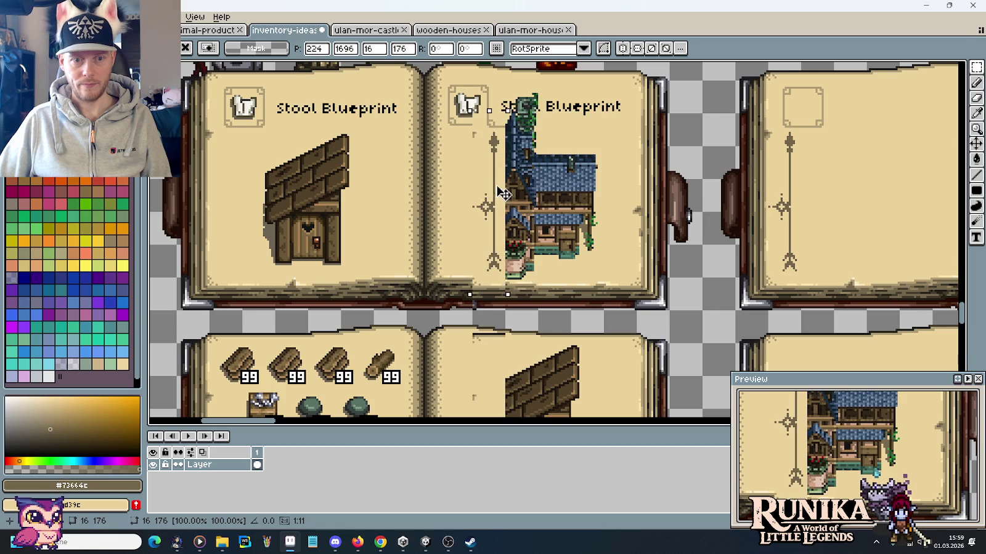
{"action": "key", "text": "Return"}
{"action": "left_click_drag", "start_coordinate": [785, 301], "coordinate": [789, 112]}
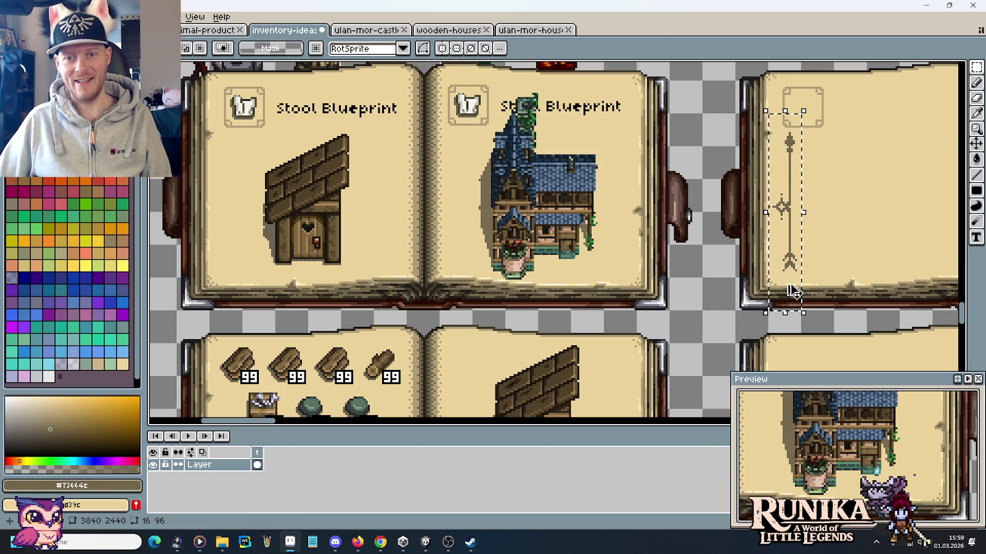
{"action": "left_click_drag", "start_coordinate": [793, 291], "coordinate": [238, 291]}
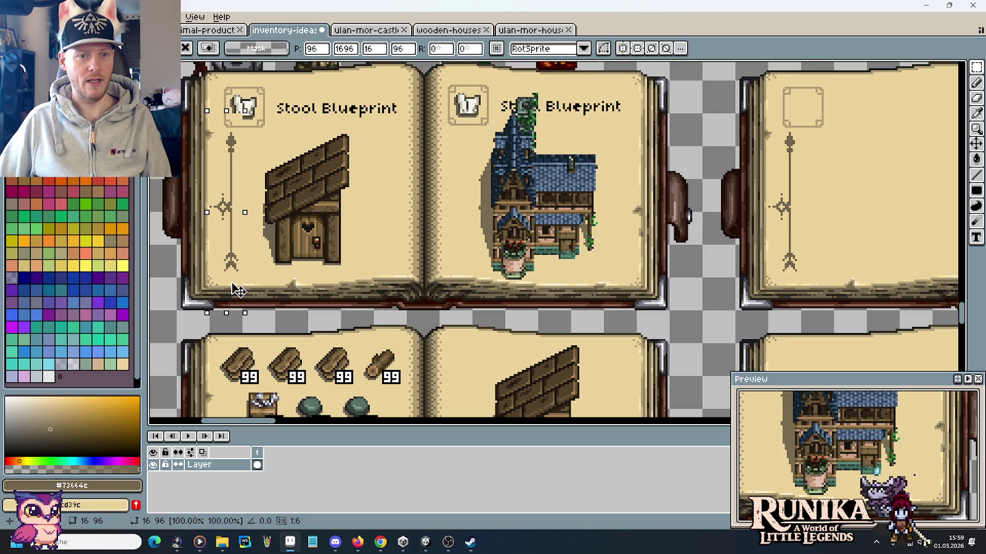
{"action": "left_click_drag", "start_coordinate": [242, 291], "coordinate": [628, 291]}
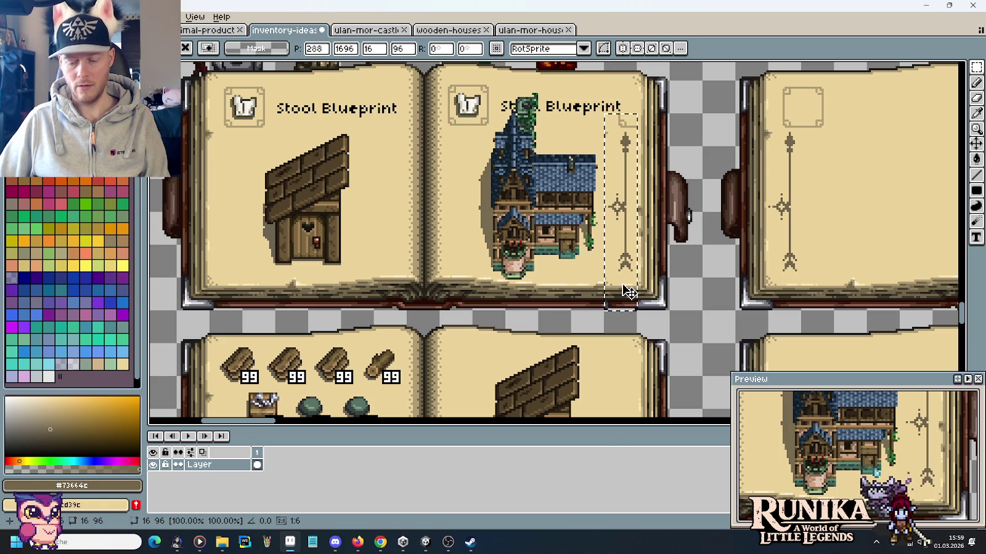
{"action": "key", "text": "Return"}
{"action": "left_click_drag", "start_coordinate": [743, 228], "coordinate": [523, 238]}
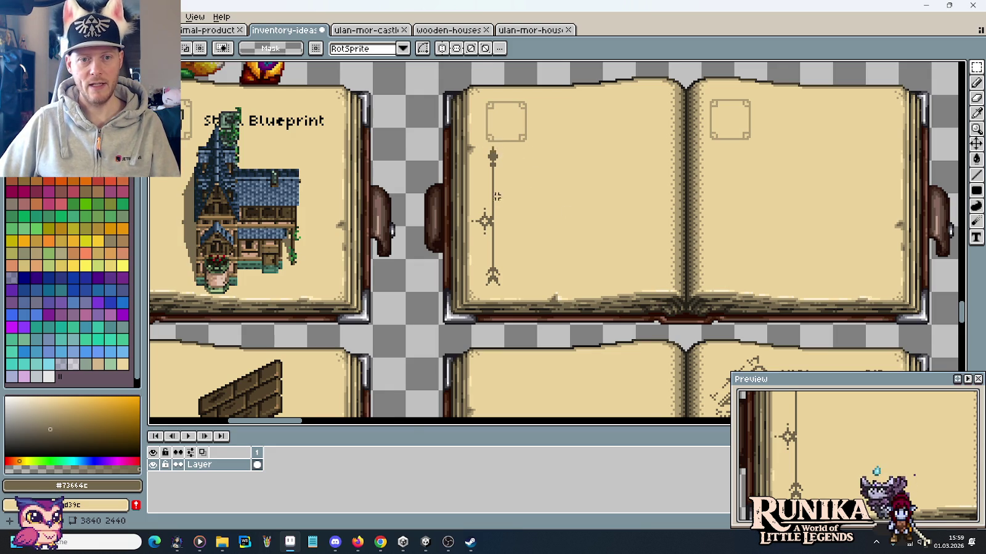
Flip the left page's arrow ornament vertically so its arrowhead points up, then deselect.
{"action": "scroll", "coordinate": [496, 206], "scroll_direction": "up", "scroll_amount": 2}
{"action": "left_click_drag", "start_coordinate": [501, 365], "coordinate": [459, 106]}
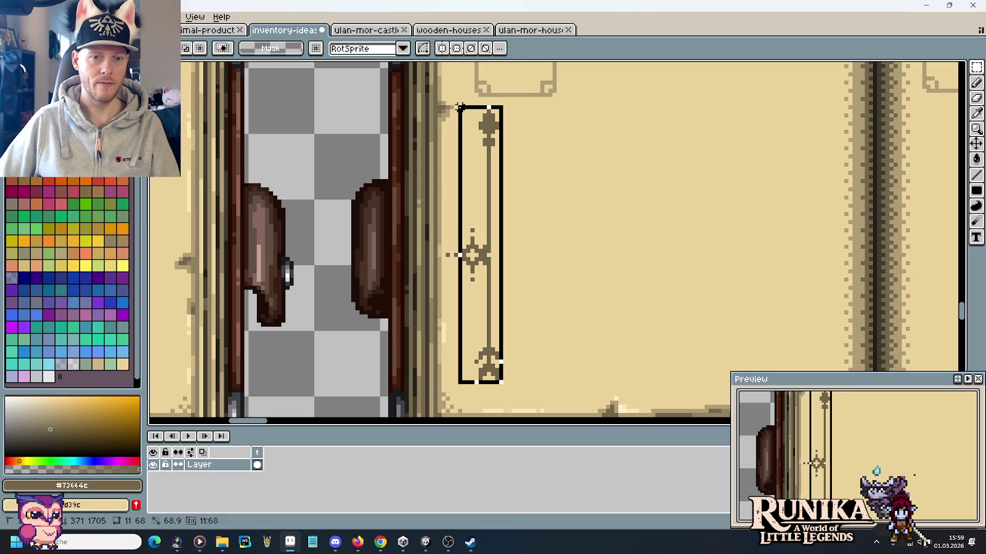
{"action": "left_click", "coordinate": [37, 17]}
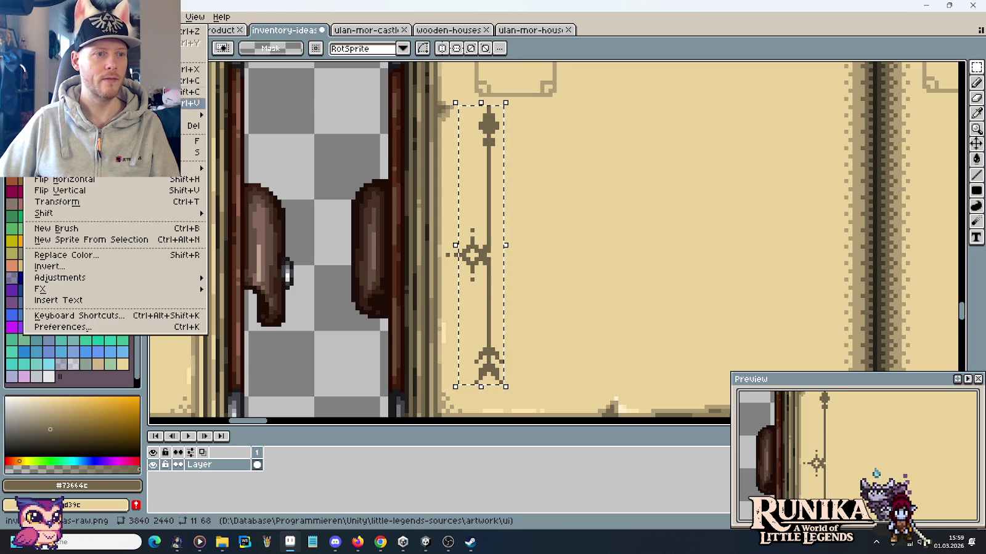
{"action": "left_click", "coordinate": [59, 191]}
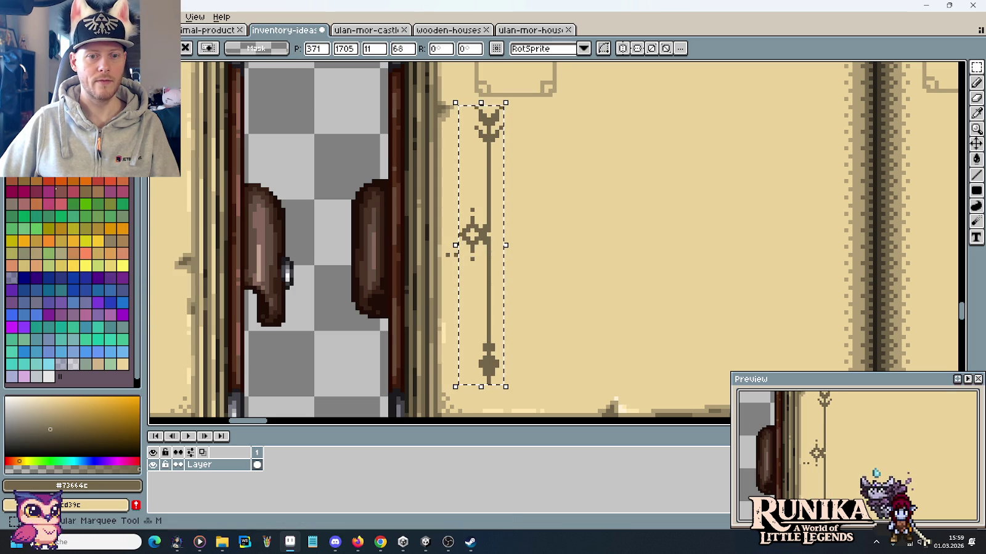
{"action": "left_click", "coordinate": [564, 266]}
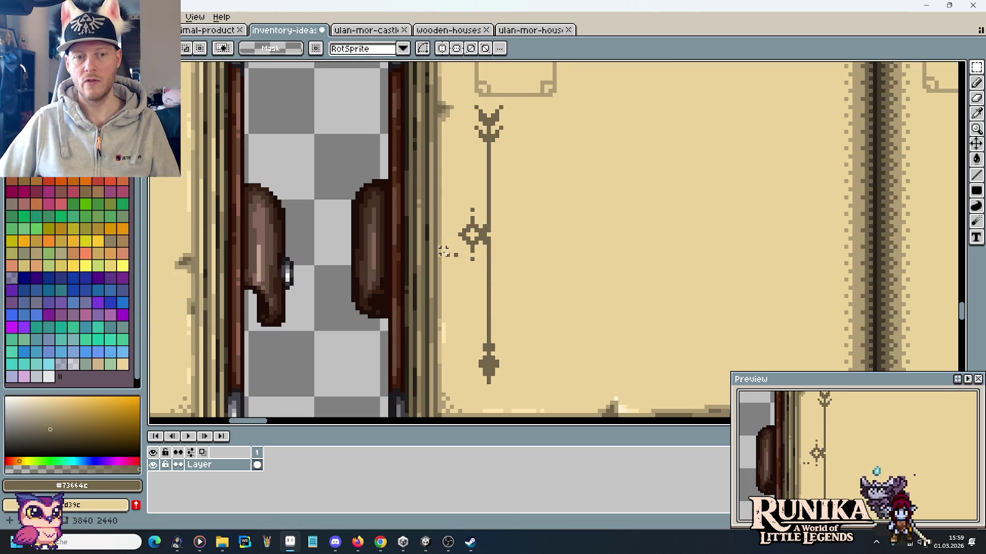
Check the small area left of the diamond, then pan across the book pages.
{"action": "left_click_drag", "start_coordinate": [441, 252], "coordinate": [463, 308]}
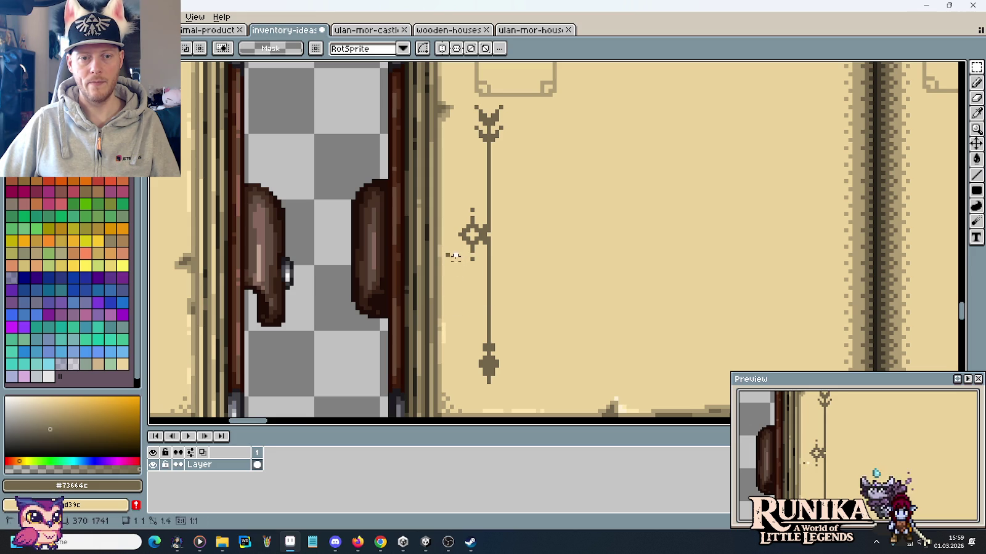
{"action": "left_click_drag", "start_coordinate": [438, 250], "coordinate": [461, 304]}
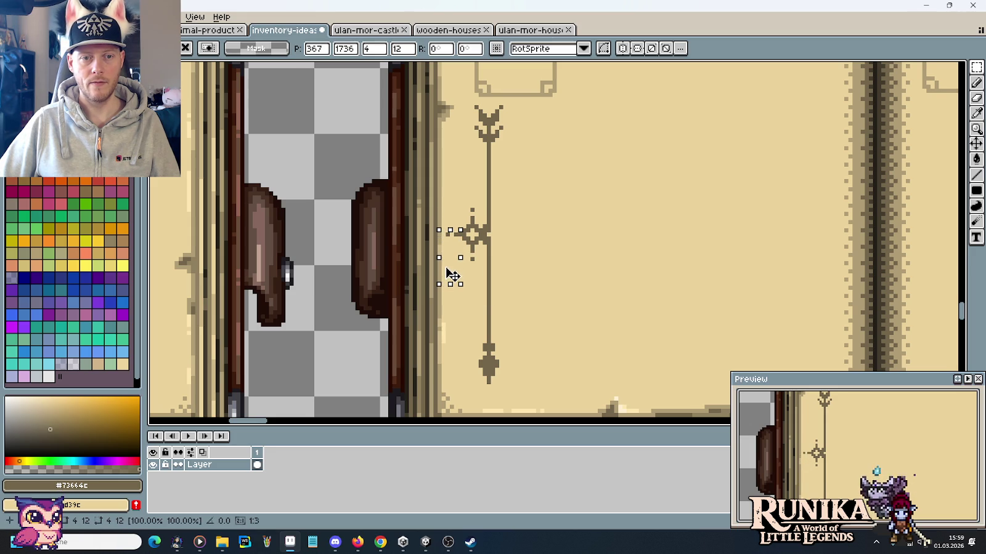
{"action": "left_click", "coordinate": [508, 276]}
{"action": "scroll", "coordinate": [493, 247], "scroll_direction": "down", "scroll_amount": 3}
{"action": "scroll", "coordinate": [485, 232], "scroll_direction": "up", "scroll_amount": 1}
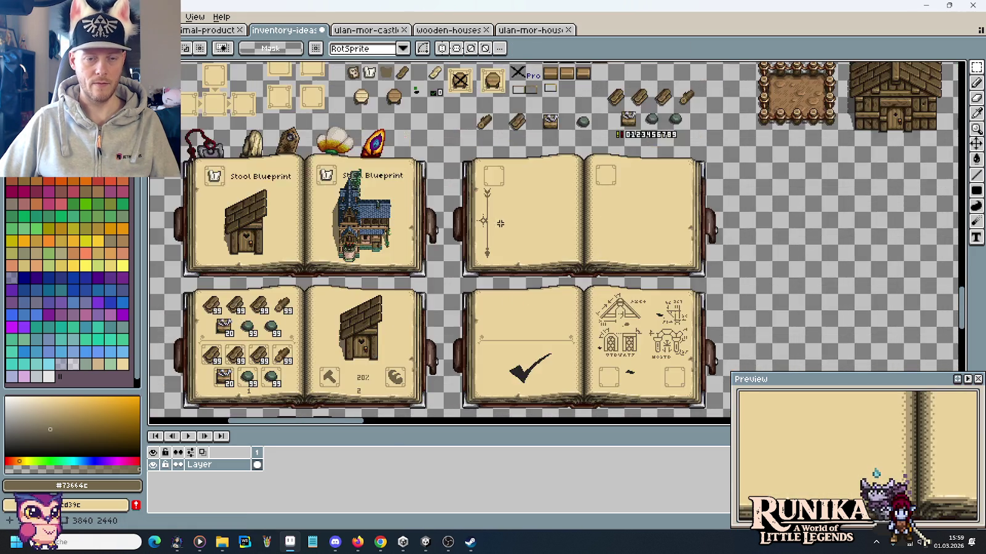
{"action": "scroll", "coordinate": [484, 232], "scroll_direction": "up", "scroll_amount": 1}
{"action": "left_click_drag", "start_coordinate": [484, 232], "coordinate": [687, 256]}
{"action": "mouse_move", "coordinate": [622, 285]}
{"action": "left_mouse_down"}
{"action": "mouse_move", "coordinate": [650, 250]}
{"action": "mouse_move", "coordinate": [705, 294]}
{"action": "mouse_move", "coordinate": [652, 278]}
{"action": "left_mouse_up"}
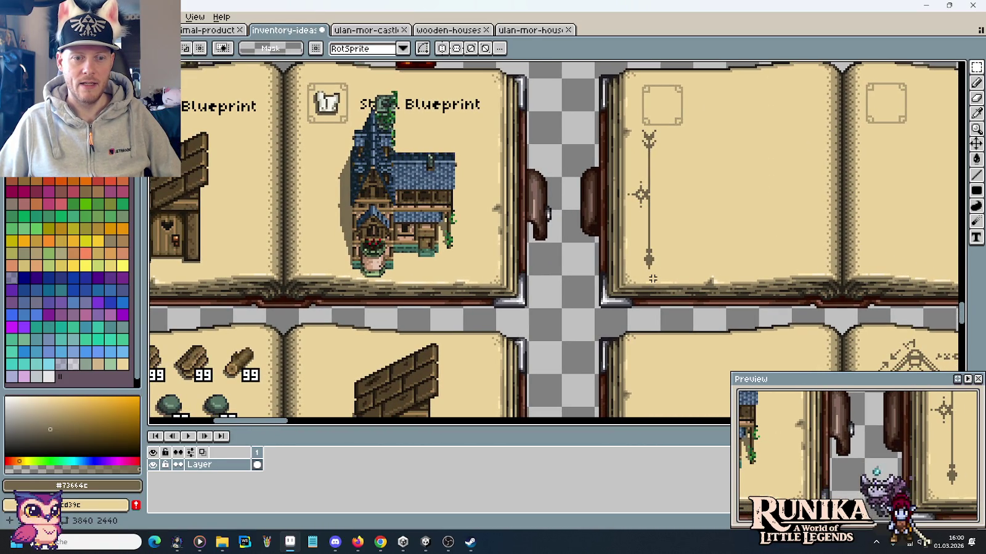
{"action": "left_click_drag", "start_coordinate": [652, 280], "coordinate": [557, 176]}
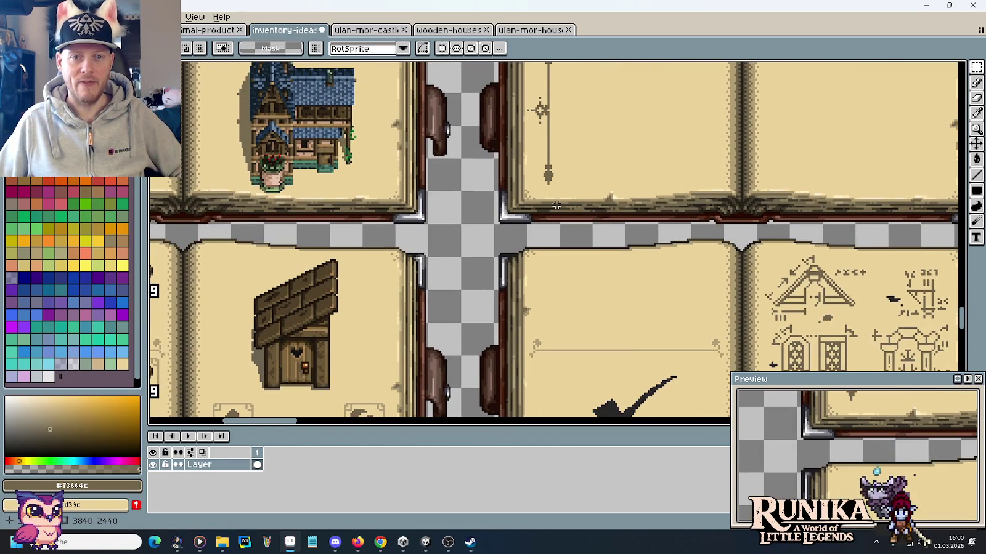
{"action": "scroll", "coordinate": [513, 232], "scroll_direction": "down", "scroll_amount": 3}
{"action": "scroll", "coordinate": [736, 293], "scroll_direction": "down", "scroll_amount": 2}
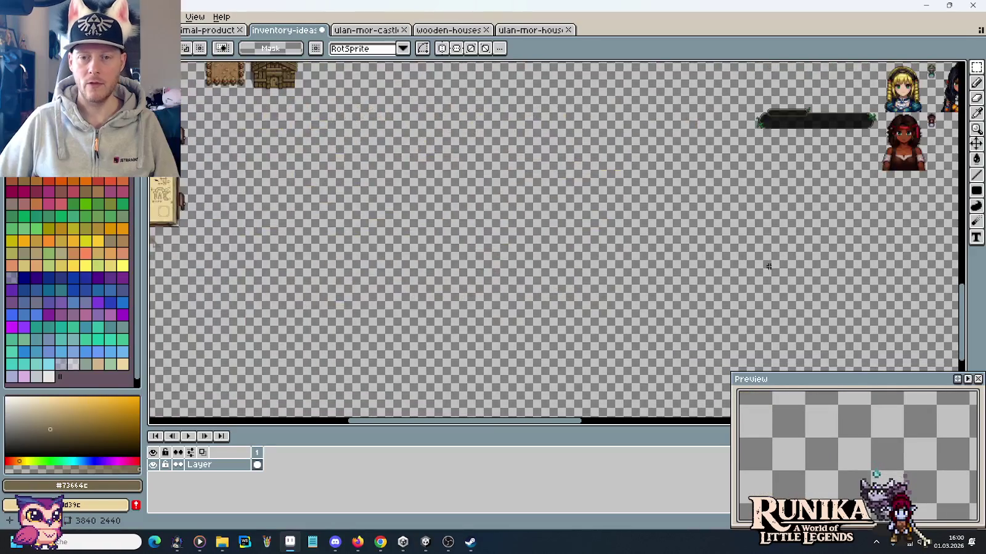
Center the grey corner ornament and marquee-select its 11x11 top swirl.
{"action": "scroll", "coordinate": [654, 273], "scroll_direction": "up", "scroll_amount": 5}
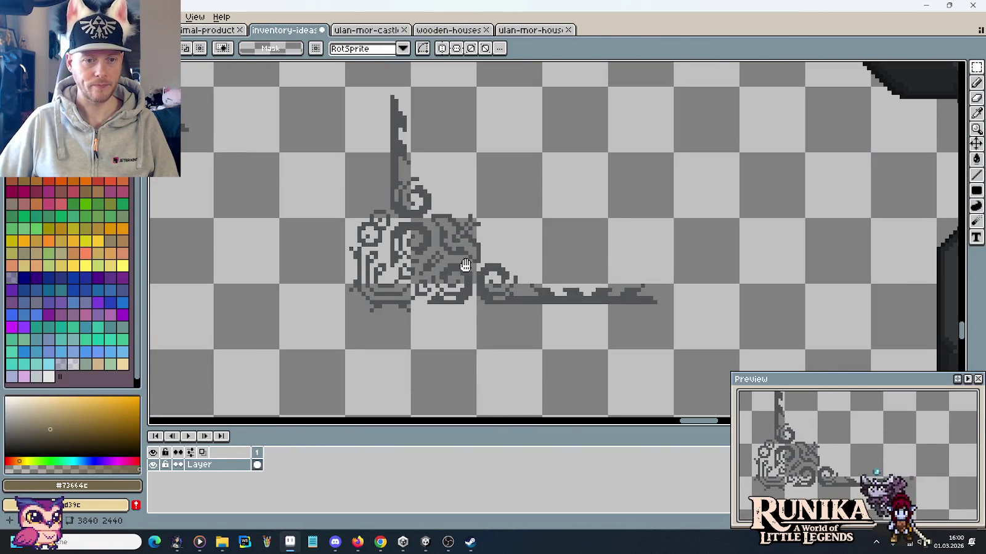
{"action": "left_click_drag", "start_coordinate": [465, 266], "coordinate": [636, 278]}
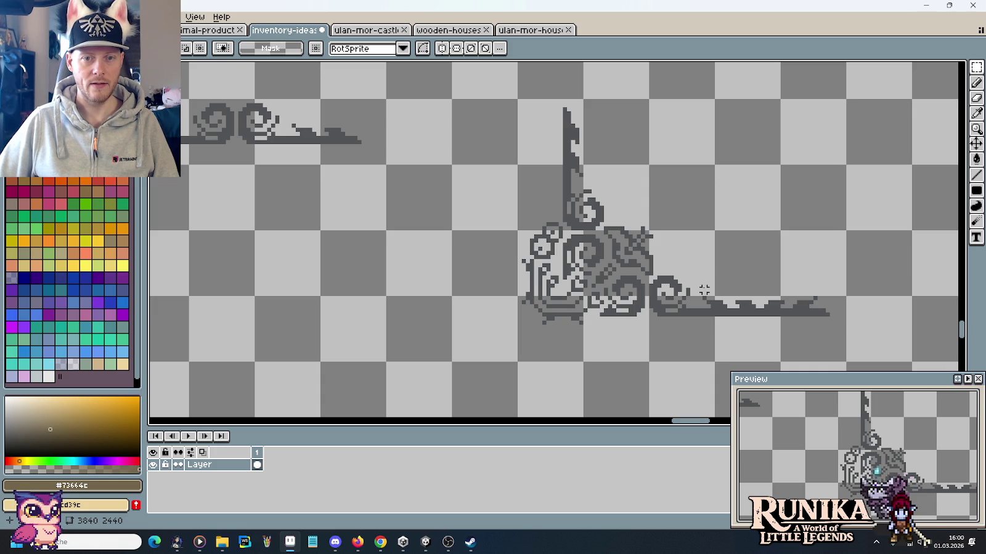
{"action": "left_click_drag", "start_coordinate": [564, 193], "coordinate": [605, 232]}
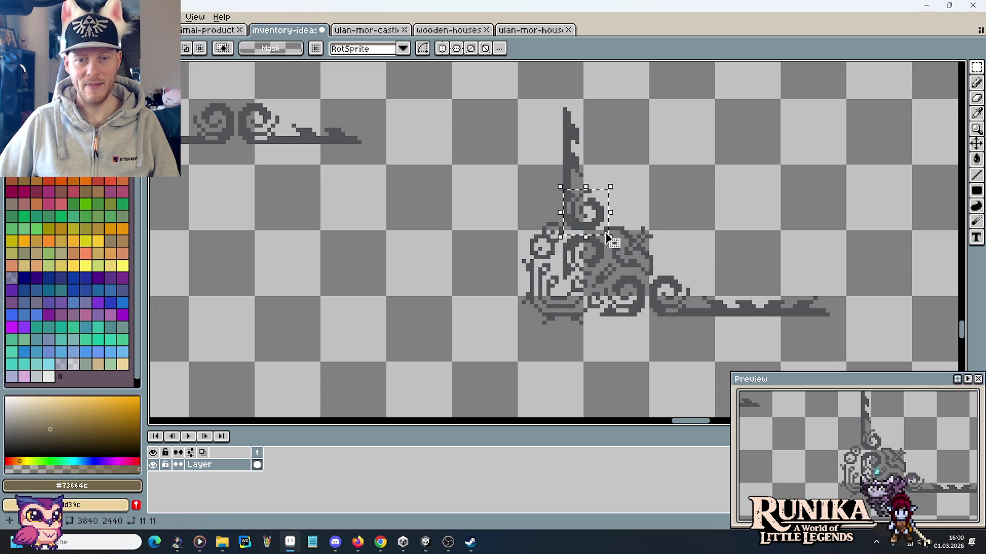
Navigate back to the book spread and paste the copied swirl.
{"action": "scroll", "coordinate": [639, 295], "scroll_direction": "down", "scroll_amount": 3}
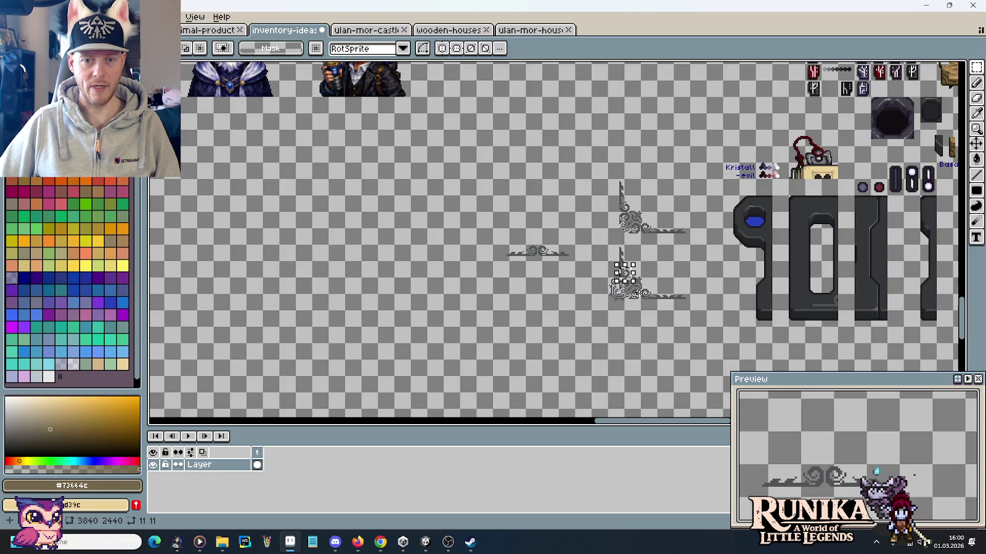
{"action": "scroll", "coordinate": [695, 215], "scroll_direction": "up", "scroll_amount": 2}
{"action": "scroll", "coordinate": [805, 228], "scroll_direction": "up", "scroll_amount": 2}
{"action": "scroll", "coordinate": [804, 228], "scroll_direction": "down", "scroll_amount": 1}
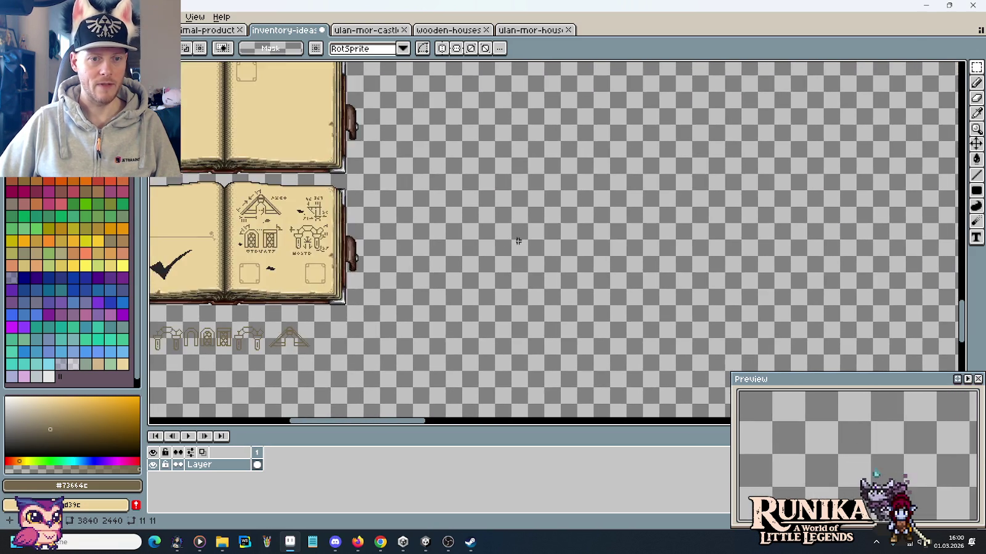
{"action": "scroll", "coordinate": [616, 247], "scroll_direction": "down", "scroll_amount": 1}
{"action": "scroll", "coordinate": [475, 189], "scroll_direction": "down", "scroll_amount": 1}
{"action": "scroll", "coordinate": [478, 275], "scroll_direction": "up", "scroll_amount": 3}
{"action": "scroll", "coordinate": [478, 275], "scroll_direction": "down", "scroll_amount": 1}
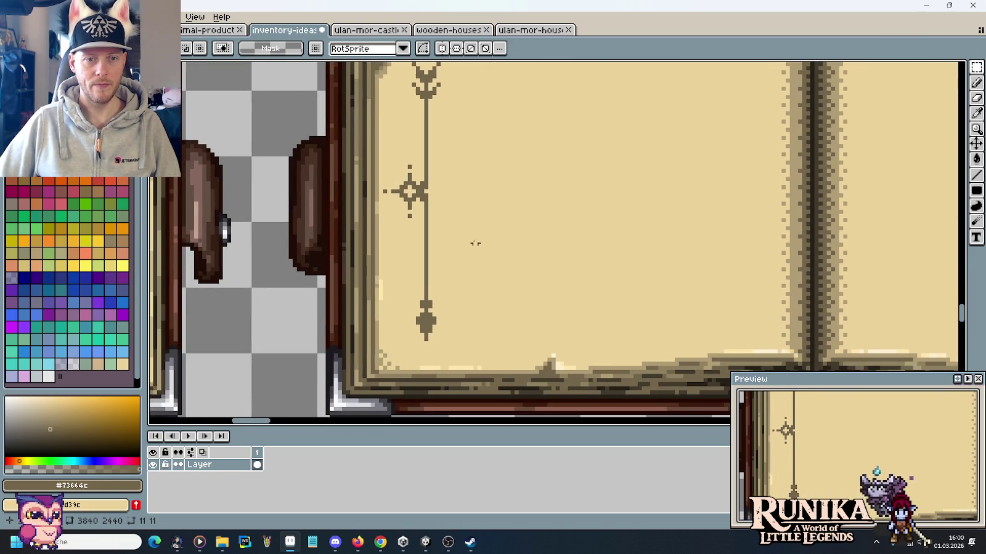
{"action": "scroll", "coordinate": [468, 235], "scroll_direction": "down", "scroll_amount": 1}
{"action": "scroll", "coordinate": [370, 233], "scroll_direction": "right", "scroll_amount": 3}
{"action": "scroll", "coordinate": [668, 225], "scroll_direction": "down", "scroll_amount": 1}
{"action": "key", "text": "ctrl+v"}
Move the swirl beside the book and place a copy of the arrow ornament next to it.
{"action": "left_click_drag", "start_coordinate": [552, 239], "coordinate": [796, 248]}
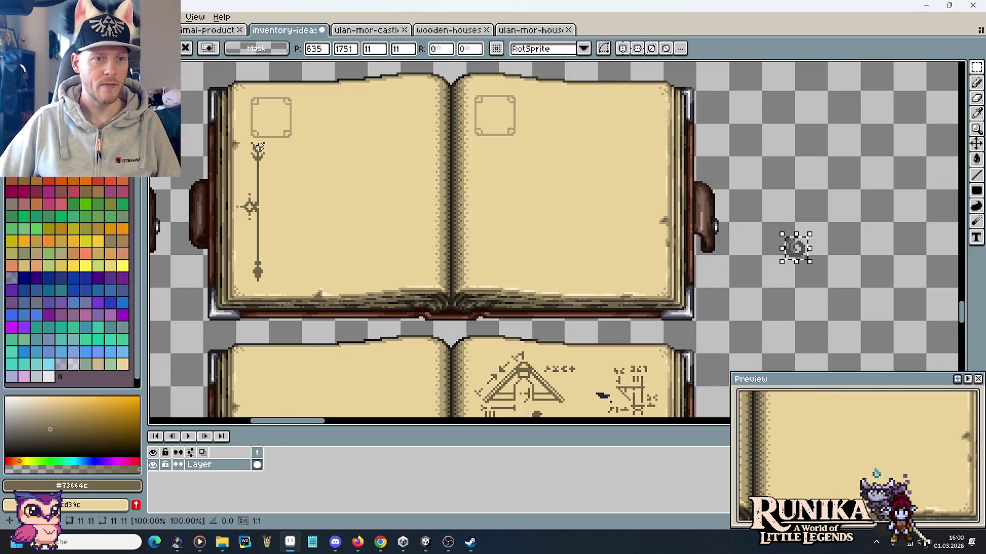
{"action": "left_click_drag", "start_coordinate": [267, 282], "coordinate": [236, 143]}
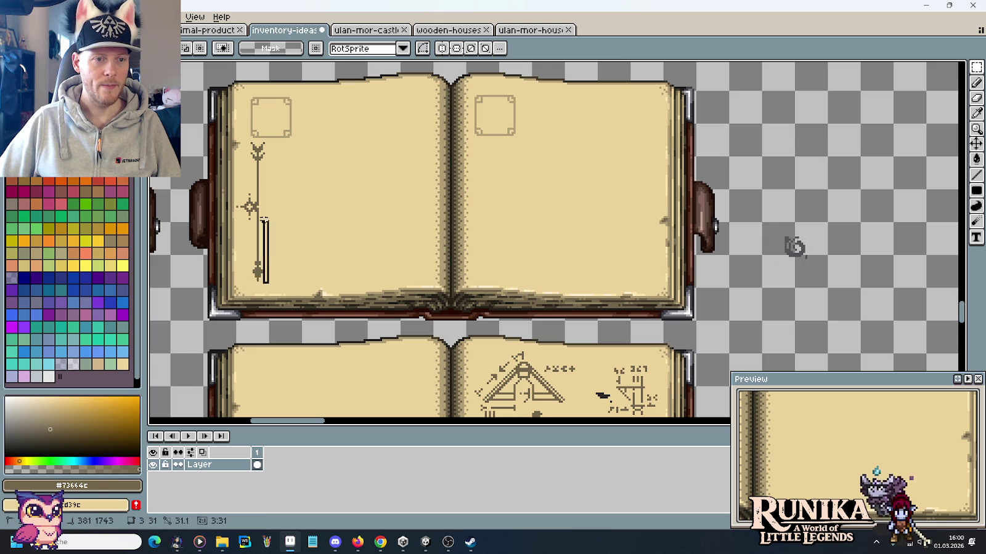
{"action": "left_click_drag", "start_coordinate": [257, 204], "coordinate": [848, 216]}
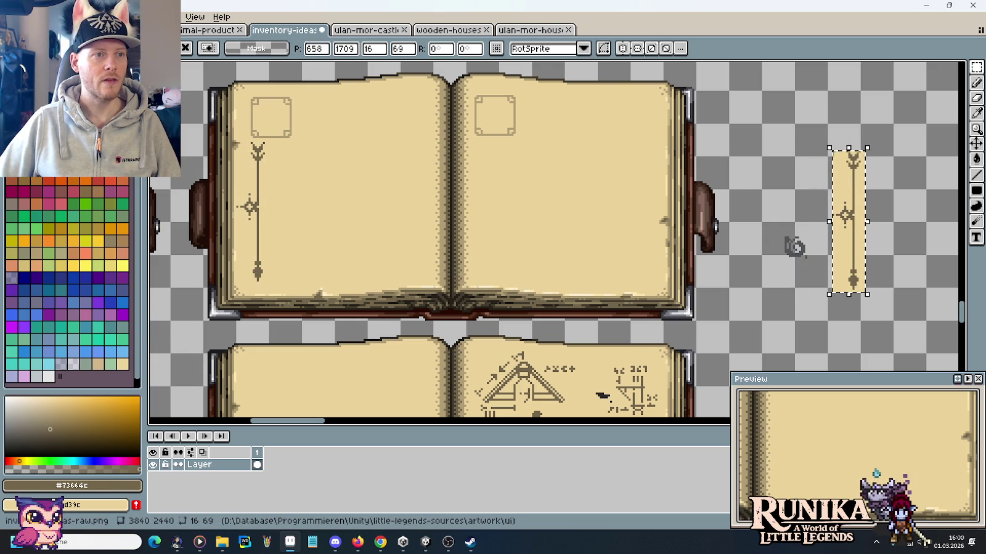
Mirror the ornament copy horizontally and bucket-clear its tan background.
{"action": "left_click", "coordinate": [34, 16]}
{"action": "left_click", "coordinate": [49, 183]}
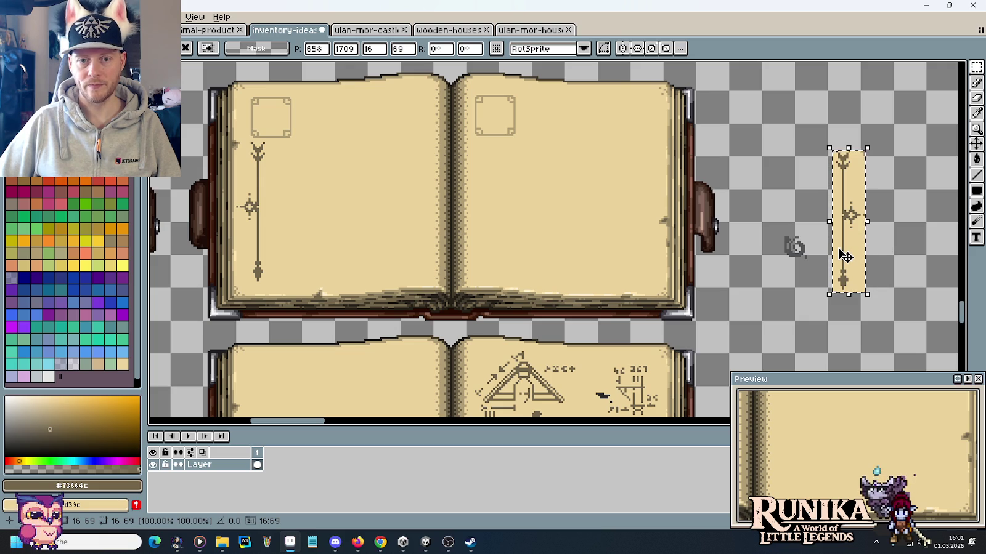
{"action": "left_click", "coordinate": [875, 239]}
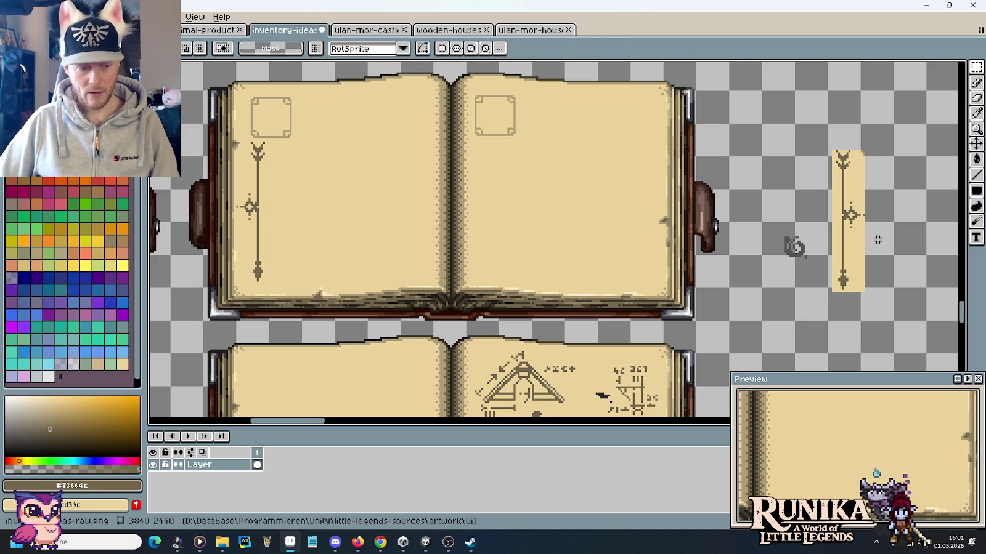
{"action": "key", "text": "g"}
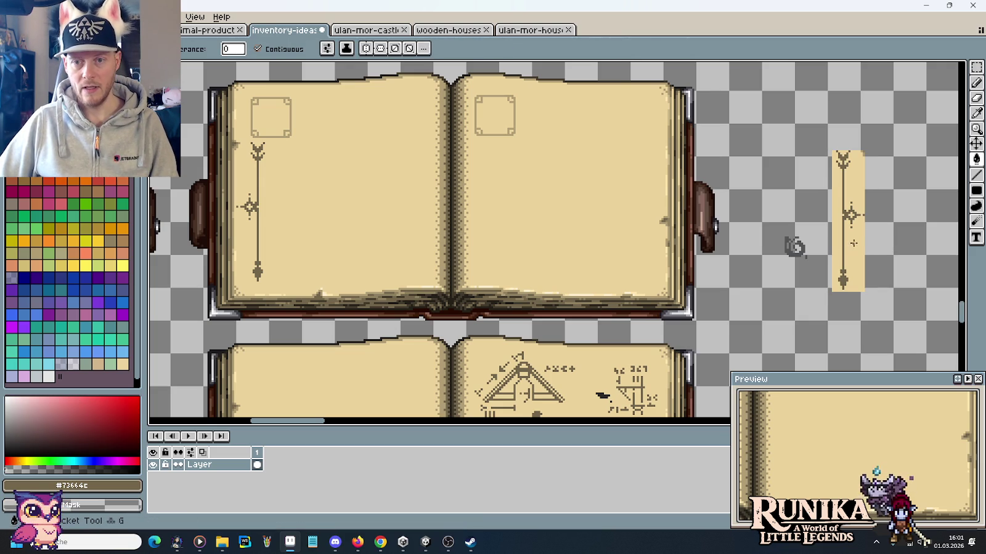
{"action": "right_click", "coordinate": [853, 243]}
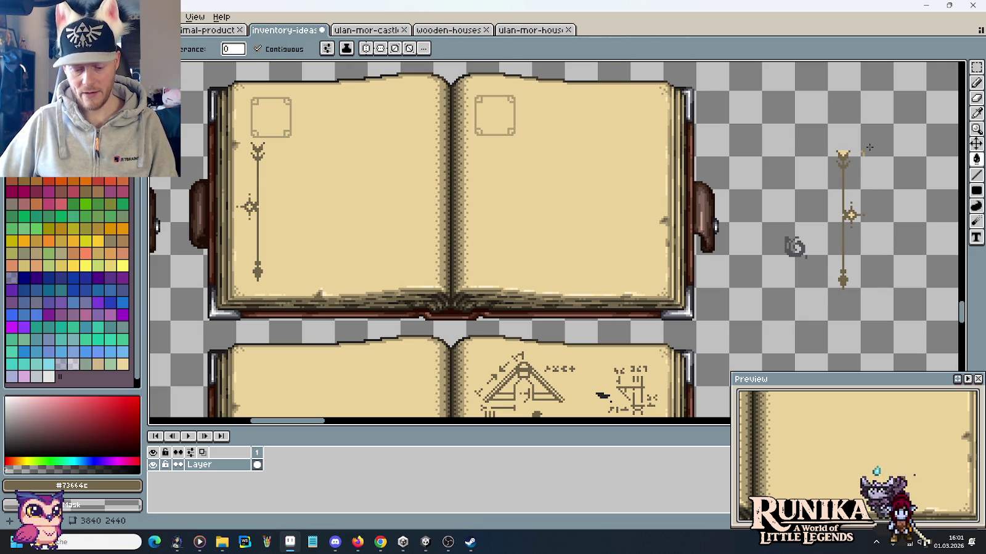
Move the mirrored ornament onto the book page, nudge it into position, and commit.
{"action": "key", "text": "m"}
{"action": "left_click_drag", "start_coordinate": [825, 126], "coordinate": [891, 315]}
{"action": "left_click_drag", "start_coordinate": [877, 258], "coordinate": [299, 253]}
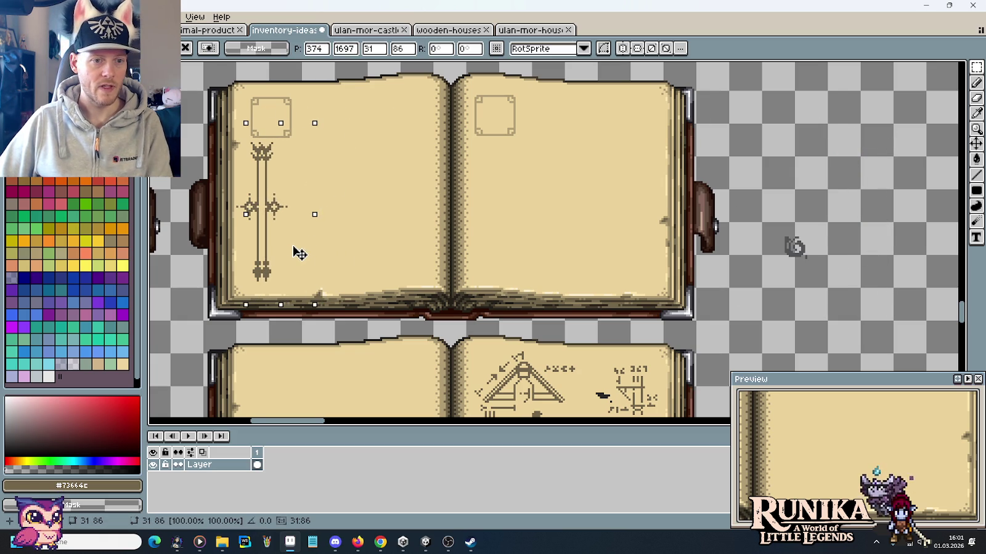
{"action": "key", "text": "Right"}
{"action": "key", "text": "Right"}
{"action": "key", "text": "Right"}
{"action": "key", "text": "Right"}
{"action": "key", "text": "Right"}
{"action": "key", "text": "Right"}
{"action": "key", "text": "Right"}
{"action": "key", "text": "Right"}
{"action": "key", "text": "Right"}
{"action": "key", "text": "Right"}
{"action": "key", "text": "Right"}
{"action": "key", "text": "Right"}
{"action": "key", "text": "Right"}
{"action": "key", "text": "Right"}
{"action": "key", "text": "Right"}
{"action": "key", "text": "Right"}
{"action": "key", "text": "Right"}
{"action": "key", "text": "Right"}
{"action": "key", "text": "Right"}
{"action": "key", "text": "Right"}
{"action": "key", "text": "Right"}
{"action": "key", "text": "Right"}
{"action": "key", "text": "Right"}
{"action": "key", "text": "Right"}
{"action": "key", "text": "Right"}
{"action": "key", "text": "Right"}
{"action": "key", "text": "Right"}
{"action": "key", "text": "Right"}
{"action": "key", "text": "Right"}
{"action": "key", "text": "Right"}
{"action": "key", "text": "Right"}
{"action": "key", "text": "Right"}
{"action": "key", "text": "Right"}
{"action": "key", "text": "Right"}
{"action": "key", "text": "Right"}
{"action": "key", "text": "Right"}
{"action": "key", "text": "Right"}
{"action": "key", "text": "Right"}
{"action": "key", "text": "Right"}
{"action": "scroll", "coordinate": [712, 220], "scroll_direction": "up", "scroll_amount": 3}
{"action": "key", "text": "Right"}
{"action": "key", "text": "Right"}
{"action": "key", "text": "Right"}
{"action": "key", "text": "Right"}
{"action": "key", "text": "Right"}
{"action": "key", "text": "Right"}
{"action": "key", "text": "Right"}
{"action": "key", "text": "Right"}
{"action": "key", "text": "Right"}
{"action": "key", "text": "Right"}
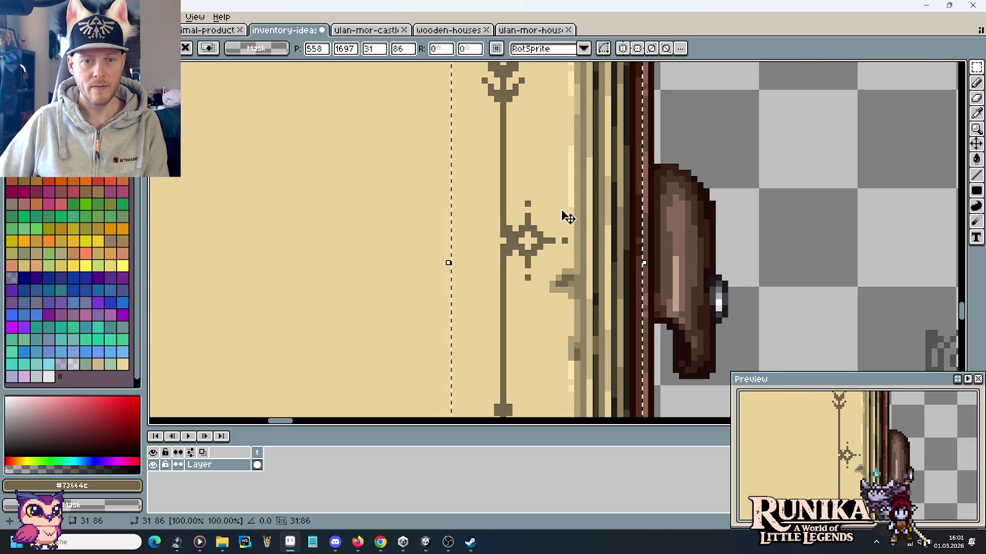
{"action": "key", "text": "Left"}
{"action": "key", "text": "Return"}
Zoom in and out to inspect the ornament lines on both pages.
{"action": "scroll", "coordinate": [700, 264], "scroll_direction": "down", "scroll_amount": 1}
{"action": "scroll", "coordinate": [739, 277], "scroll_direction": "down", "scroll_amount": 2}
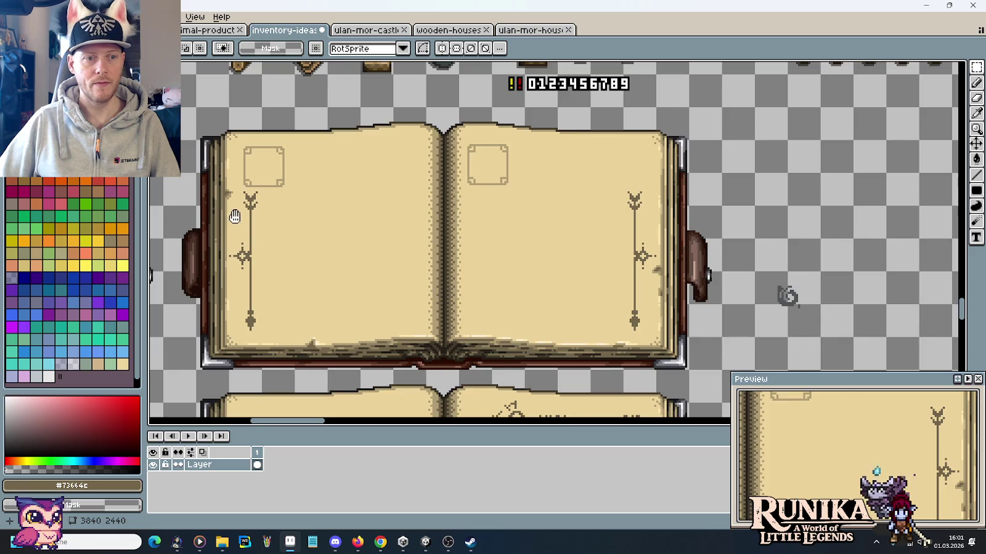
{"action": "scroll", "coordinate": [236, 216], "scroll_direction": "up", "scroll_amount": 2}
{"action": "scroll", "coordinate": [374, 227], "scroll_direction": "up", "scroll_amount": 2}
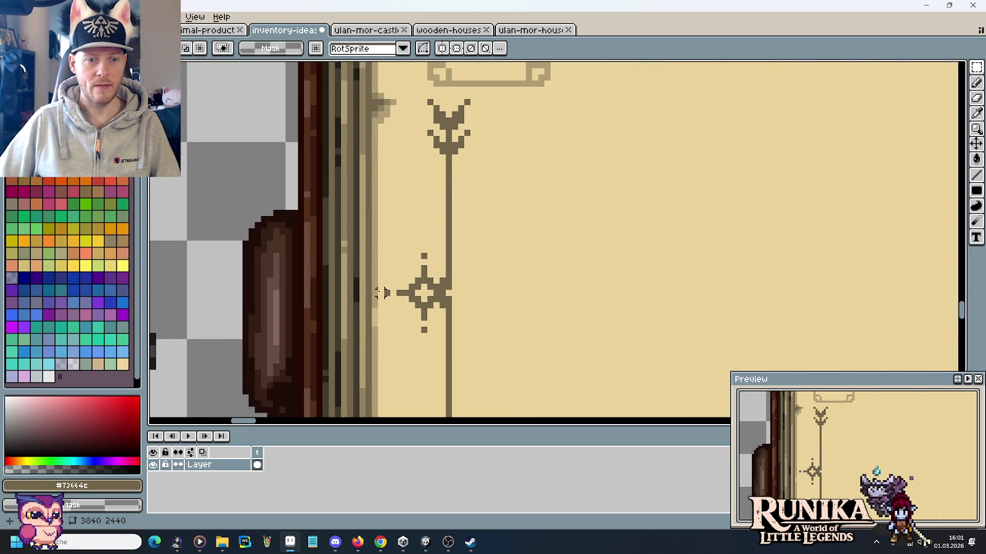
{"action": "scroll", "coordinate": [382, 292], "scroll_direction": "down", "scroll_amount": 1}
{"action": "scroll", "coordinate": [554, 277], "scroll_direction": "down", "scroll_amount": 1}
{"action": "scroll", "coordinate": [641, 259], "scroll_direction": "up", "scroll_amount": 1}
{"action": "scroll", "coordinate": [471, 227], "scroll_direction": "up", "scroll_amount": 1}
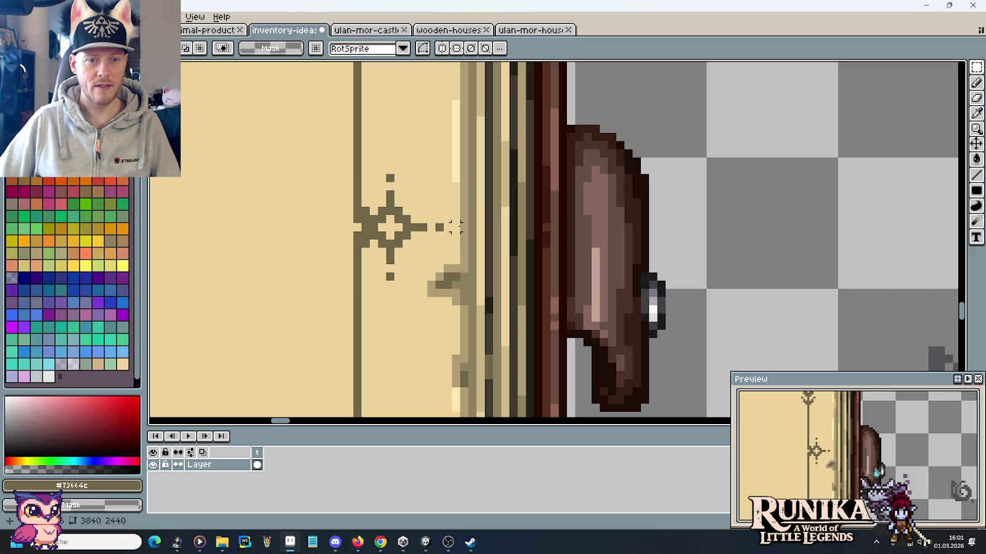
{"action": "scroll", "coordinate": [505, 235], "scroll_direction": "down", "scroll_amount": 3}
{"action": "scroll", "coordinate": [616, 271], "scroll_direction": "down", "scroll_amount": 1}
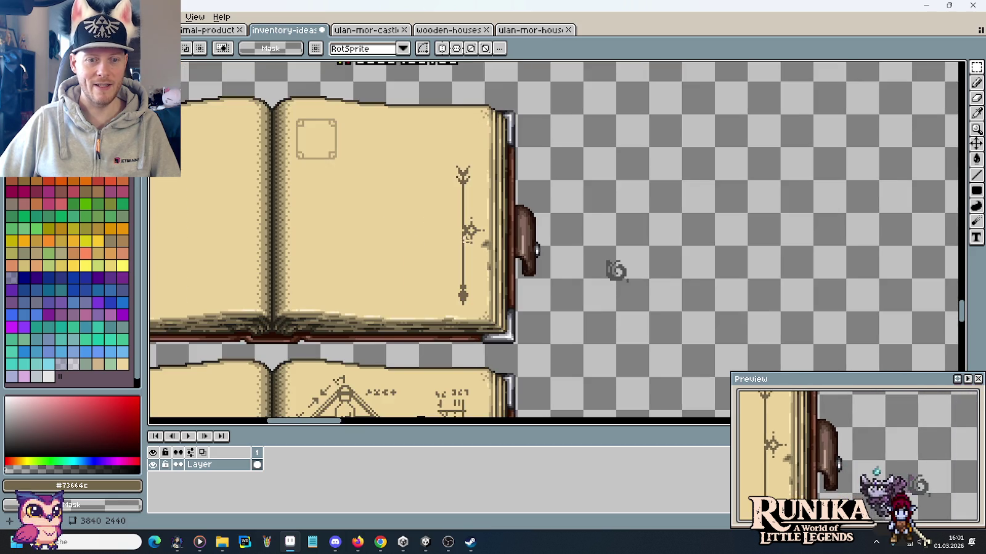
Compare the gaps beneath the left and right pages' ornaments using temporary selections.
{"action": "scroll", "coordinate": [636, 176], "scroll_direction": "up", "scroll_amount": 1}
{"action": "scroll", "coordinate": [316, 224], "scroll_direction": "up", "scroll_amount": 1}
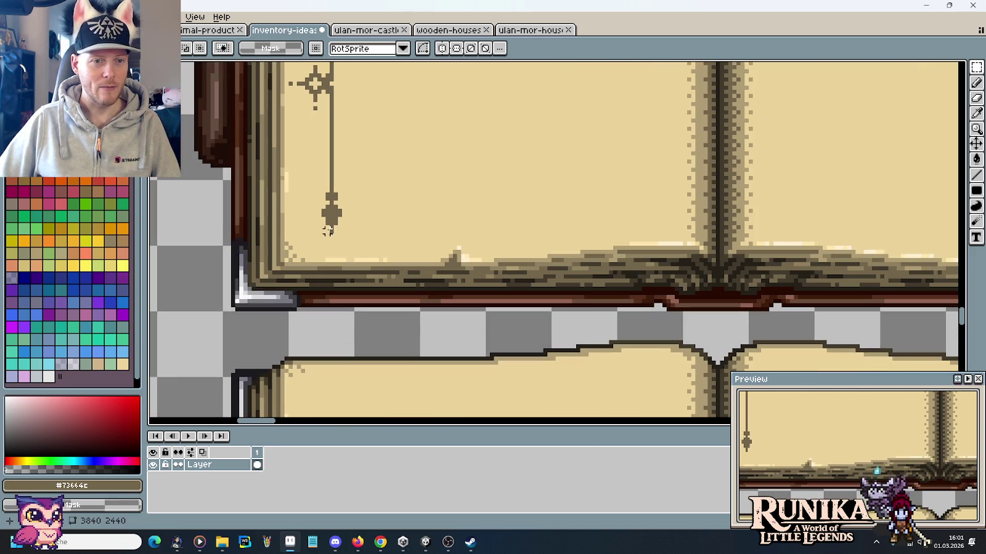
{"action": "left_click_drag", "start_coordinate": [327, 230], "coordinate": [234, 252]}
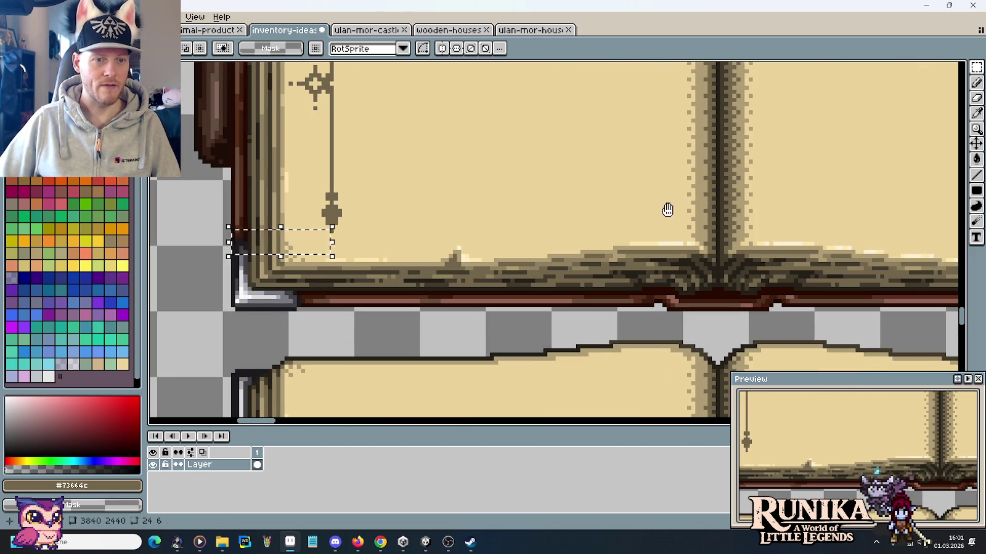
{"action": "scroll", "coordinate": [667, 209], "scroll_direction": "down", "scroll_amount": 3}
{"action": "scroll", "coordinate": [739, 191], "scroll_direction": "up", "scroll_amount": 3}
{"action": "left_click_drag", "start_coordinate": [513, 199], "coordinate": [605, 228]}
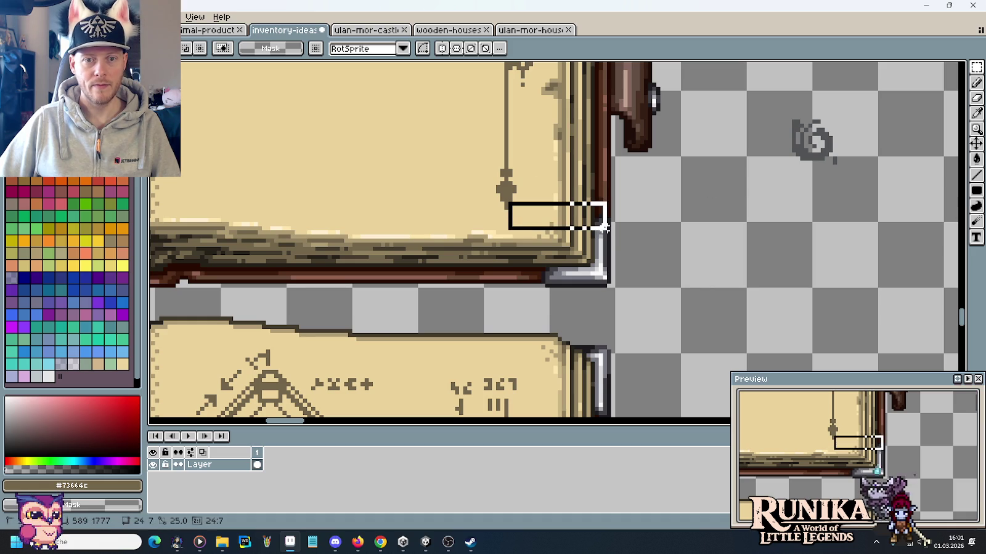
{"action": "key", "text": "ctrl+d"}
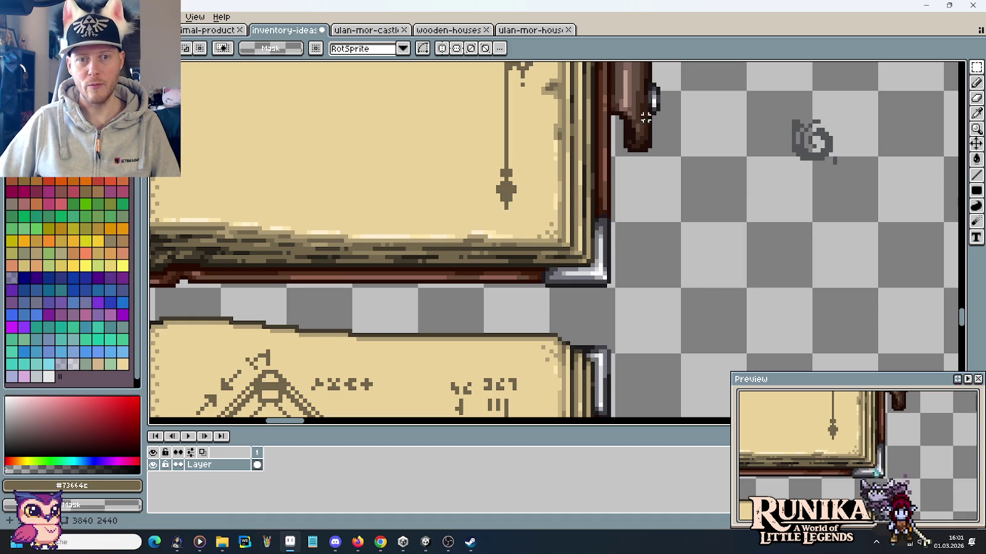
Shift the right ornament's lower line and arrow one pixel right, under the diamond.
{"action": "scroll", "coordinate": [595, 217], "scroll_direction": "up", "scroll_amount": 3}
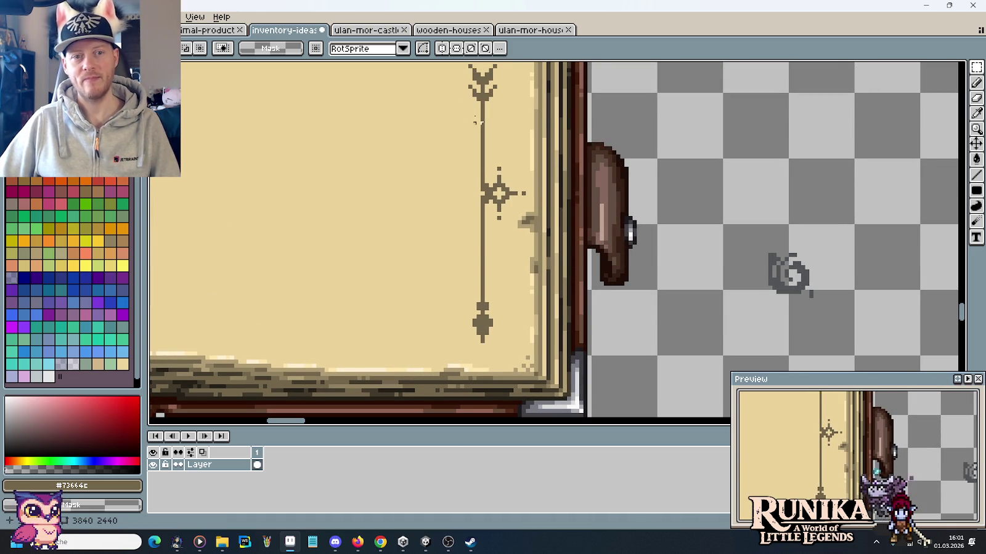
{"action": "scroll", "coordinate": [435, 128], "scroll_direction": "up", "scroll_amount": 1}
{"action": "mouse_move", "coordinate": [399, 91]}
{"action": "left_mouse_down"}
{"action": "mouse_move", "coordinate": [523, 259]}
{"action": "mouse_move", "coordinate": [513, 247]}
{"action": "left_mouse_up"}
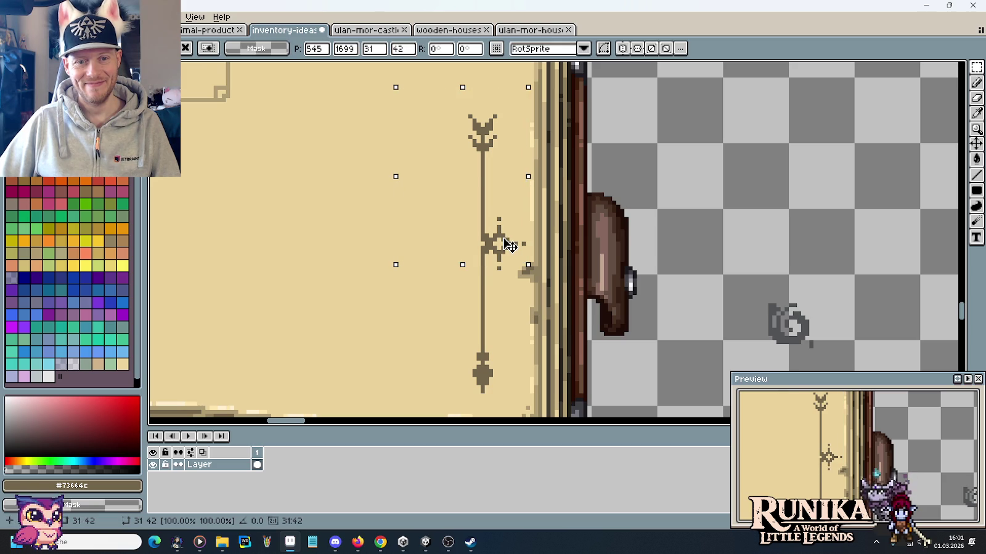
{"action": "key", "text": "ctrl+d"}
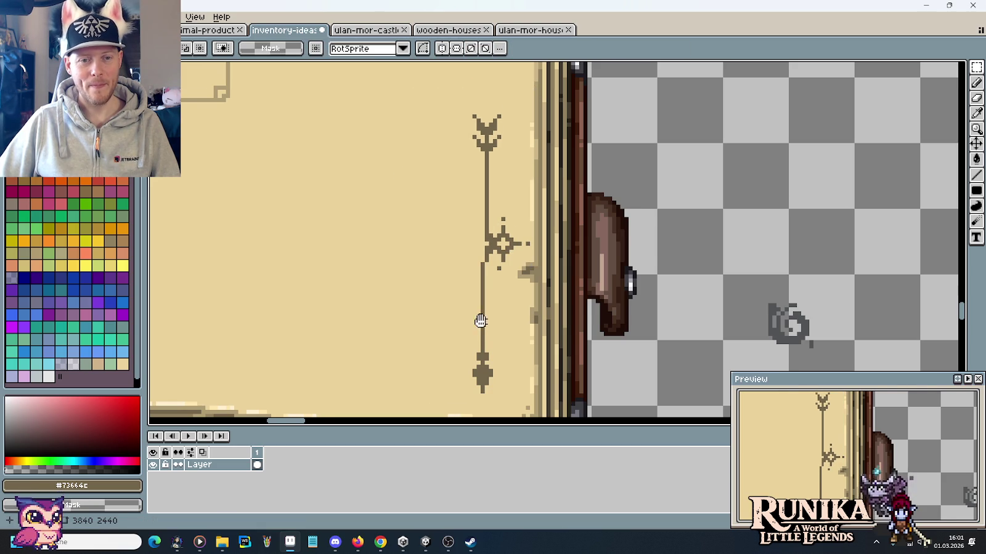
{"action": "scroll", "coordinate": [490, 219], "scroll_direction": "down", "scroll_amount": 1}
{"action": "left_click_drag", "start_coordinate": [511, 211], "coordinate": [438, 354]}
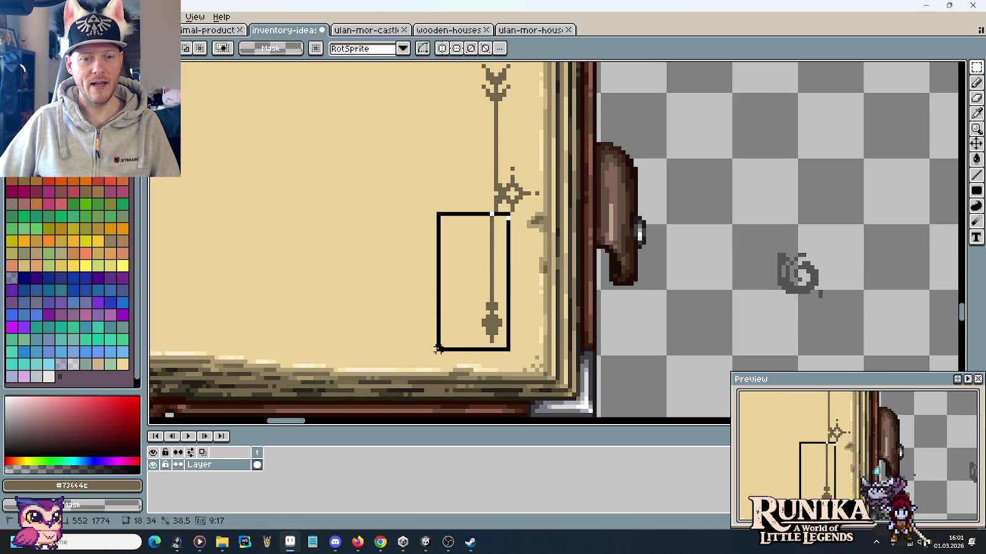
{"action": "left_click_drag", "start_coordinate": [463, 315], "coordinate": [468, 314]}
{"action": "left_click", "coordinate": [623, 296]}
{"action": "key", "text": "ctrl+d"}
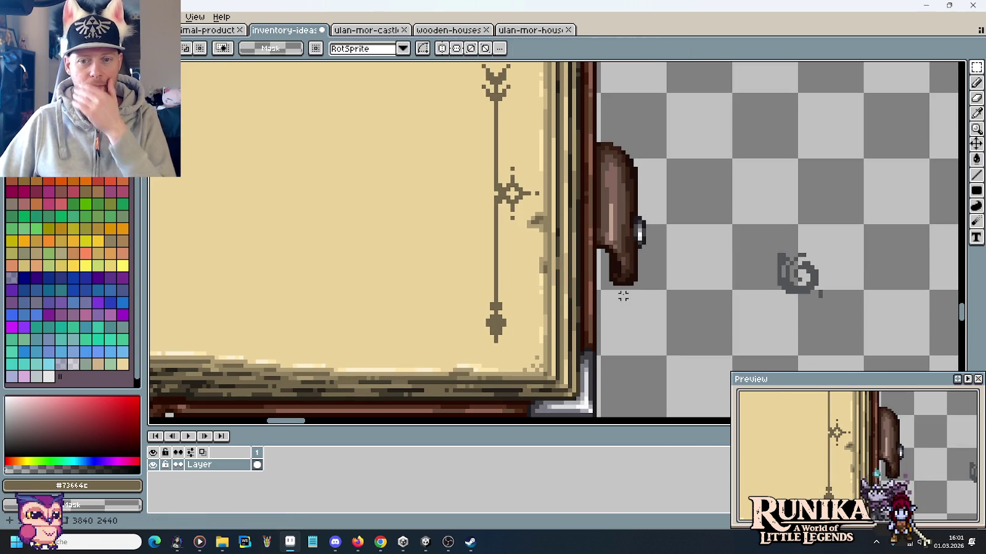
{"action": "scroll", "coordinate": [751, 269], "scroll_direction": "down", "scroll_amount": 1}
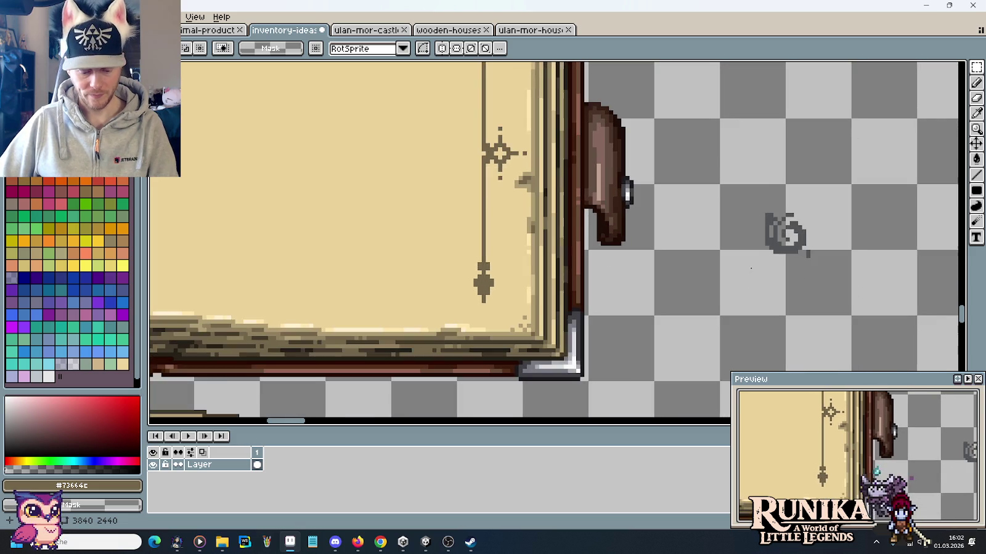
Recolour the grey swirl to the ornament brown with the colour-replacing eraser.
{"action": "scroll", "coordinate": [746, 264], "scroll_direction": "up", "scroll_amount": 1}
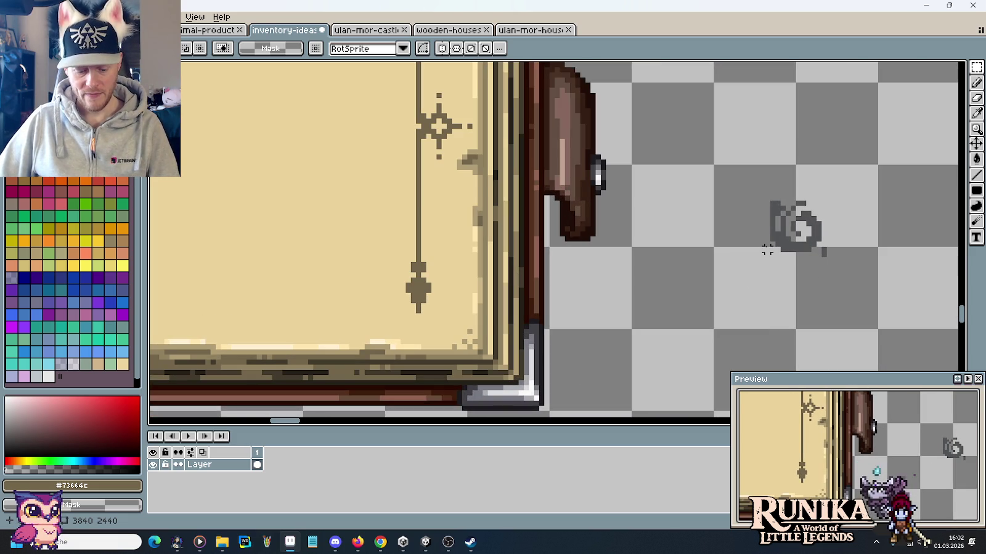
{"action": "key", "text": "i"}
{"action": "left_click", "coordinate": [793, 239]}
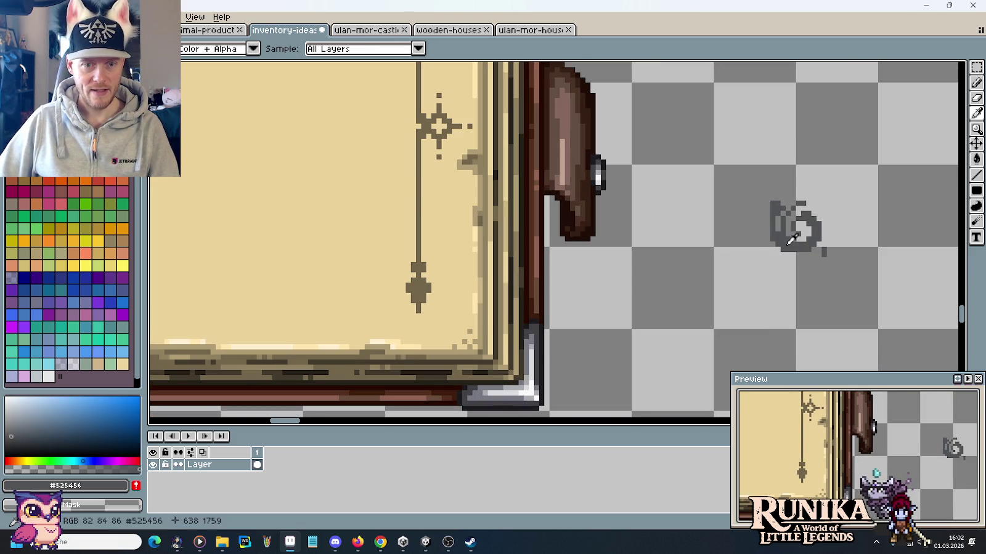
{"action": "right_click", "coordinate": [427, 289]}
{"action": "key", "text": "e"}
{"action": "right_click", "coordinate": [821, 241]}
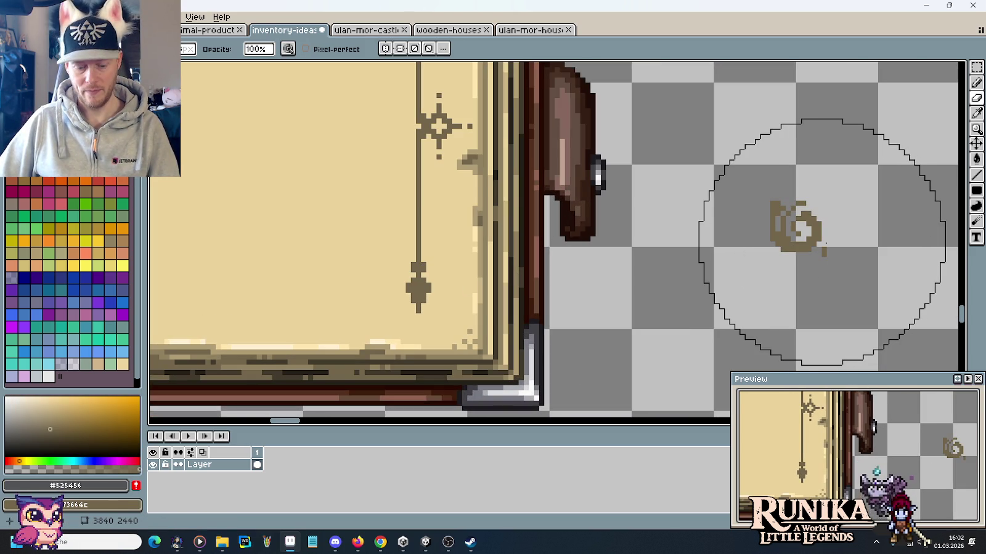
{"action": "key", "text": "b"}
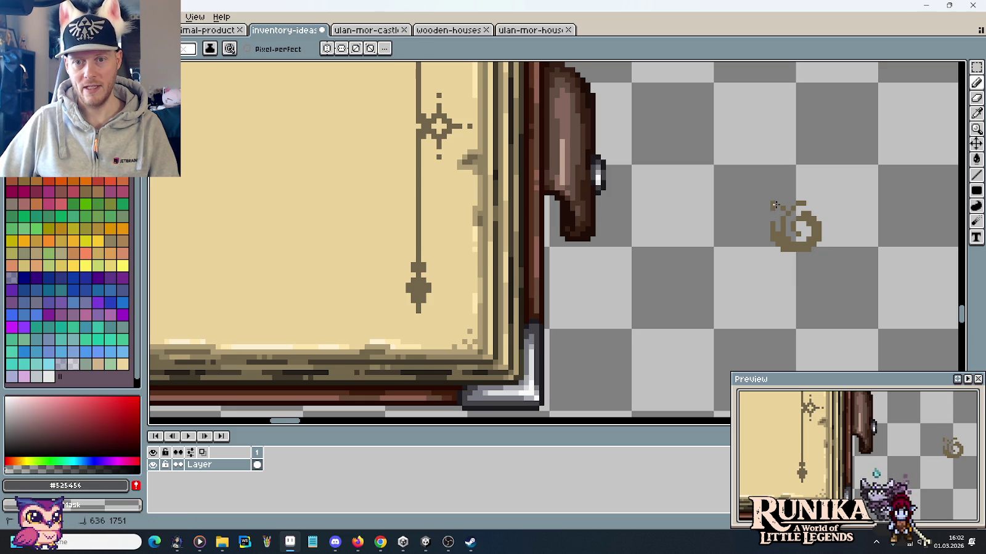
Copy the swirl, mirror it horizontally, and butt the two together into a double swirl.
{"action": "key", "text": "m"}
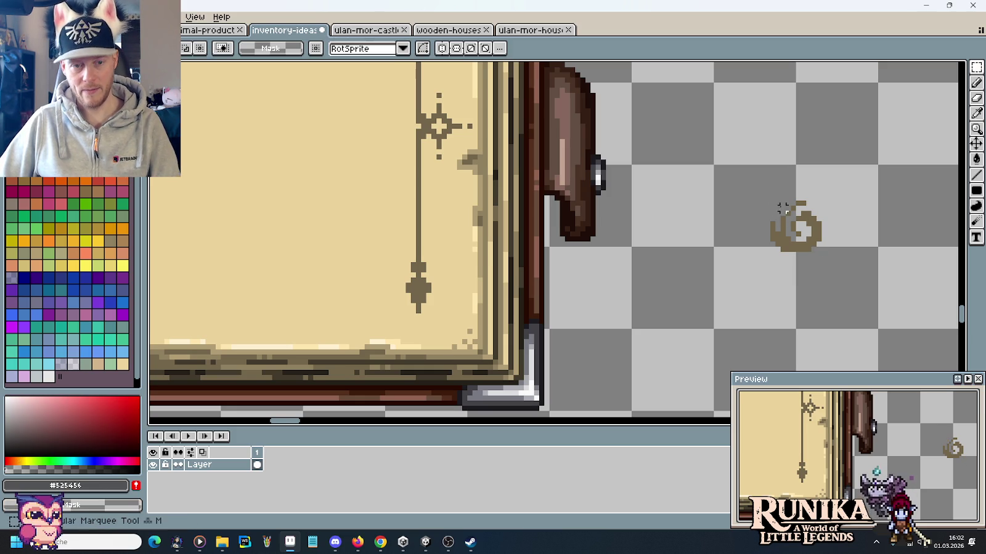
{"action": "mouse_move", "coordinate": [746, 166]}
{"action": "left_mouse_down"}
{"action": "mouse_move", "coordinate": [840, 280]}
{"action": "mouse_move", "coordinate": [733, 252]}
{"action": "left_mouse_up"}
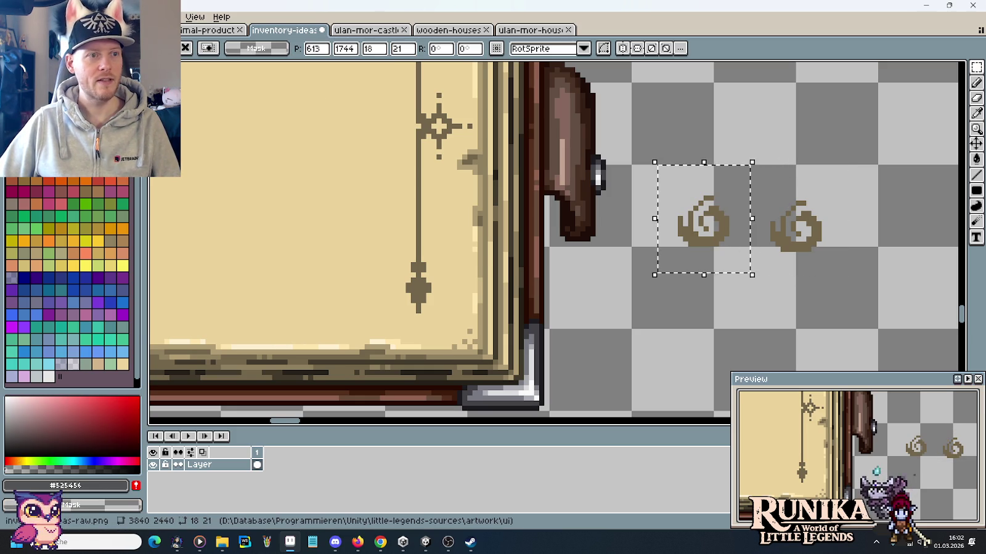
{"action": "left_click", "coordinate": [37, 16]}
{"action": "left_click", "coordinate": [77, 180]}
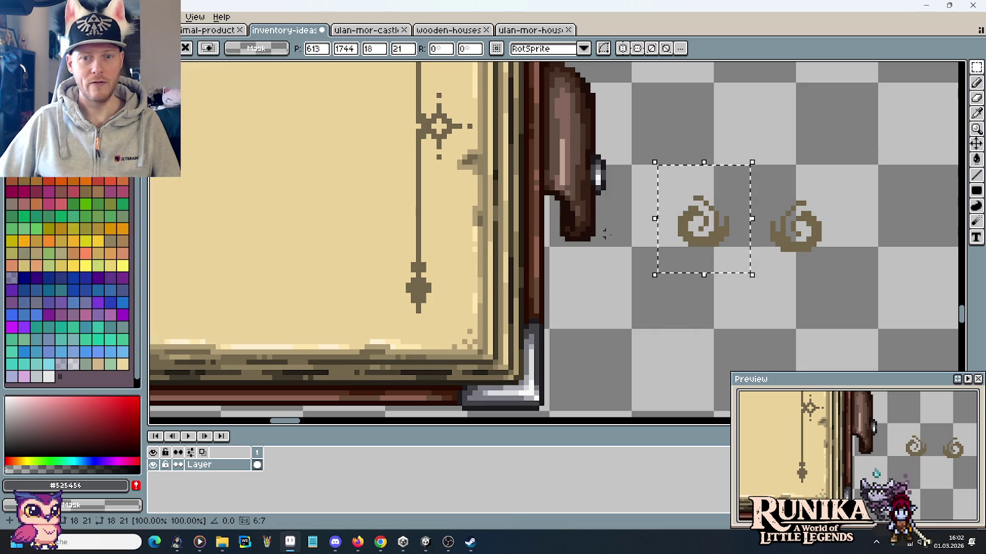
{"action": "left_click_drag", "start_coordinate": [690, 247], "coordinate": [741, 249]}
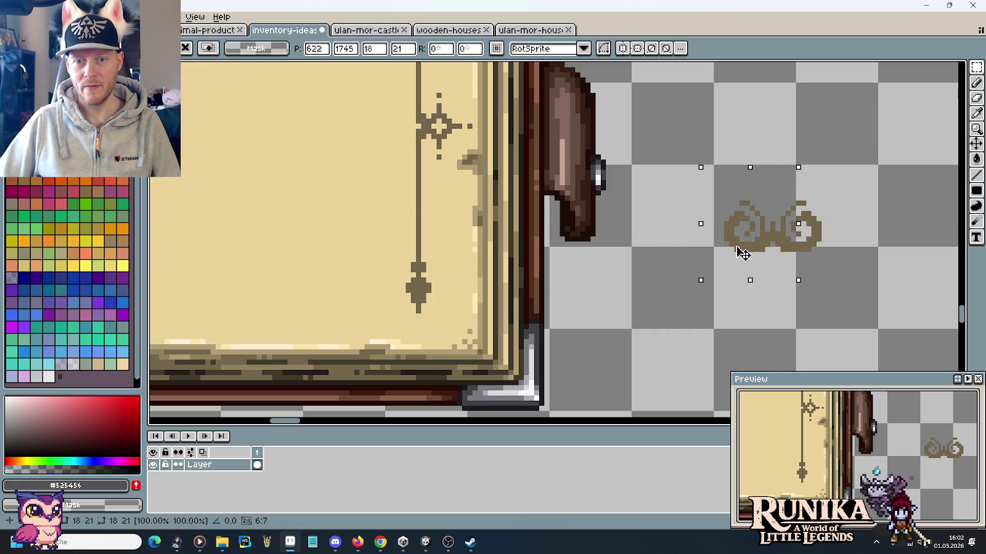
{"action": "left_click", "coordinate": [835, 263]}
{"action": "mouse_move", "coordinate": [701, 168]}
{"action": "left_mouse_down"}
{"action": "mouse_move", "coordinate": [863, 286]}
{"action": "mouse_move", "coordinate": [429, 314]}
{"action": "mouse_move", "coordinate": [489, 346]}
{"action": "mouse_move", "coordinate": [481, 335]}
{"action": "mouse_move", "coordinate": [804, 262]}
{"action": "left_mouse_up"}
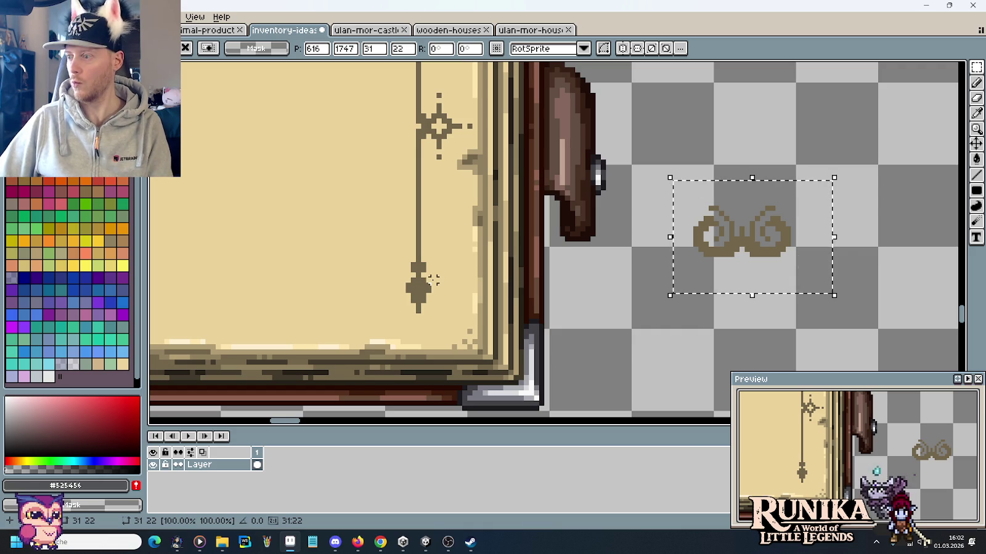
{"action": "left_click", "coordinate": [300, 260]}
{"action": "key", "text": "b"}
{"action": "left_click", "coordinate": [370, 279], "text": "alt"}
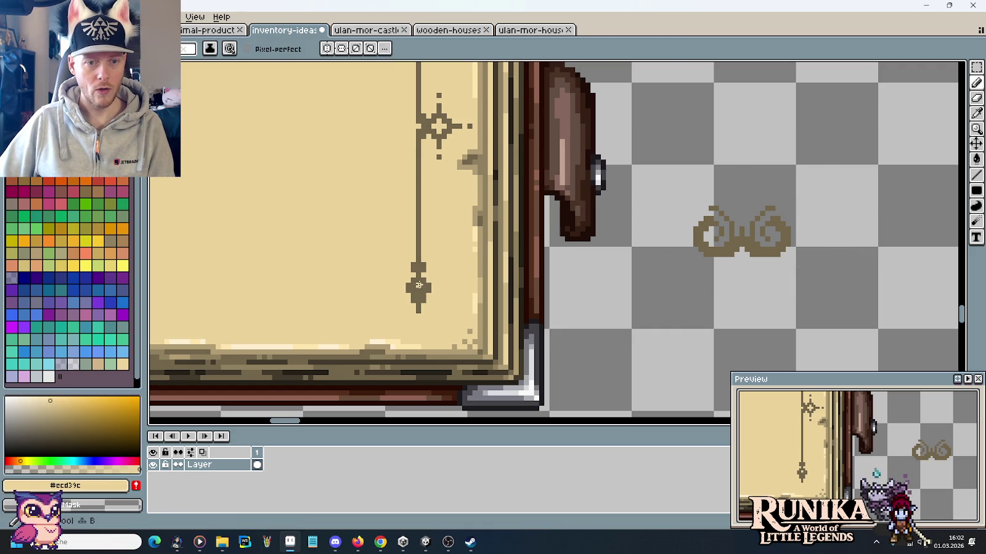
Paint out the lower arrowhead in beige and place a copy of the double swirl beneath the line.
{"action": "left_click_drag", "start_coordinate": [417, 281], "coordinate": [418, 308]}
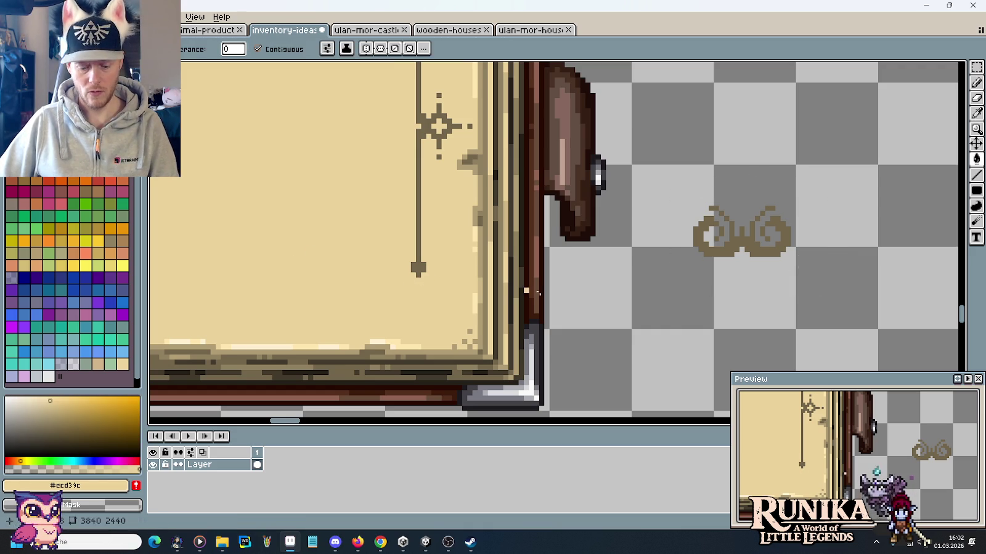
{"action": "key", "text": "m"}
{"action": "mouse_move", "coordinate": [679, 182]}
{"action": "left_mouse_down"}
{"action": "mouse_move", "coordinate": [808, 265]}
{"action": "mouse_move", "coordinate": [460, 301]}
{"action": "left_mouse_up"}
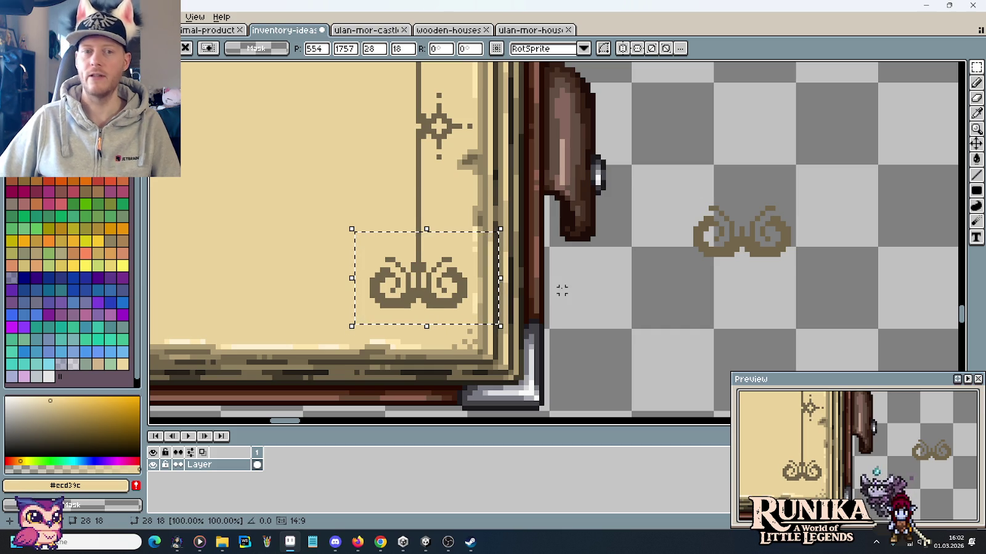
{"action": "left_click_drag", "start_coordinate": [443, 304], "coordinate": [443, 311]}
{"action": "key", "text": "Return"}
{"action": "key", "text": "ctrl+d"}
Pencil small brown sprigs above the swirl, cleaning stray pixels with parchment beige.
{"action": "key", "text": "i"}
{"action": "left_click", "coordinate": [423, 267]}
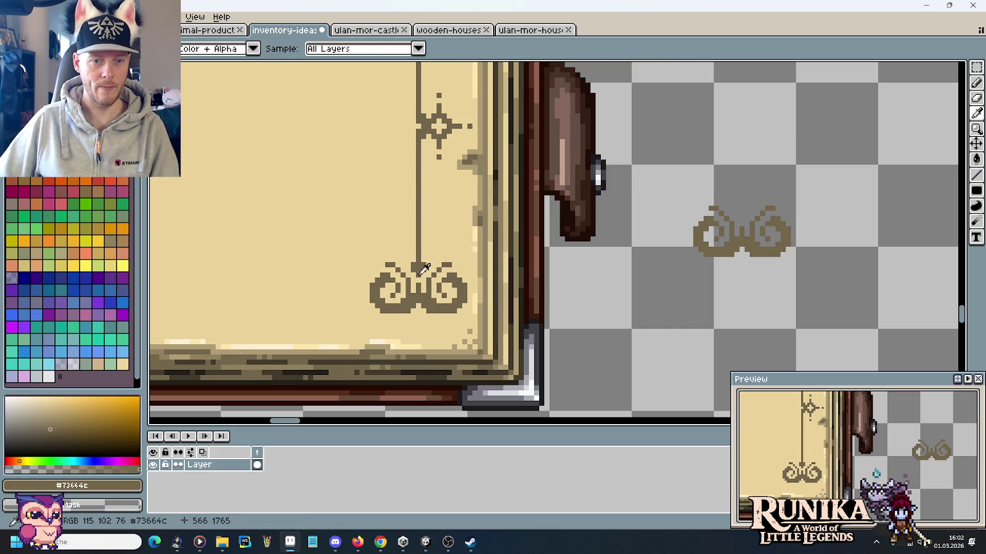
{"action": "key", "text": "b"}
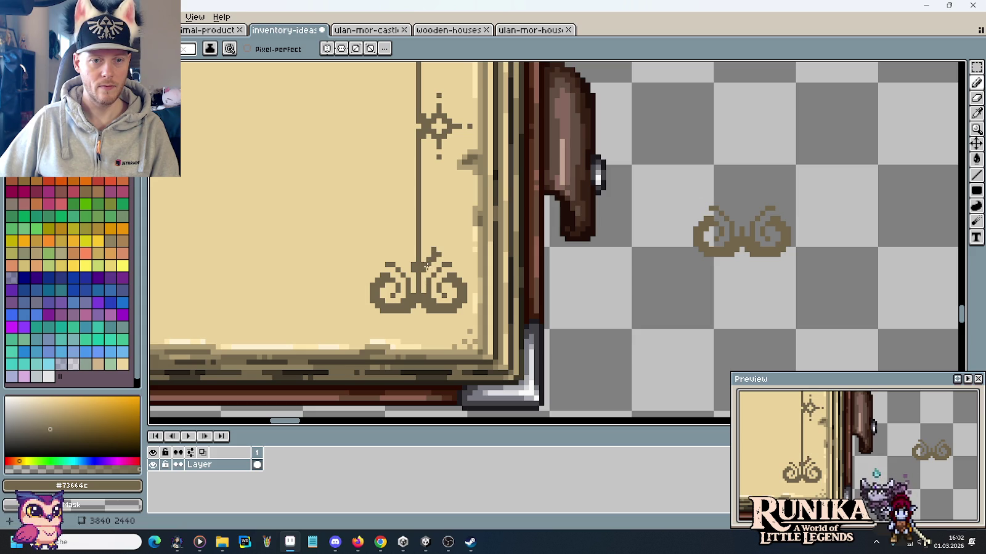
{"action": "key", "text": "i"}
{"action": "left_click", "coordinate": [428, 267]}
{"action": "scroll", "coordinate": [424, 265], "scroll_direction": "up", "scroll_amount": 1}
{"action": "key", "text": "b"}
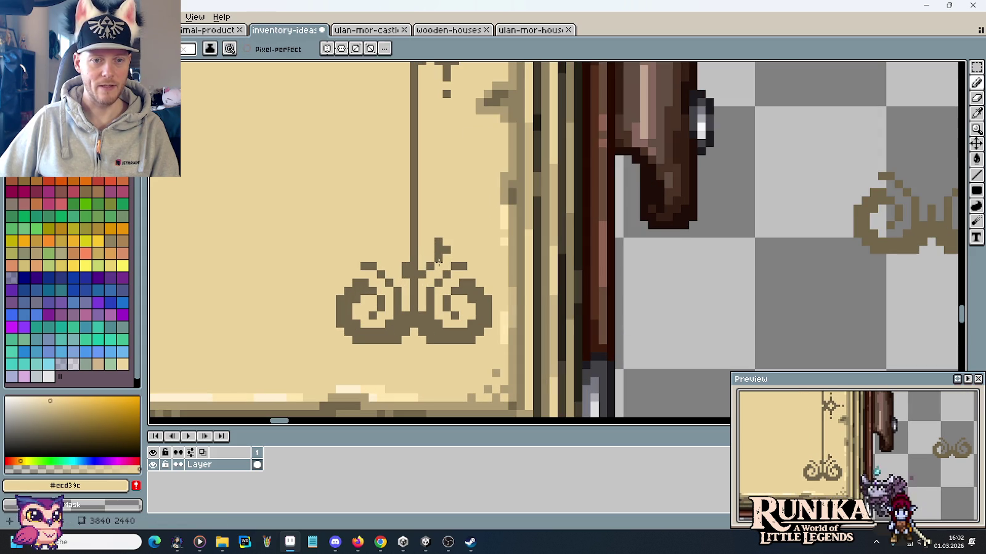
{"action": "left_click", "coordinate": [398, 268], "text": "alt"}
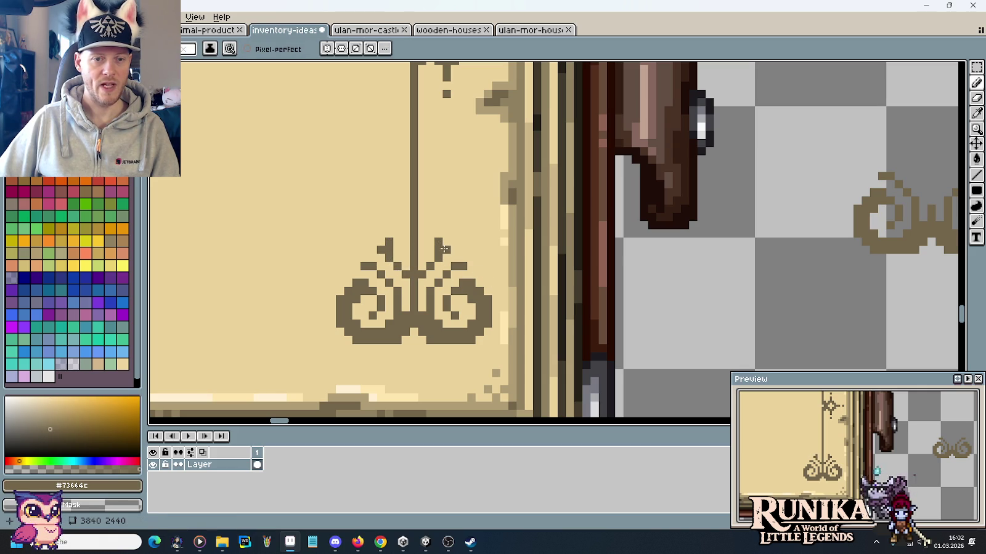
{"action": "key", "text": "alt"}
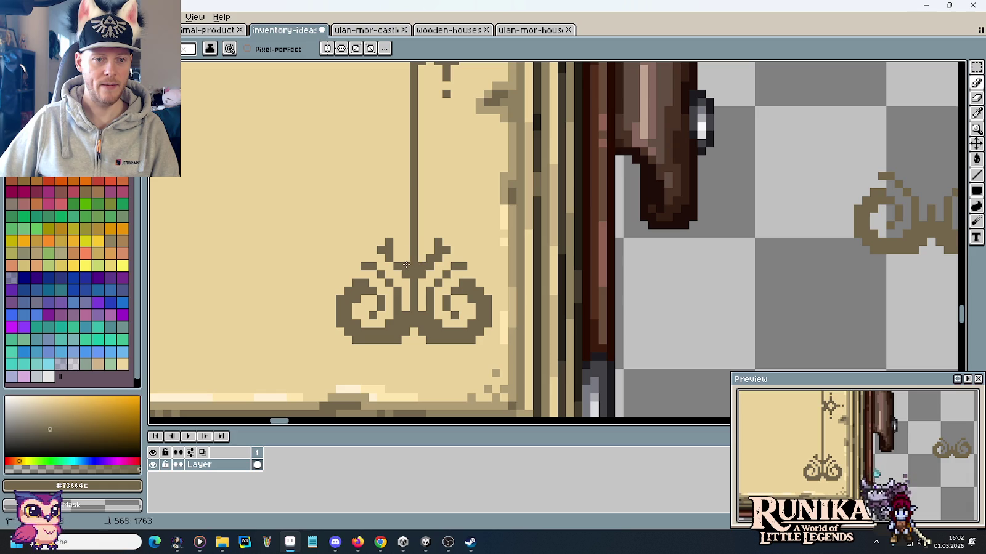
{"action": "left_click", "coordinate": [391, 258], "text": "alt"}
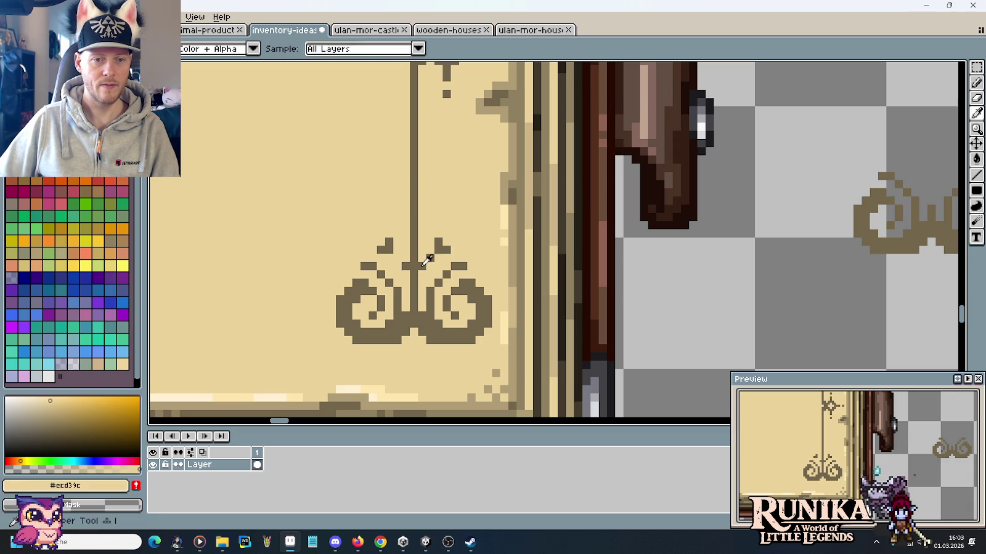
{"action": "left_click", "coordinate": [397, 258], "text": "alt"}
{"action": "scroll", "coordinate": [480, 267], "scroll_direction": "down", "scroll_amount": 2}
{"action": "scroll", "coordinate": [479, 266], "scroll_direction": "down", "scroll_amount": 2}
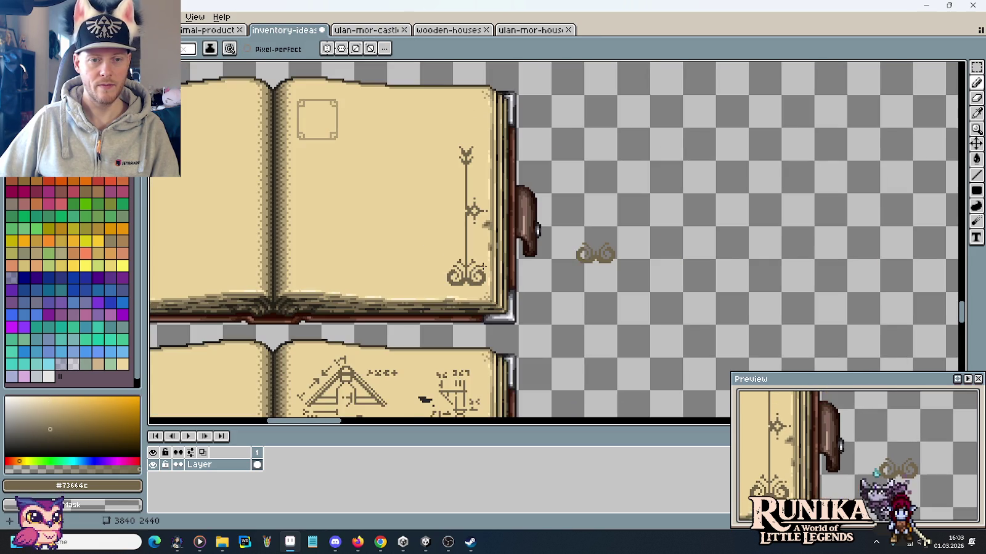
Pan across the sprite sheet to bring the blank books and their corner pieces into view.
{"action": "left_click_drag", "start_coordinate": [438, 318], "coordinate": [495, 305]}
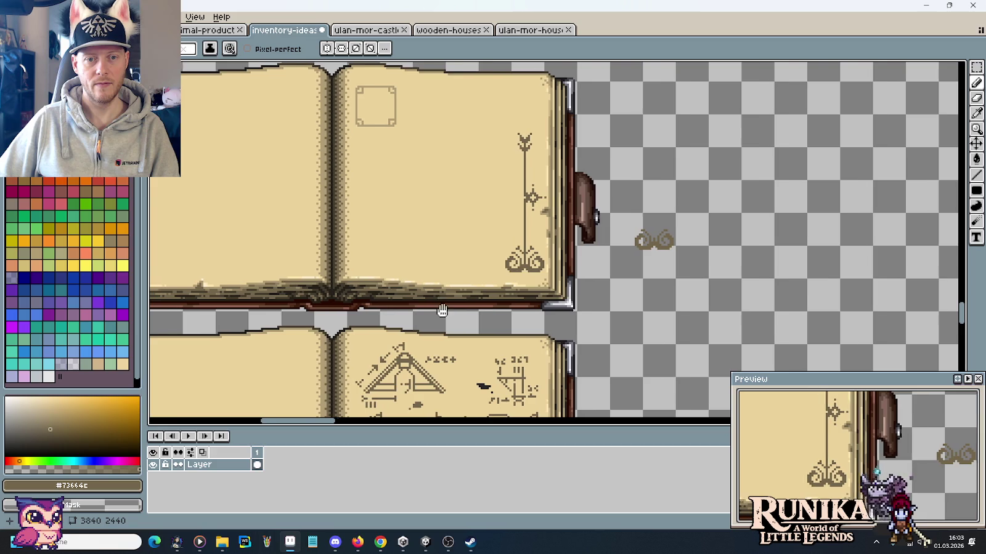
{"action": "left_click_drag", "start_coordinate": [437, 310], "coordinate": [537, 302]}
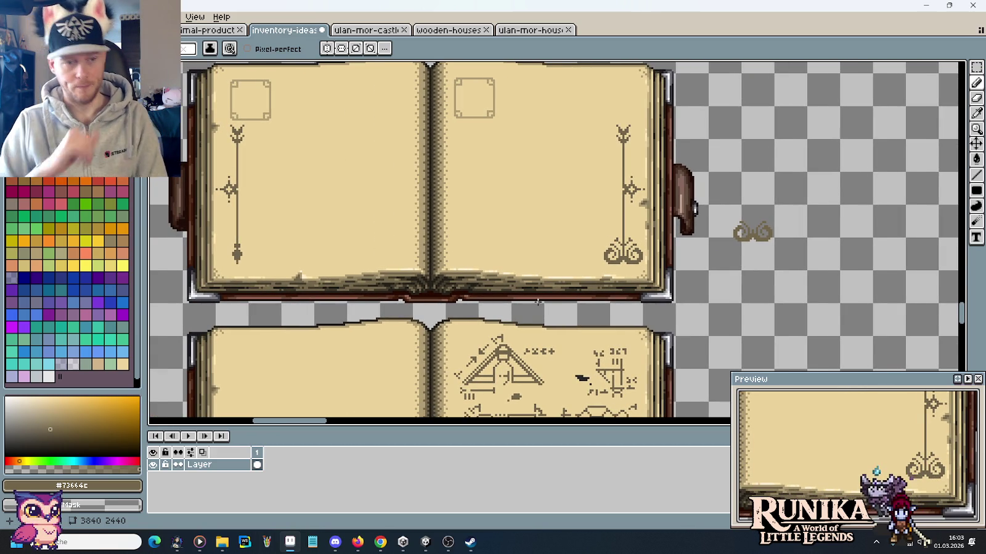
{"action": "scroll", "coordinate": [622, 262], "scroll_direction": "up", "scroll_amount": 1}
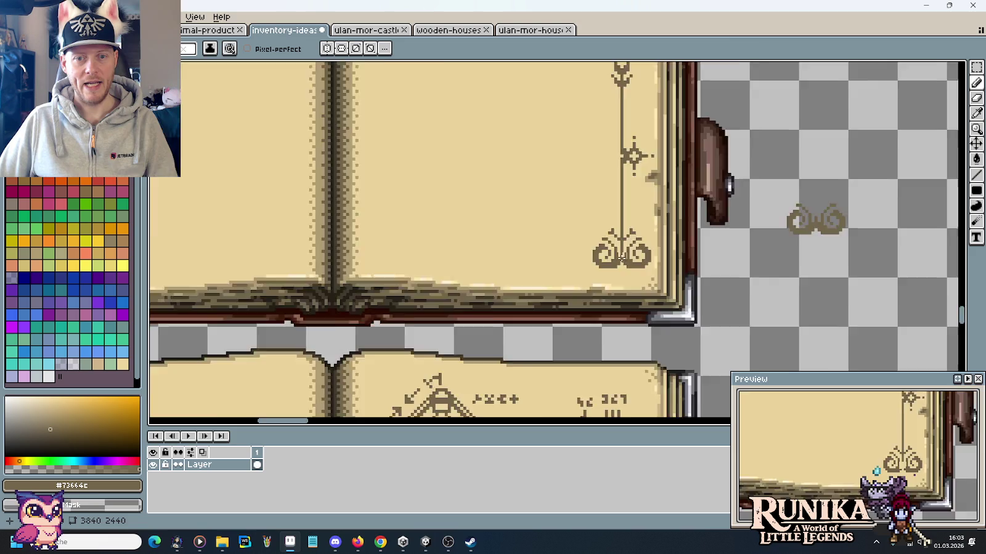
{"action": "scroll", "coordinate": [651, 178], "scroll_direction": "down", "scroll_amount": 3}
{"action": "scroll", "coordinate": [653, 196], "scroll_direction": "up", "scroll_amount": 1}
{"action": "left_click_drag", "start_coordinate": [653, 196], "coordinate": [550, 163]}
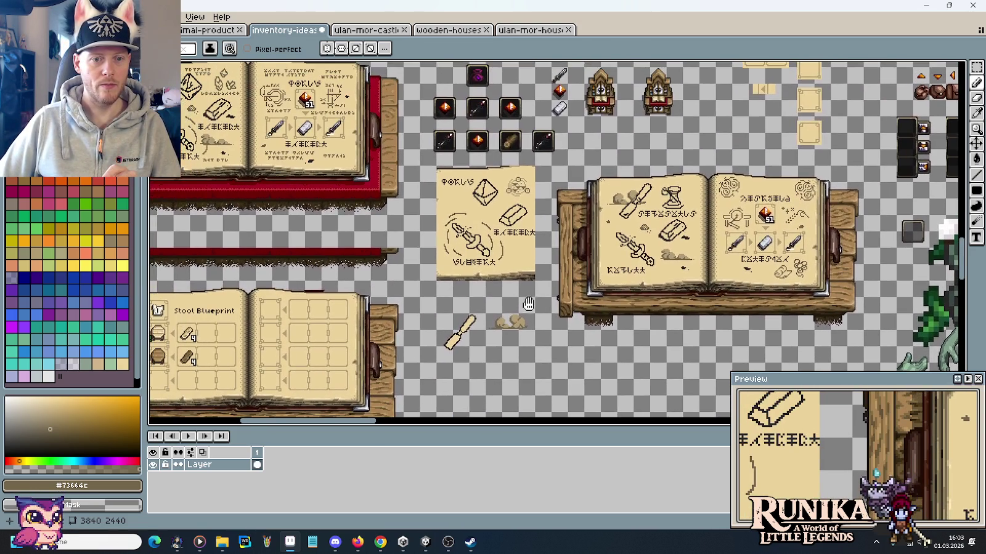
{"action": "scroll", "coordinate": [529, 304], "scroll_direction": "down", "scroll_amount": 3}
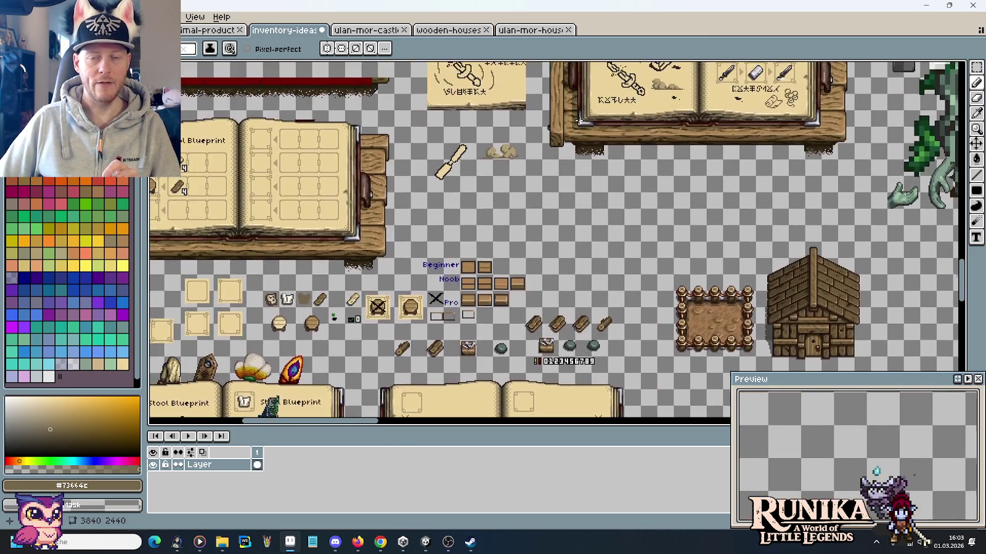
{"action": "scroll", "coordinate": [611, 157], "scroll_direction": "up", "scroll_amount": 3}
{"action": "scroll", "coordinate": [610, 157], "scroll_direction": "down", "scroll_amount": 1}
{"action": "mouse_move", "coordinate": [610, 156]}
{"action": "left_mouse_down"}
{"action": "mouse_move", "coordinate": [333, 189]}
{"action": "mouse_move", "coordinate": [247, 170]}
{"action": "left_mouse_up"}
{"action": "left_click_drag", "start_coordinate": [493, 308], "coordinate": [406, 160]}
{"action": "left_click_drag", "start_coordinate": [468, 151], "coordinate": [654, 317]}
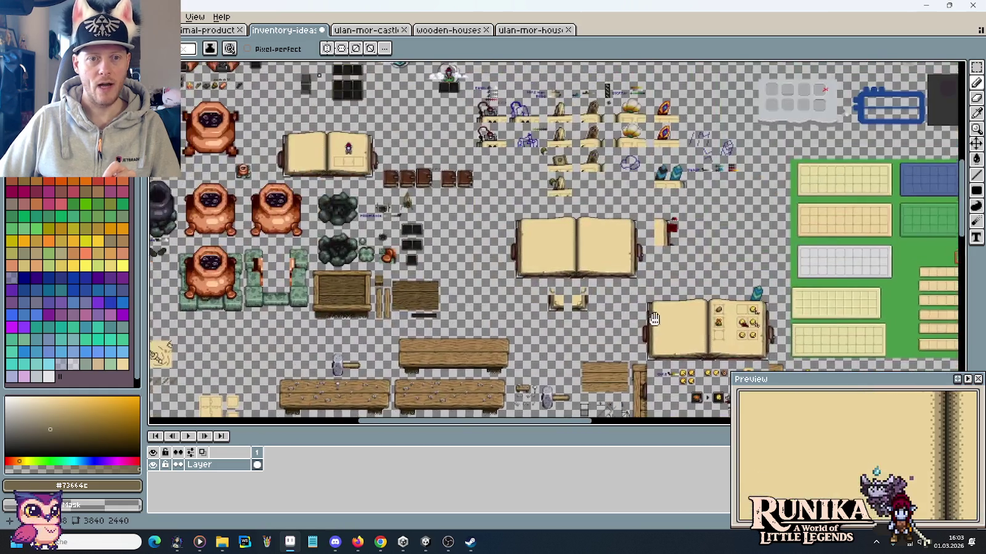
{"action": "scroll", "coordinate": [567, 296], "scroll_direction": "up", "scroll_amount": 4}
{"action": "scroll", "coordinate": [671, 345], "scroll_direction": "down", "scroll_amount": 1}
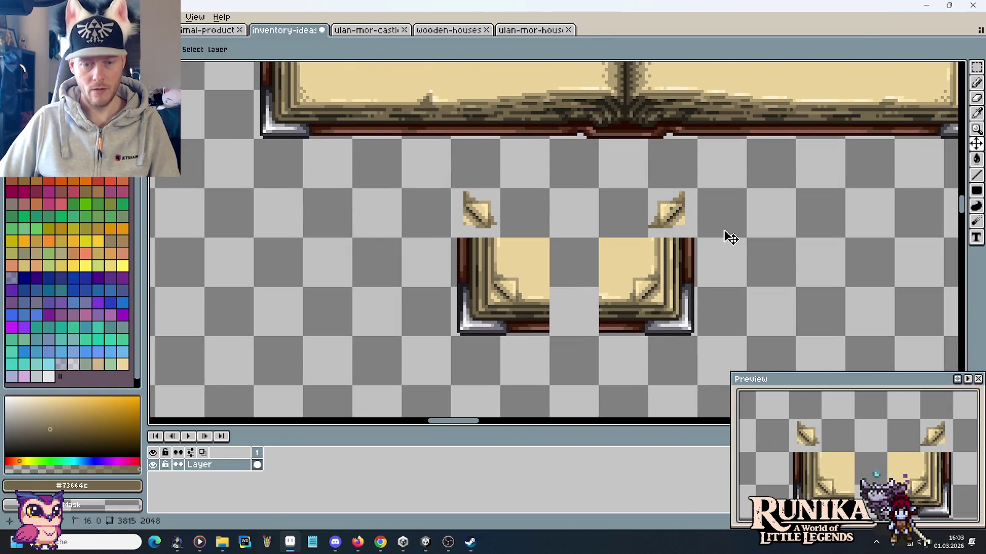
Select the small right corner piece and drag it into the right page's lower-right corner.
{"action": "key", "text": "m"}
{"action": "left_click_drag", "start_coordinate": [651, 188], "coordinate": [696, 238]}
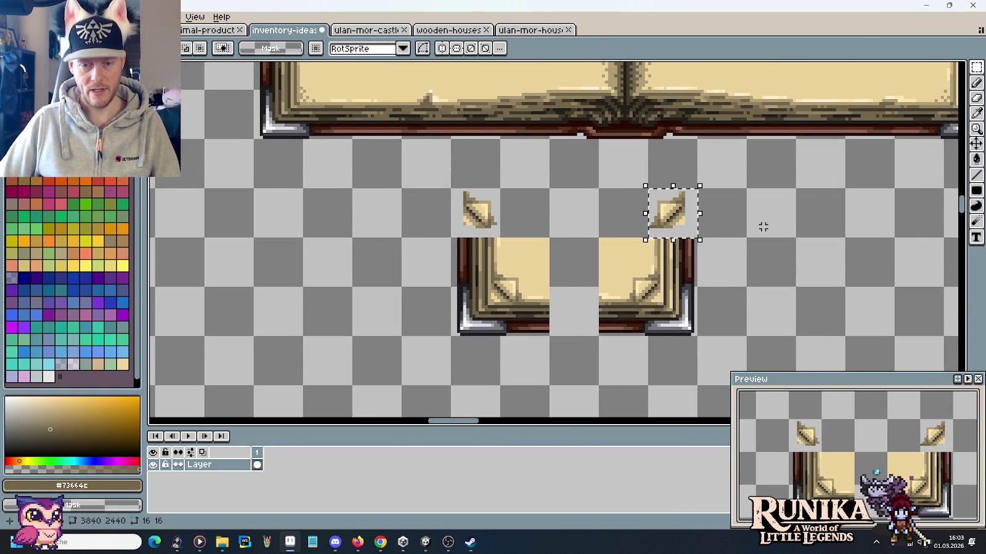
{"action": "scroll", "coordinate": [761, 224], "scroll_direction": "down", "scroll_amount": 3}
{"action": "scroll", "coordinate": [595, 168], "scroll_direction": "up", "scroll_amount": 3}
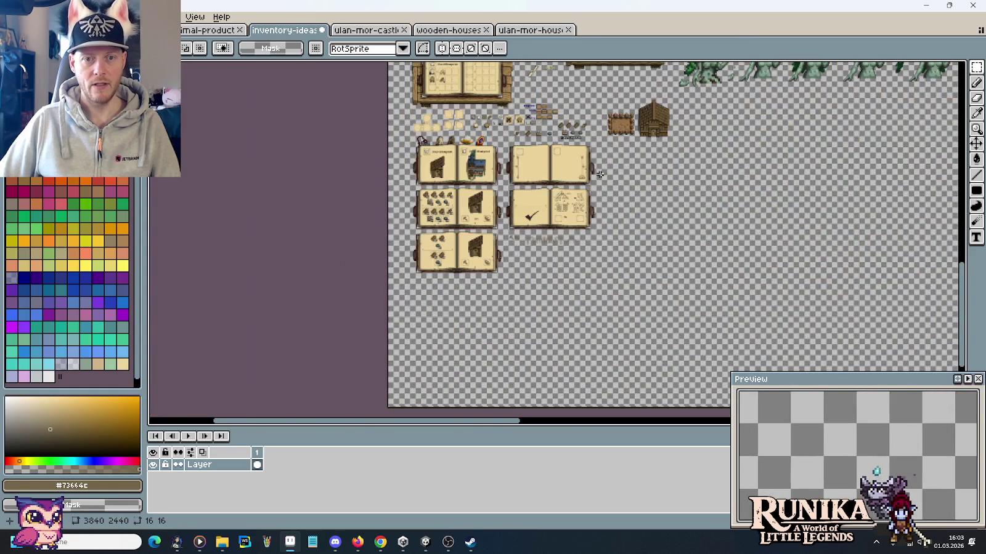
{"action": "scroll", "coordinate": [595, 168], "scroll_direction": "up", "scroll_amount": 5}
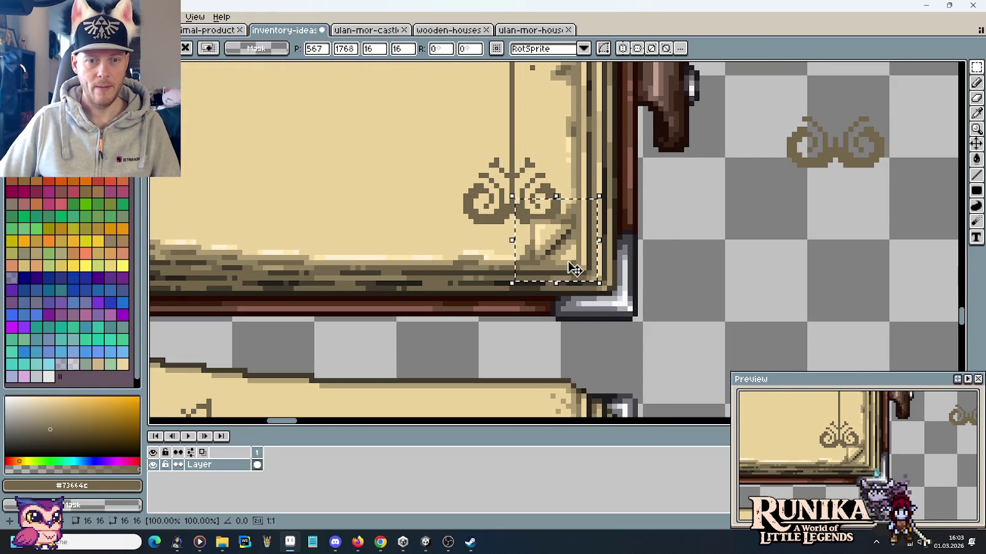
{"action": "mouse_move", "coordinate": [571, 270]}
{"action": "left_mouse_down"}
{"action": "mouse_move", "coordinate": [596, 265]}
{"action": "mouse_move", "coordinate": [562, 291]}
{"action": "mouse_move", "coordinate": [562, 269]}
{"action": "mouse_move", "coordinate": [597, 287]}
{"action": "mouse_move", "coordinate": [590, 248]}
{"action": "mouse_move", "coordinate": [573, 268]}
{"action": "mouse_move", "coordinate": [557, 268]}
{"action": "mouse_move", "coordinate": [577, 273]}
{"action": "left_mouse_up"}
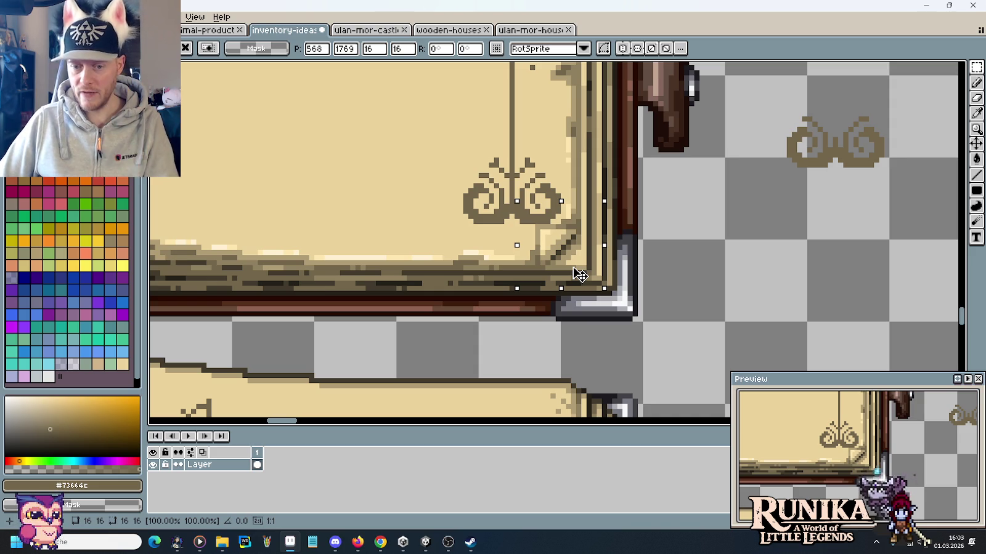
Drop the corner piece, then raise the brown swirl at the ornament's foot by one pixel.
{"action": "key", "text": "ctrl+d"}
{"action": "left_click_drag", "start_coordinate": [565, 240], "coordinate": [434, 144]}
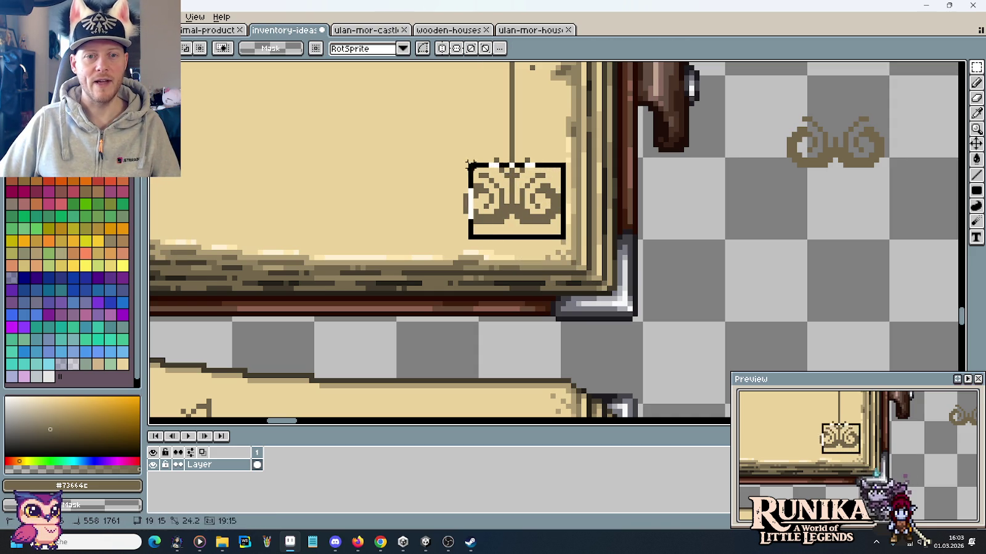
{"action": "key", "text": "Up"}
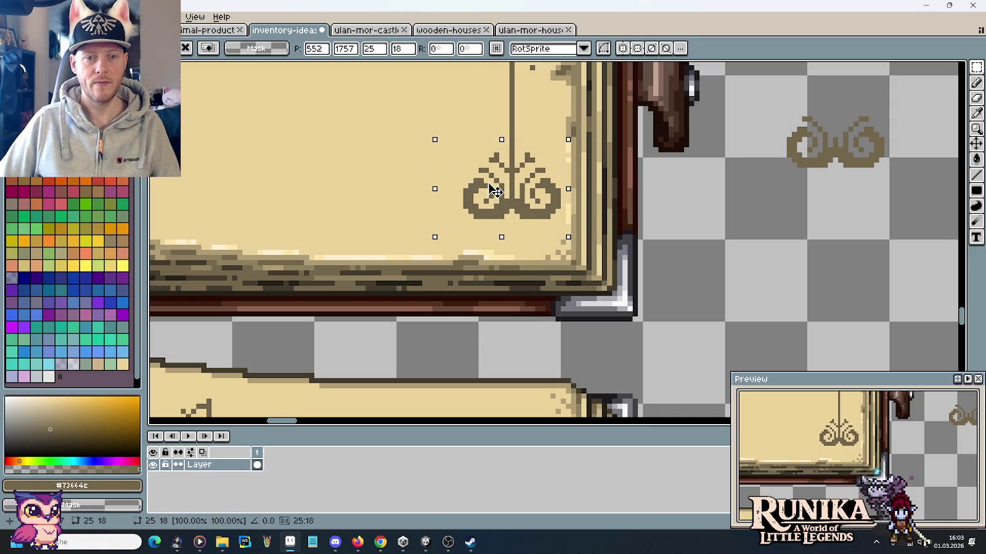
{"action": "key", "text": "ctrl+d"}
{"action": "scroll", "coordinate": [627, 208], "scroll_direction": "down", "scroll_amount": 3}
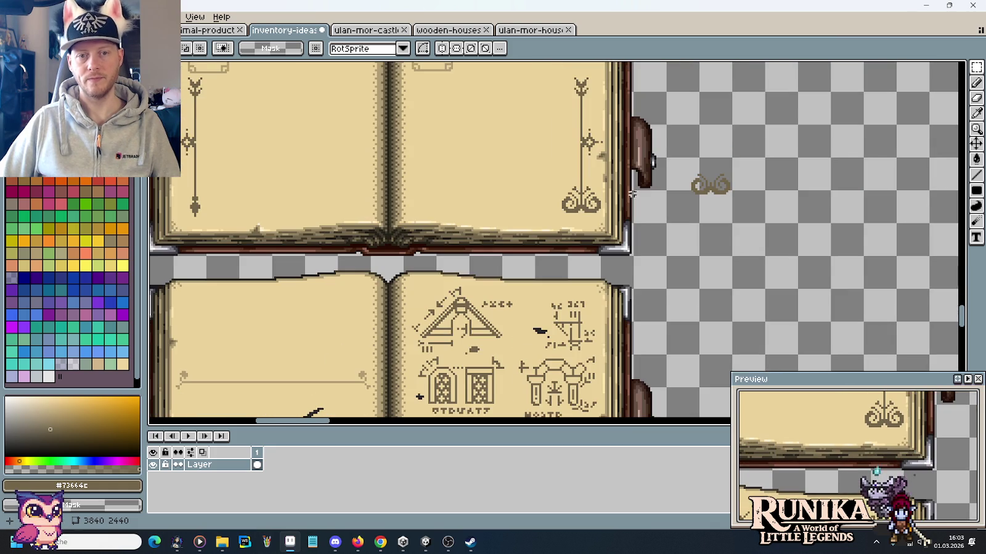
{"action": "scroll", "coordinate": [627, 208], "scroll_direction": "up", "scroll_amount": 2}
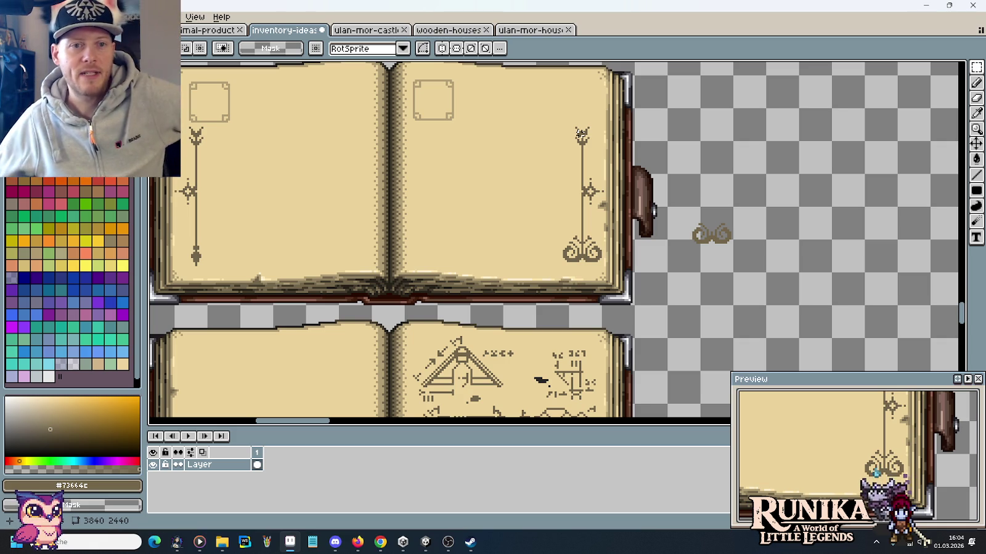
{"action": "left_click_drag", "start_coordinate": [461, 92], "coordinate": [600, 127]}
{"action": "left_click", "coordinate": [684, 149]}
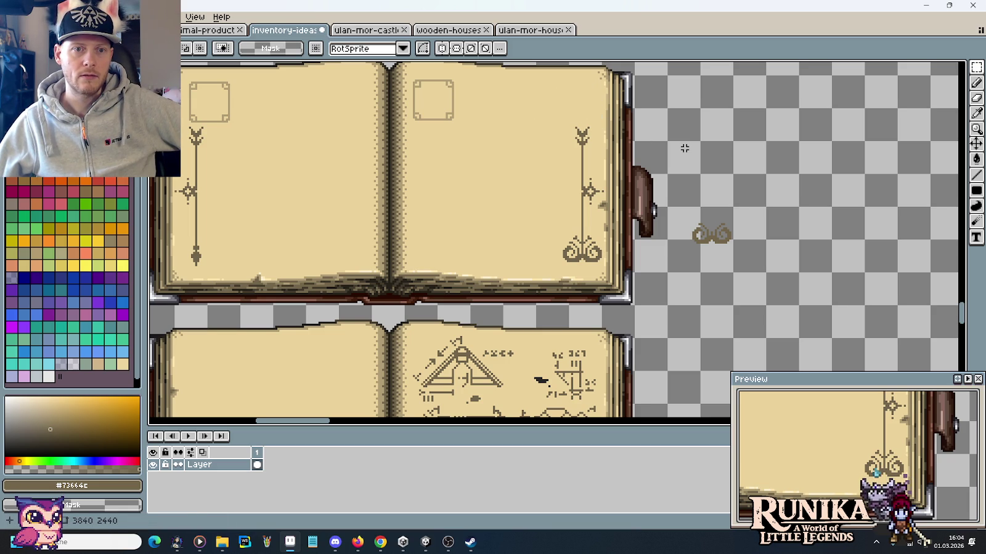
{"action": "left_click_drag", "start_coordinate": [416, 82], "coordinate": [455, 119]}
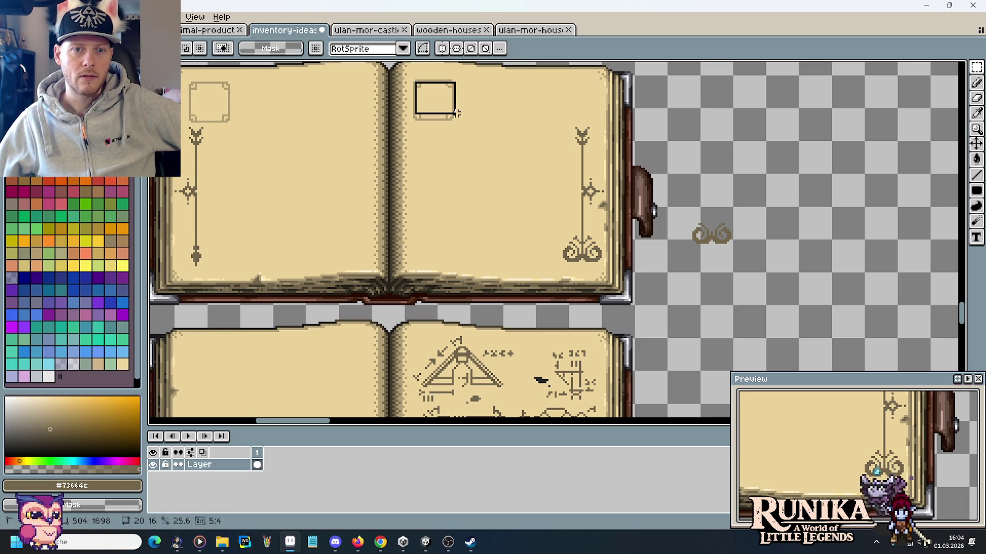
{"action": "left_click", "coordinate": [528, 134]}
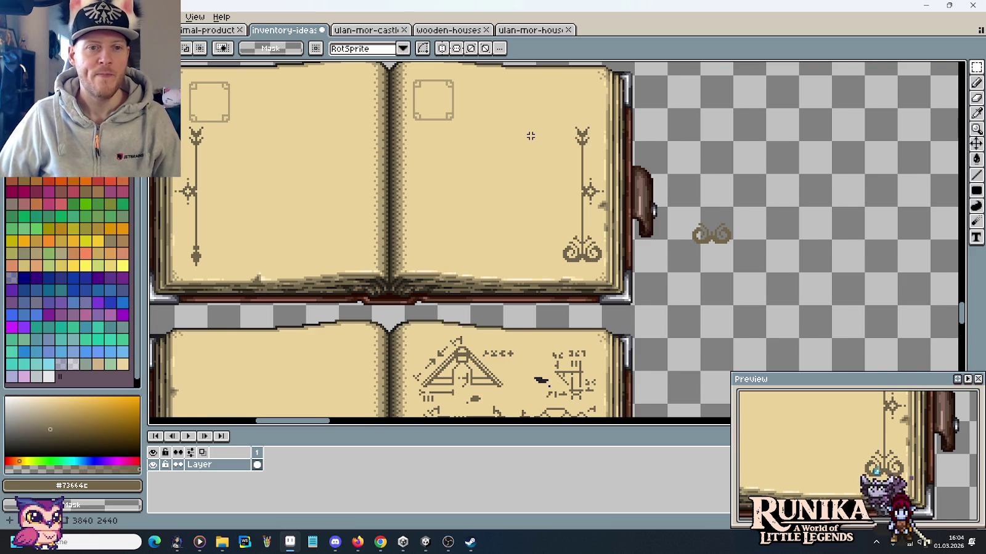
{"action": "scroll", "coordinate": [530, 136], "scroll_direction": "down", "scroll_amount": 2}
{"action": "left_click_drag", "start_coordinate": [501, 134], "coordinate": [665, 146]}
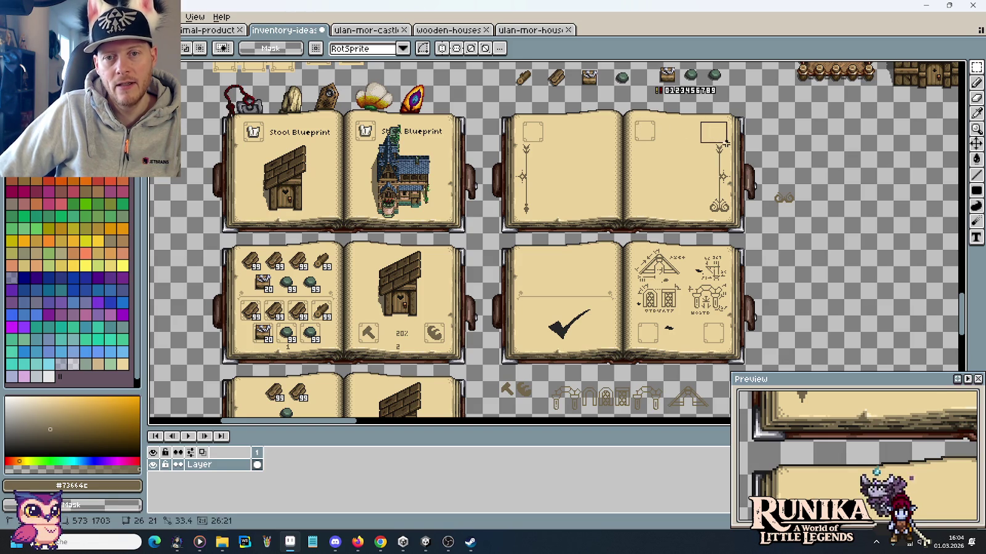
Select the whole blank ornamented spread and Ctrl+drag a copy out to its right.
{"action": "scroll", "coordinate": [768, 182], "scroll_direction": "up", "scroll_amount": 2}
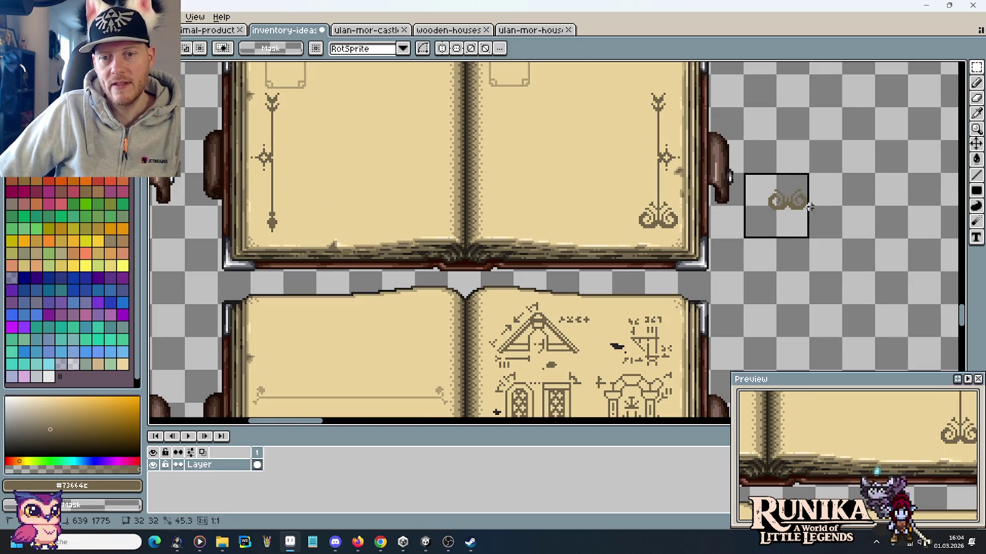
{"action": "scroll", "coordinate": [812, 211], "scroll_direction": "up", "scroll_amount": 1}
{"action": "scroll", "coordinate": [810, 209], "scroll_direction": "down", "scroll_amount": 3}
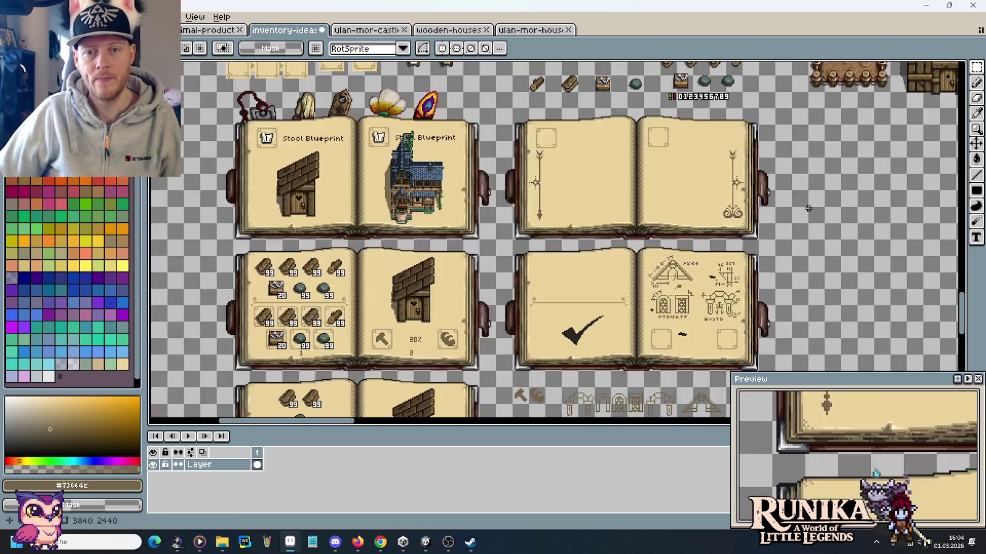
{"action": "scroll", "coordinate": [679, 217], "scroll_direction": "up", "scroll_amount": 1}
{"action": "left_click_drag", "start_coordinate": [663, 264], "coordinate": [396, 138]}
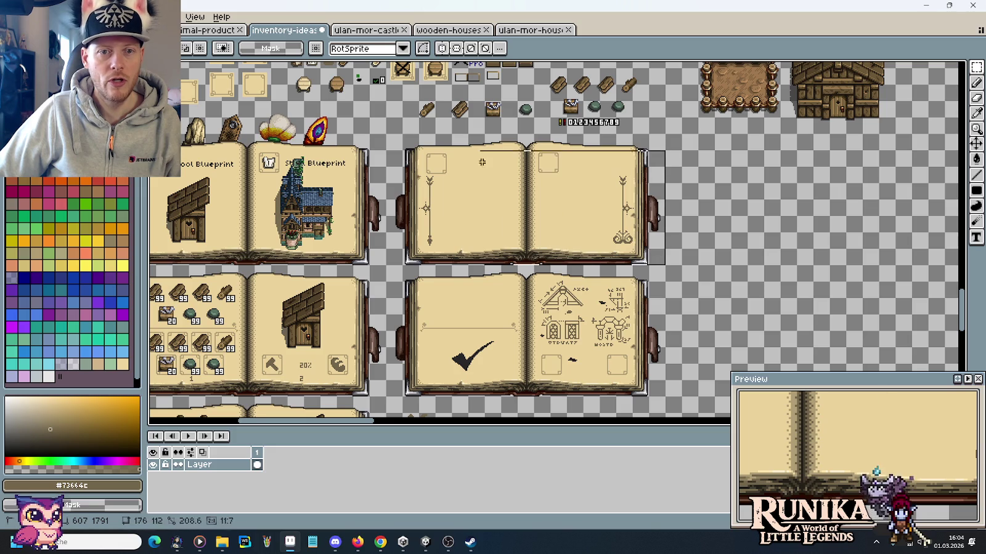
{"action": "key", "text": "ctrl+z"}
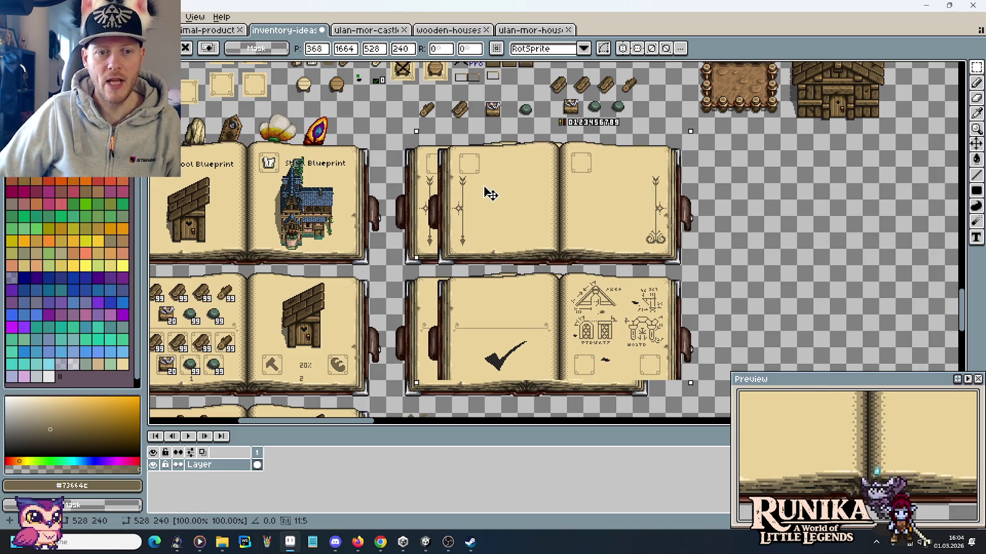
{"action": "left_click_drag", "start_coordinate": [663, 265], "coordinate": [400, 146]}
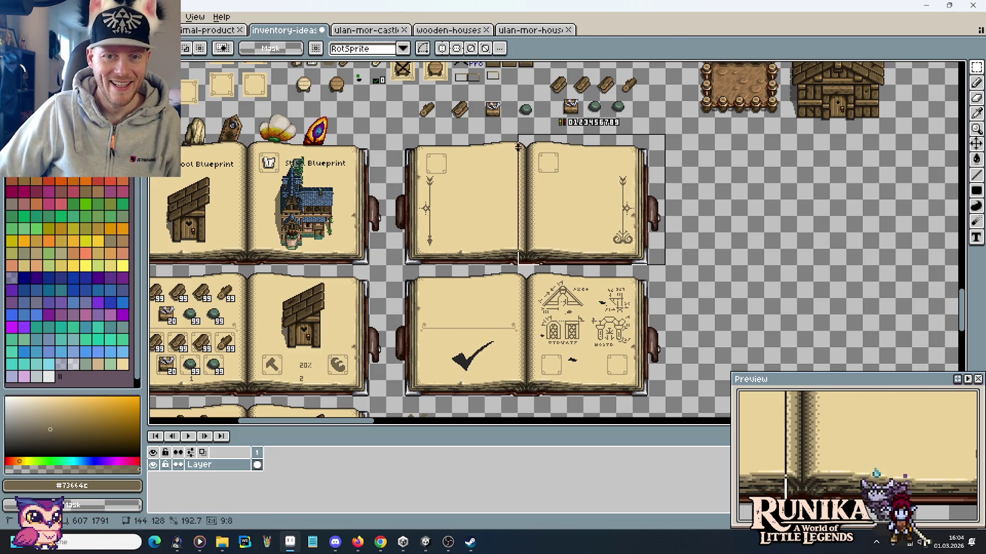
{"action": "left_click_drag", "start_coordinate": [439, 187], "coordinate": [720, 190]}
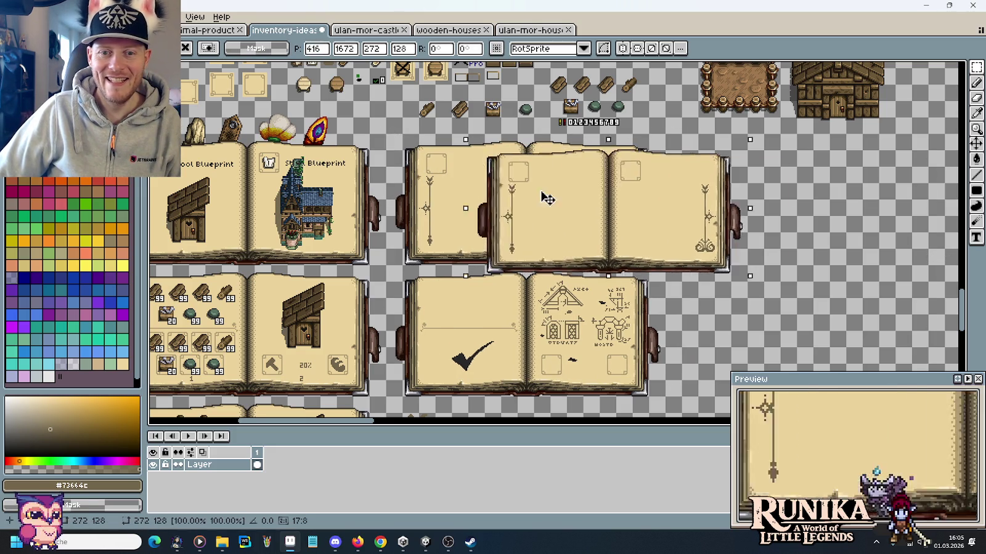
{"action": "key", "text": "Return"}
Slide the copy's right-page square frame into the top-right corner above the ornament line.
{"action": "scroll", "coordinate": [720, 184], "scroll_direction": "up", "scroll_amount": 3}
{"action": "left_click_drag", "start_coordinate": [805, 120], "coordinate": [851, 117]}
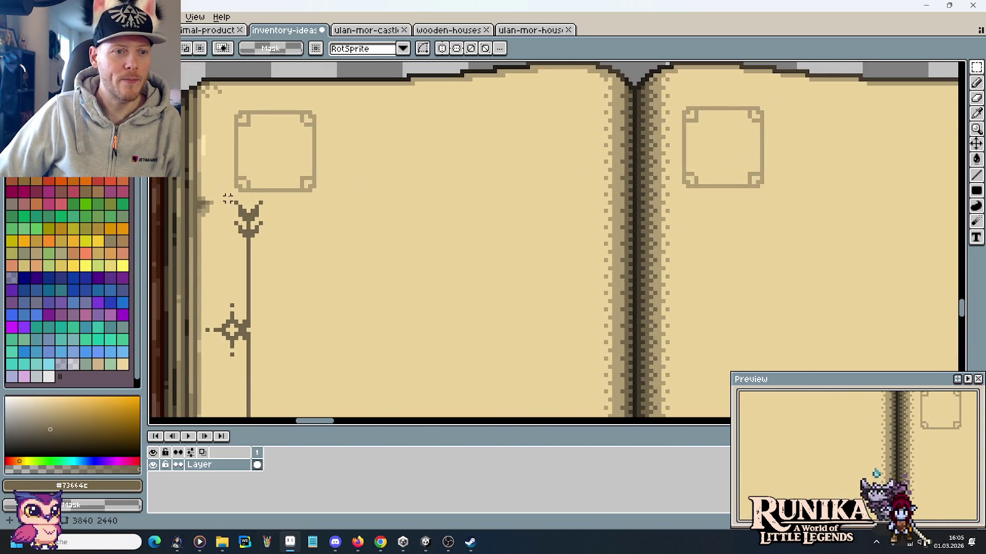
{"action": "scroll", "coordinate": [690, 185], "scroll_direction": "down", "scroll_amount": 1}
{"action": "left_click_drag", "start_coordinate": [774, 180], "coordinate": [507, 150]}
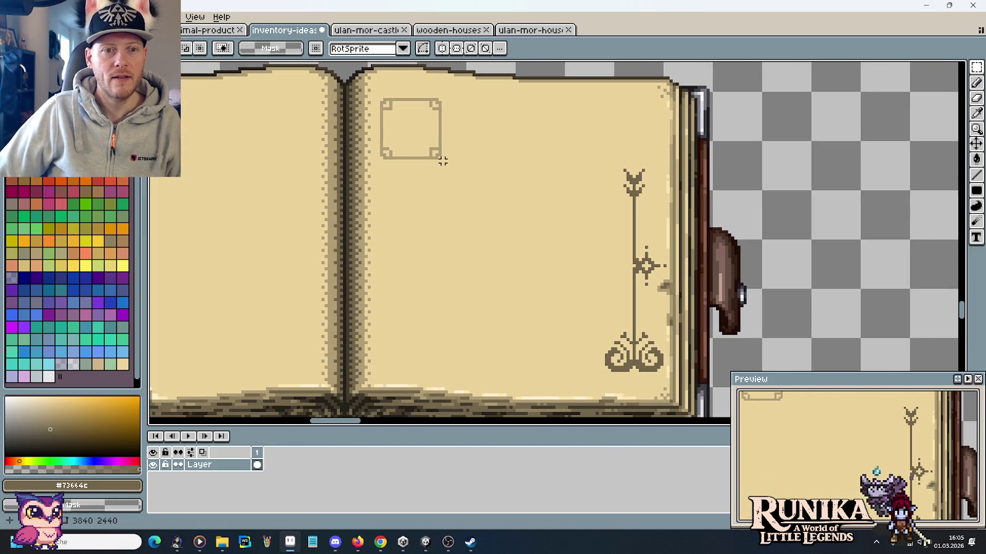
{"action": "left_click_drag", "start_coordinate": [439, 158], "coordinate": [381, 98]}
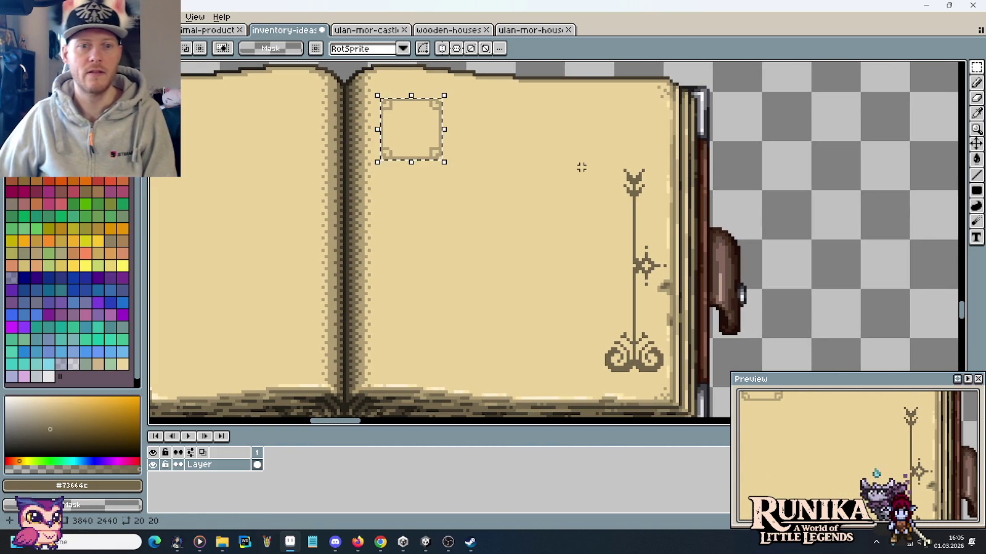
{"action": "key", "text": "Right"}
{"action": "key", "text": "Right"}
{"action": "key", "text": "Right"}
{"action": "key", "text": "Right"}
{"action": "key", "text": "Right"}
{"action": "key", "text": "Right"}
{"action": "key", "text": "Right"}
{"action": "key", "text": "Right"}
{"action": "key", "text": "Right"}
{"action": "key", "text": "Right"}
{"action": "key", "text": "Right"}
{"action": "key", "text": "Right"}
{"action": "key", "text": "Right"}
{"action": "key", "text": "Right"}
{"action": "key", "text": "Right"}
{"action": "key", "text": "Right"}
{"action": "key", "text": "Right"}
{"action": "key", "text": "Right"}
{"action": "key", "text": "Right"}
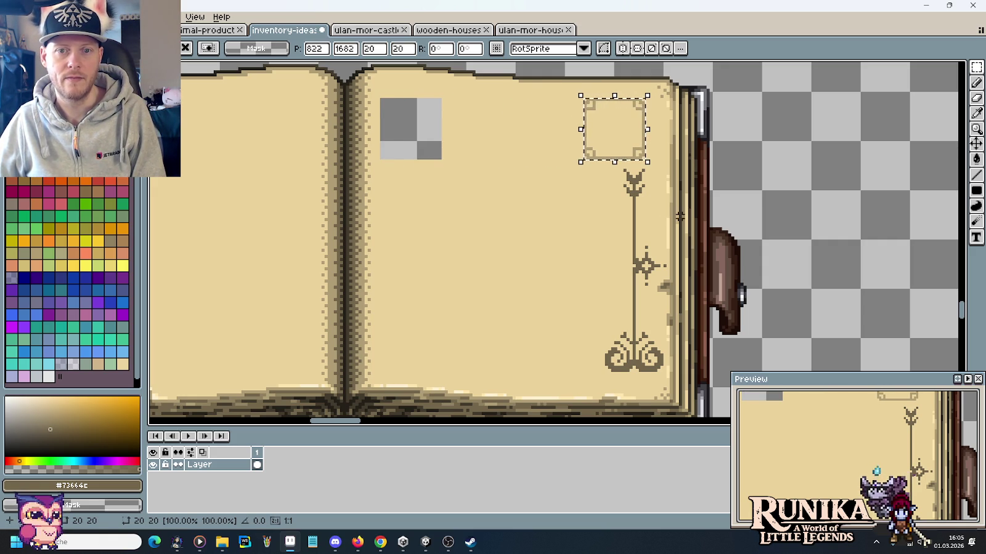
{"action": "key", "text": "Return"}
Fill the frame's old spot with the parchment page colour, then compare both spreads.
{"action": "left_click", "coordinate": [507, 146], "text": "alt"}
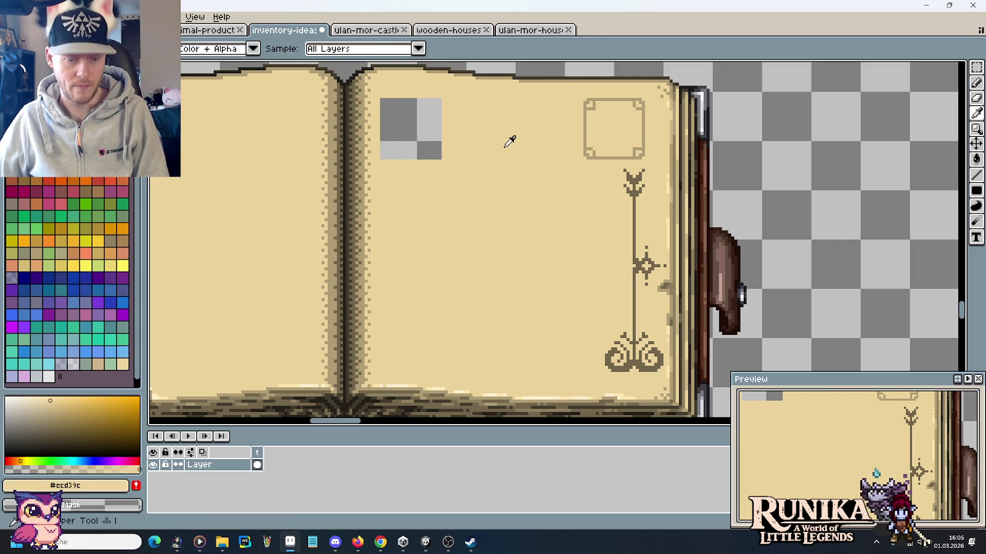
{"action": "left_click", "coordinate": [425, 132]}
{"action": "scroll", "coordinate": [425, 132], "scroll_direction": "down", "scroll_amount": 3}
{"action": "scroll", "coordinate": [433, 139], "scroll_direction": "down", "scroll_amount": 2}
{"action": "left_click_drag", "start_coordinate": [434, 145], "coordinate": [747, 154]}
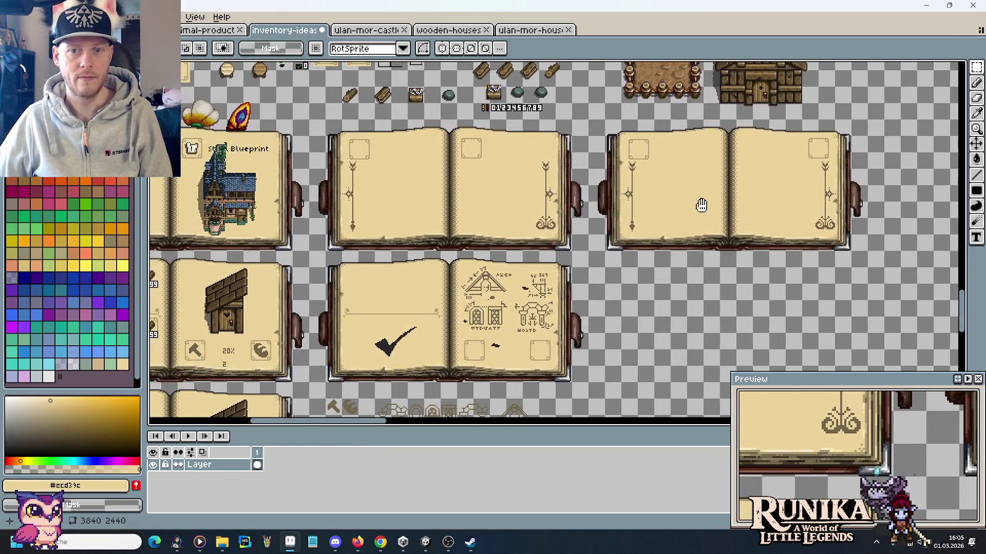
{"action": "left_click_drag", "start_coordinate": [696, 202], "coordinate": [652, 200]}
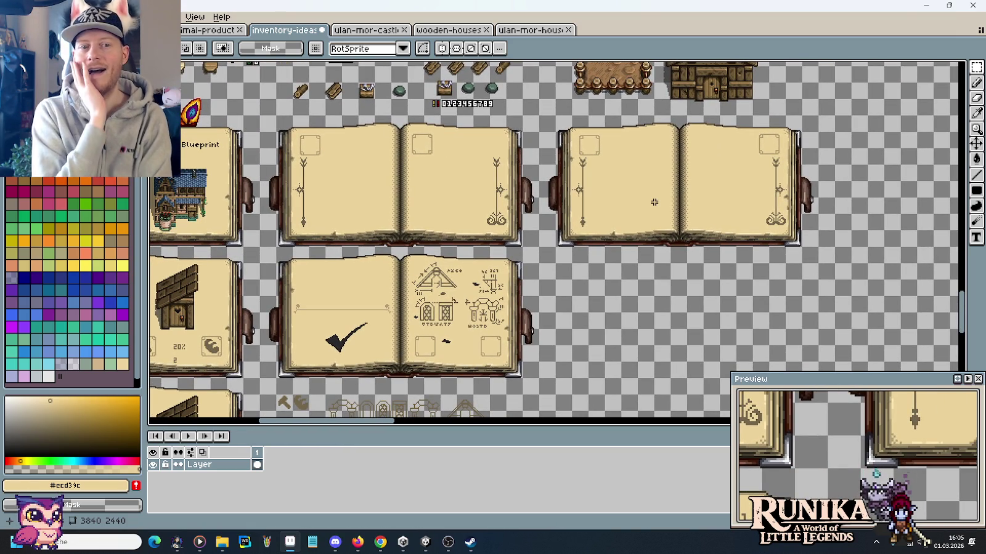
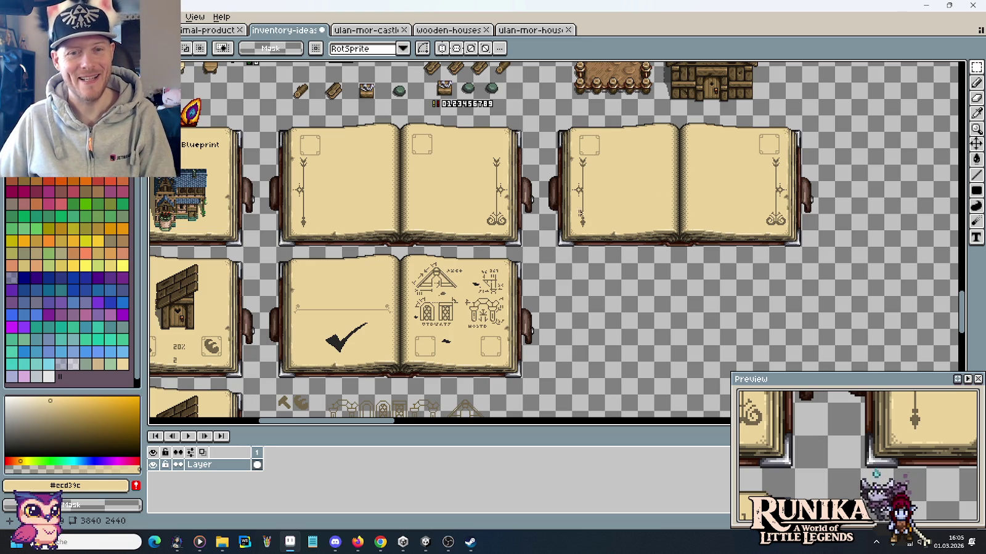
Delete the selected duplicate empty book from the top row of book sprites.
{"action": "mouse_move", "coordinate": [527, 229]}
{"action": "left_mouse_down"}
{"action": "mouse_move", "coordinate": [662, 273]}
{"action": "mouse_move", "coordinate": [407, 146]}
{"action": "left_mouse_up"}
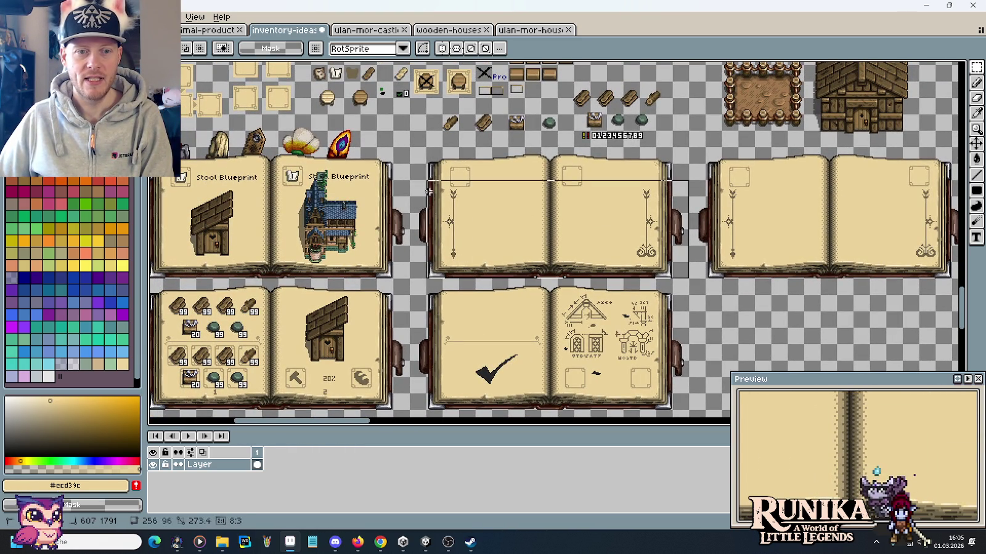
{"action": "key", "text": "Delete"}
{"action": "scroll", "coordinate": [887, 260], "scroll_direction": "right", "scroll_amount": 2}
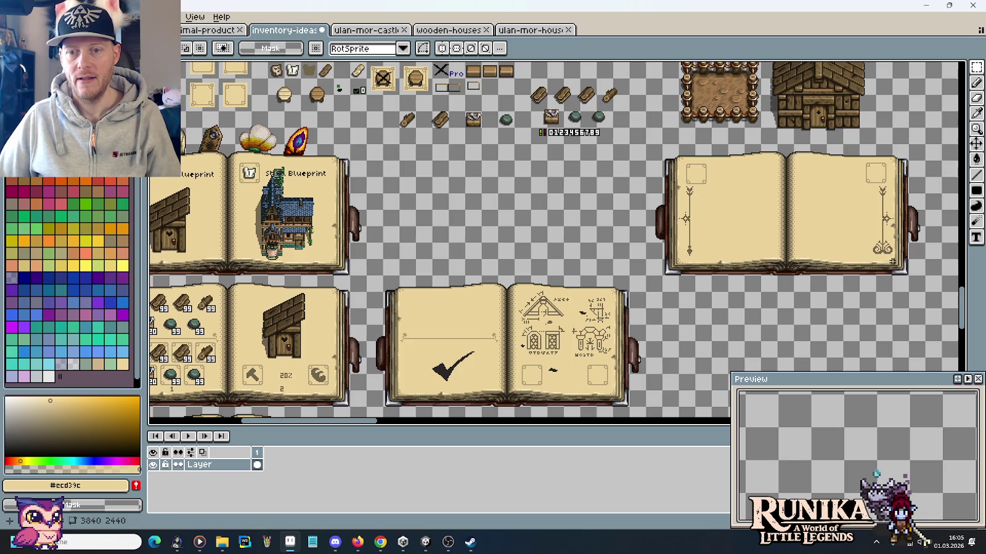
Slide the right empty book left into the gap, commit it, and center it in view.
{"action": "left_click_drag", "start_coordinate": [756, 202], "coordinate": [488, 208]}
{"action": "left_click", "coordinate": [664, 234]}
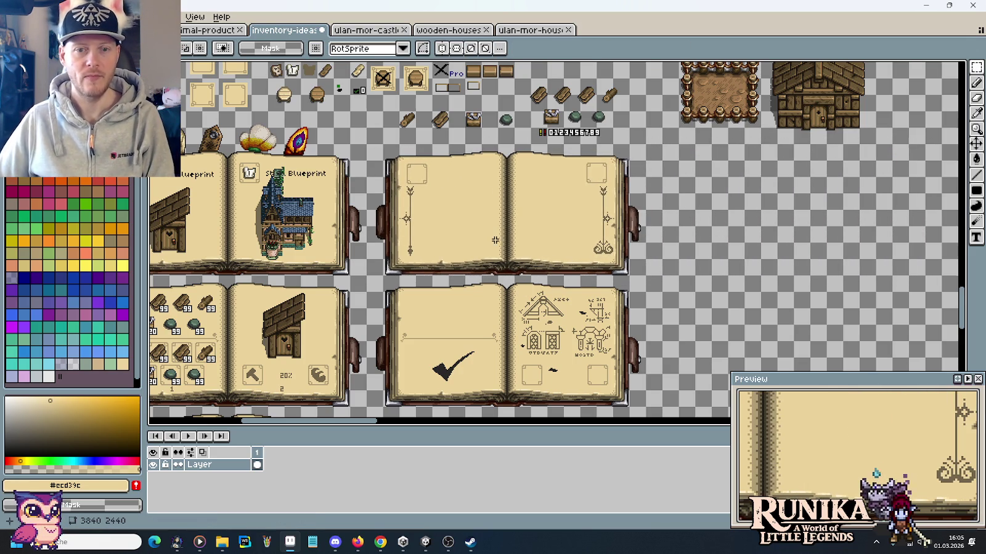
{"action": "scroll", "coordinate": [495, 239], "scroll_direction": "up", "scroll_amount": 2}
{"action": "scroll", "coordinate": [495, 239], "scroll_direction": "down", "scroll_amount": 1}
{"action": "left_click_drag", "start_coordinate": [513, 247], "coordinate": [562, 272]}
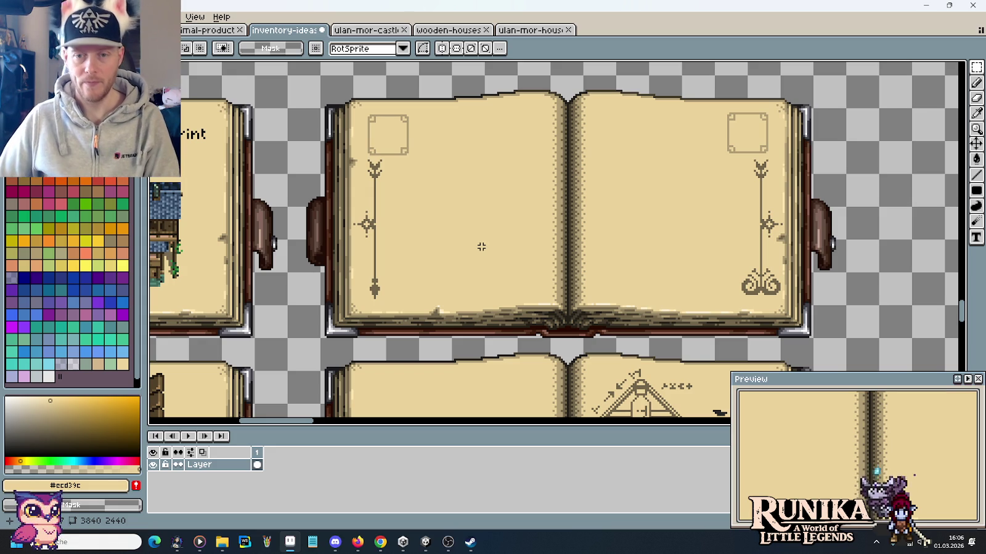
Sample the ornament brown colour with the pencil active.
{"action": "scroll", "coordinate": [763, 277], "scroll_direction": "up", "scroll_amount": 2}
{"action": "key", "text": "b"}
{"action": "left_click", "coordinate": [765, 257], "text": "alt"}
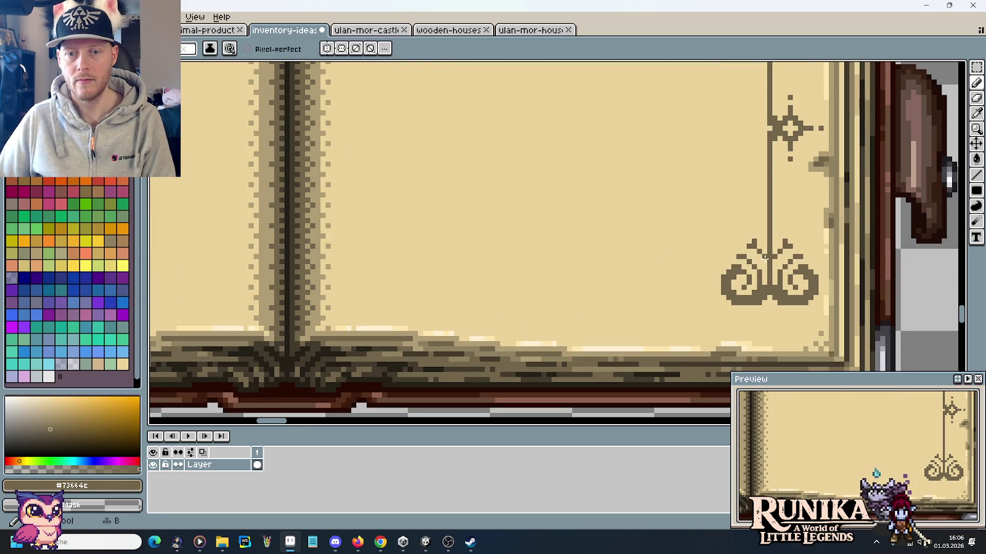
{"action": "scroll", "coordinate": [773, 260], "scroll_direction": "down", "scroll_amount": 1}
{"action": "scroll", "coordinate": [768, 325], "scroll_direction": "down", "scroll_amount": 1}
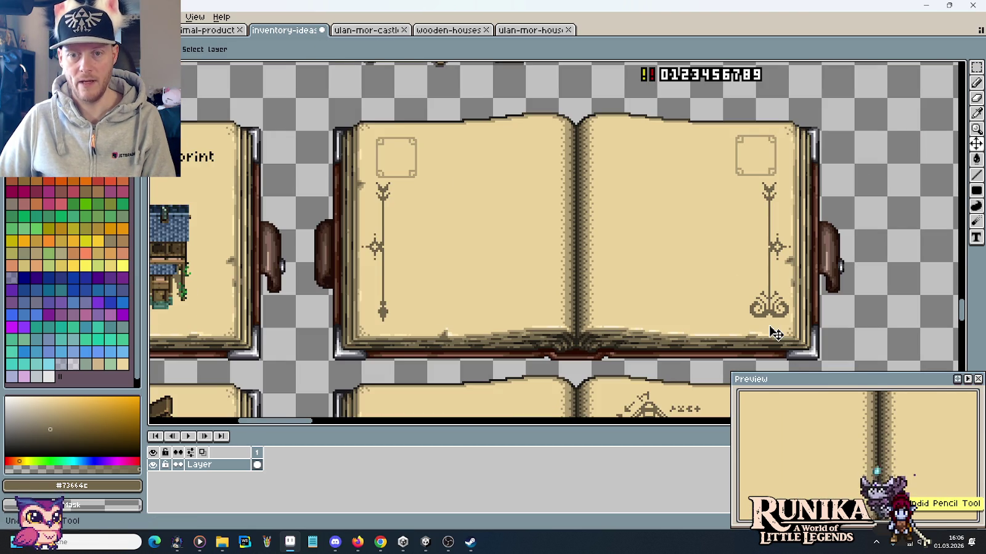
Try a rectangular selection along the bottom strip of the pages, then clear it.
{"action": "key", "text": "m"}
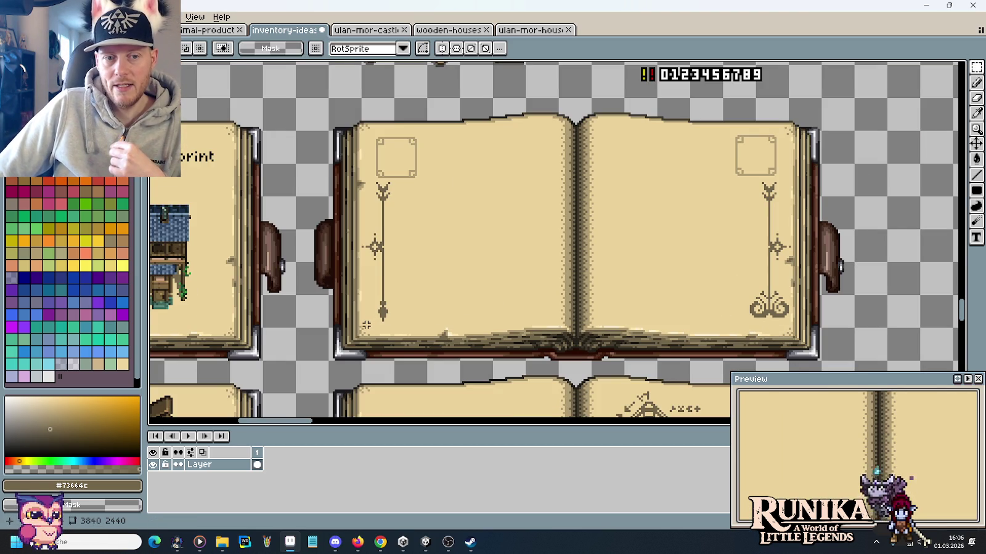
{"action": "left_click_drag", "start_coordinate": [416, 321], "coordinate": [606, 313]}
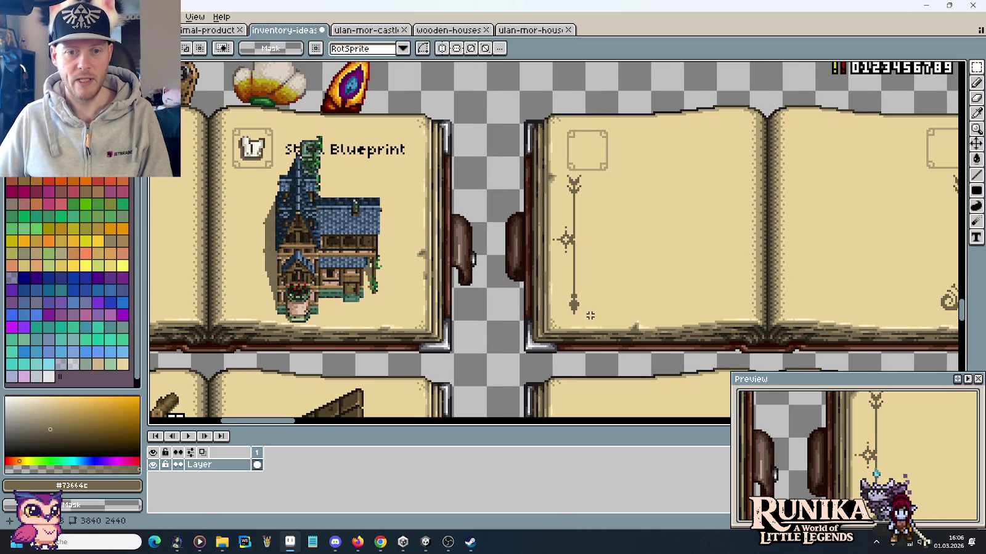
{"action": "left_click_drag", "start_coordinate": [589, 311], "coordinate": [559, 224]}
{"action": "left_click_drag", "start_coordinate": [546, 215], "coordinate": [522, 222]}
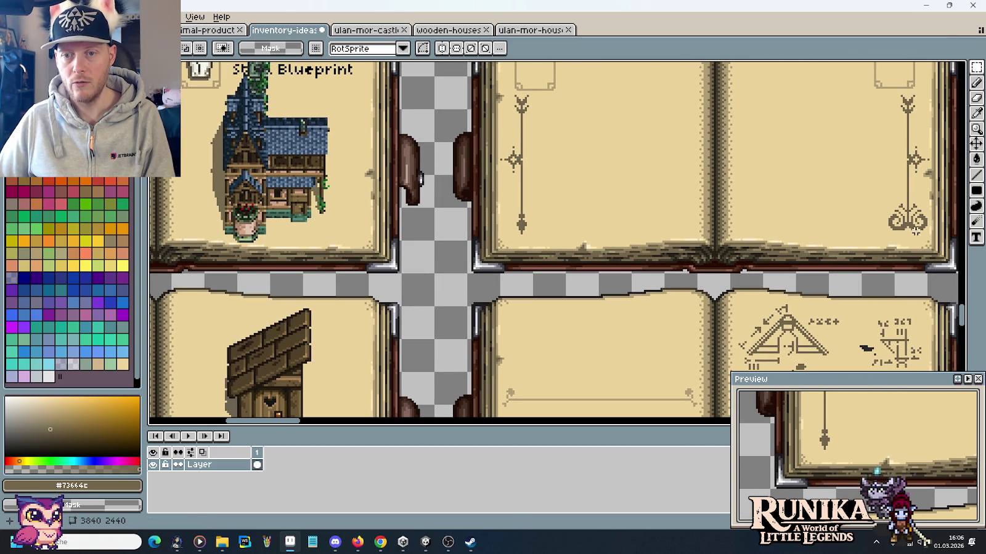
{"action": "left_click_drag", "start_coordinate": [918, 232], "coordinate": [496, 299]}
{"action": "left_click", "coordinate": [513, 281]}
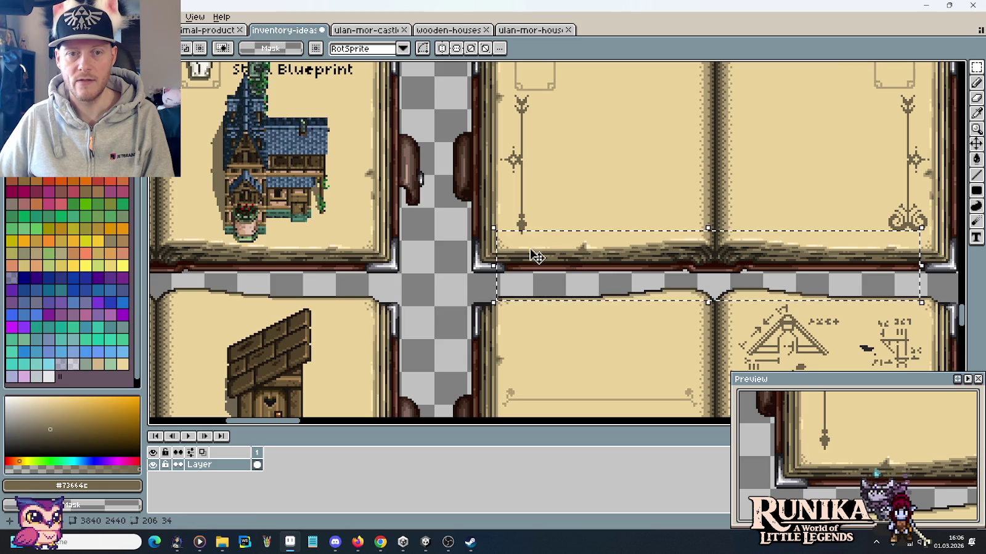
Select the 16×16 left corner ornament and commit it at the page's bottom-left corner.
{"action": "scroll", "coordinate": [517, 215], "scroll_direction": "up", "scroll_amount": 3}
{"action": "scroll", "coordinate": [519, 246], "scroll_direction": "down", "scroll_amount": 2}
{"action": "scroll", "coordinate": [519, 247], "scroll_direction": "down", "scroll_amount": 1}
{"action": "scroll", "coordinate": [677, 241], "scroll_direction": "down", "scroll_amount": 1}
{"action": "scroll", "coordinate": [785, 237], "scroll_direction": "up", "scroll_amount": 2}
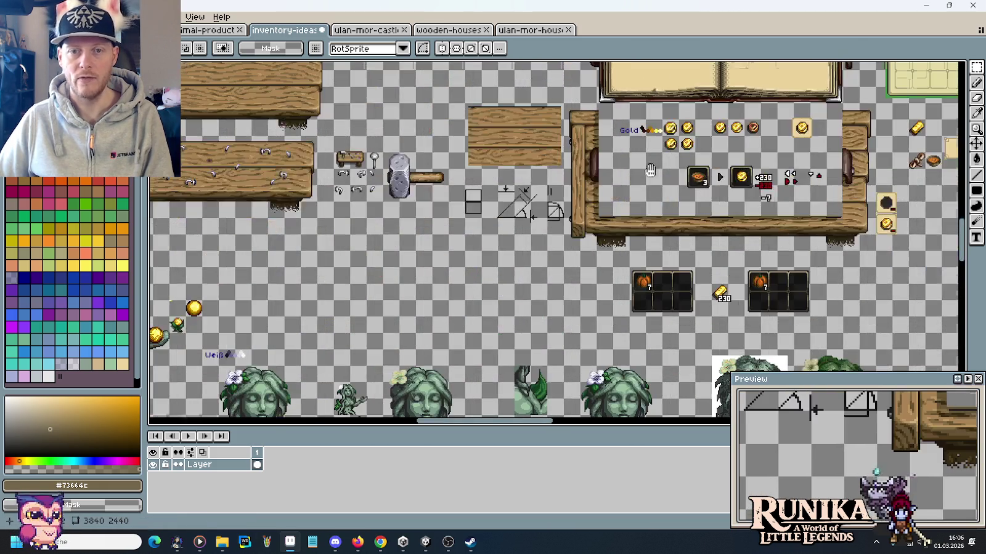
{"action": "scroll", "coordinate": [652, 168], "scroll_direction": "up", "scroll_amount": 2}
{"action": "scroll", "coordinate": [431, 160], "scroll_direction": "up", "scroll_amount": 1}
{"action": "scroll", "coordinate": [468, 163], "scroll_direction": "up", "scroll_amount": 1}
{"action": "left_click_drag", "start_coordinate": [445, 131], "coordinate": [499, 184]}
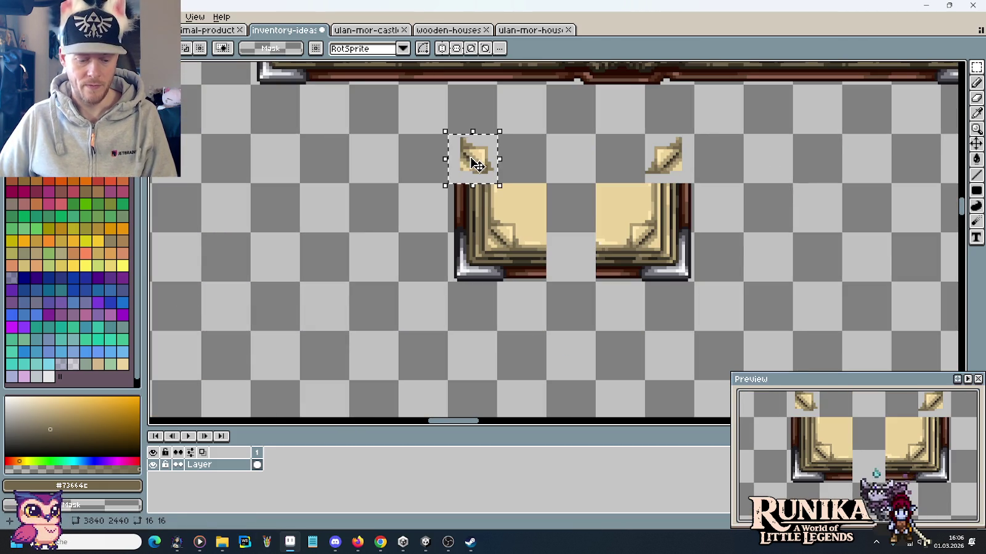
{"action": "scroll", "coordinate": [579, 222], "scroll_direction": "down", "scroll_amount": 3}
{"action": "scroll", "coordinate": [593, 179], "scroll_direction": "up", "scroll_amount": 1}
{"action": "scroll", "coordinate": [593, 179], "scroll_direction": "up", "scroll_amount": 1}
{"action": "scroll", "coordinate": [593, 179], "scroll_direction": "up", "scroll_amount": 2}
{"action": "scroll", "coordinate": [492, 246], "scroll_direction": "down", "scroll_amount": 2}
{"action": "mouse_move", "coordinate": [425, 413]}
{"action": "left_mouse_down"}
{"action": "mouse_move", "coordinate": [558, 289]}
{"action": "mouse_move", "coordinate": [545, 231]}
{"action": "mouse_move", "coordinate": [554, 240]}
{"action": "mouse_move", "coordinate": [477, 233]}
{"action": "left_mouse_up"}
{"action": "scroll", "coordinate": [546, 231], "scroll_direction": "up", "scroll_amount": 2}
{"action": "scroll", "coordinate": [511, 291], "scroll_direction": "up", "scroll_amount": 1}
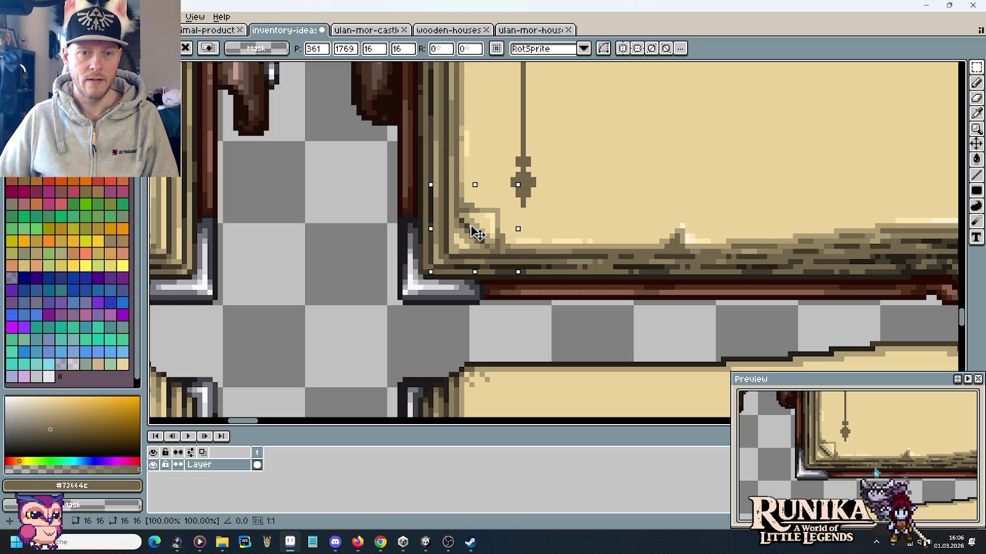
{"action": "left_click", "coordinate": [569, 231]}
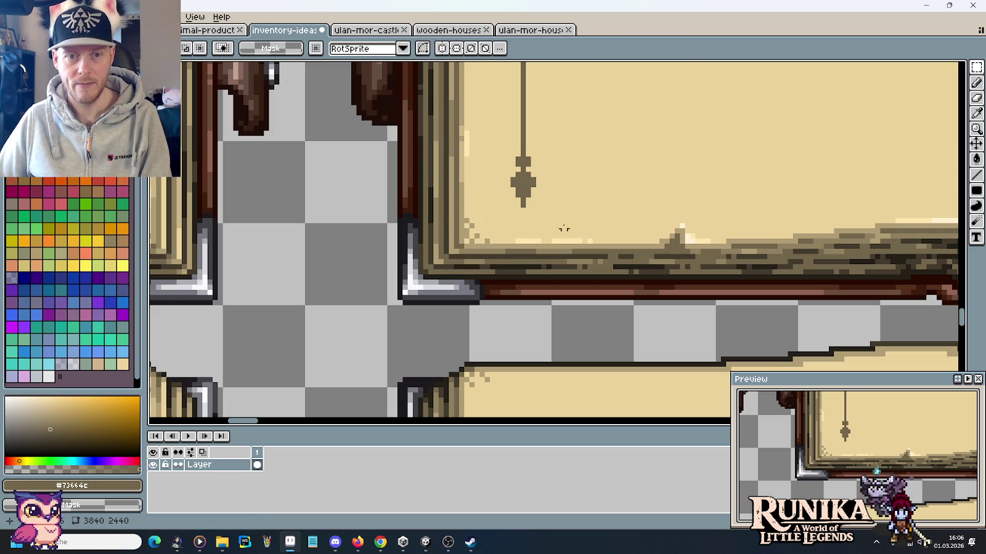
{"action": "scroll", "coordinate": [556, 185], "scroll_direction": "down", "scroll_amount": 1}
{"action": "scroll", "coordinate": [505, 263], "scroll_direction": "down", "scroll_amount": 1}
{"action": "scroll", "coordinate": [517, 248], "scroll_direction": "down", "scroll_amount": 1}
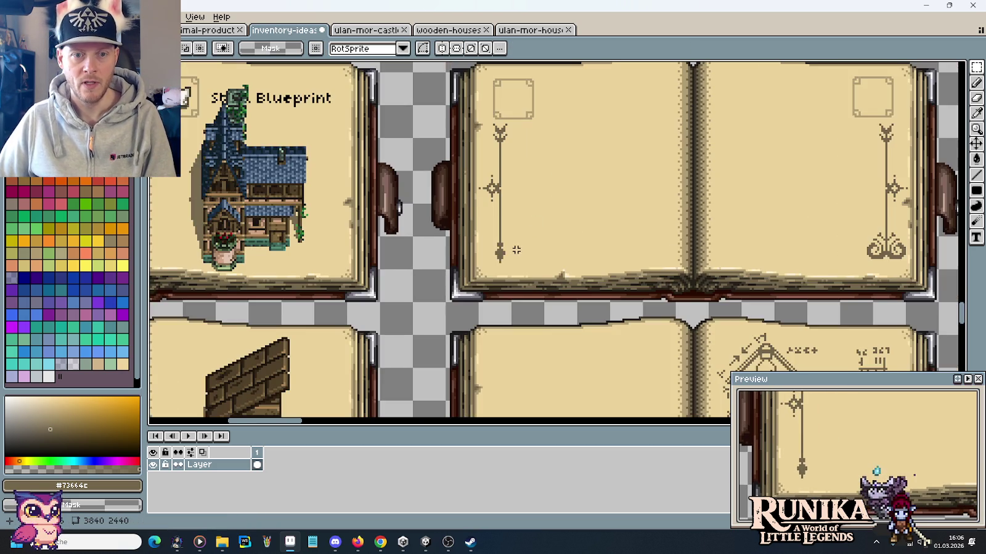
Sample the arrow brown and draw a diagonal left leg beside the bob.
{"action": "left_click_drag", "start_coordinate": [516, 249], "coordinate": [447, 238]}
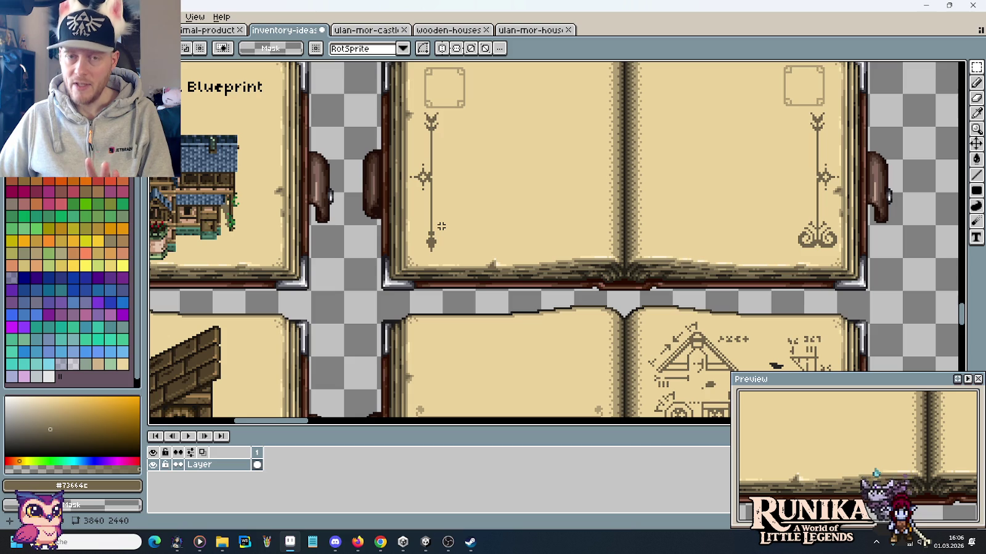
{"action": "scroll", "coordinate": [441, 227], "scroll_direction": "up", "scroll_amount": 2}
{"action": "key", "text": "i"}
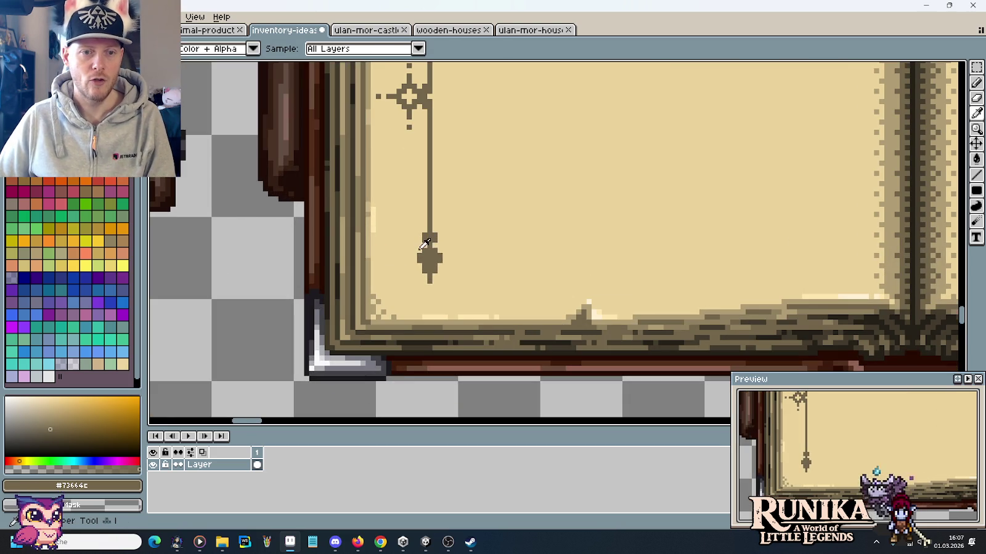
{"action": "key", "text": "b"}
{"action": "scroll", "coordinate": [429, 253], "scroll_direction": "up", "scroll_amount": 1}
{"action": "left_click", "coordinate": [396, 238]}
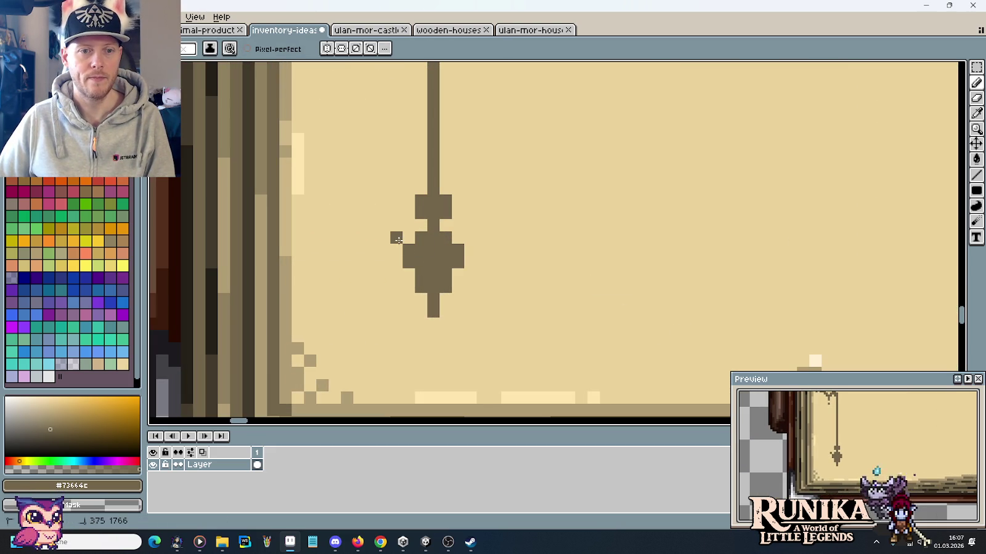
{"action": "key", "text": "ctrl+z"}
{"action": "left_click", "coordinate": [384, 225]}
{"action": "left_click", "coordinate": [358, 236]}
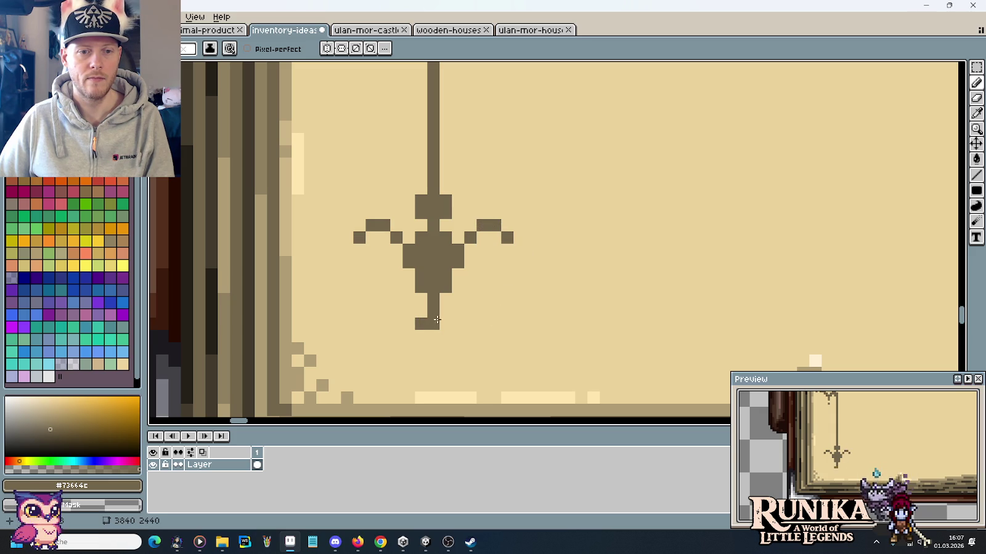
Add two feet below the bob and mirrored upper leg pixels, undoing misplaced ones.
{"action": "left_click", "coordinate": [556, 311]}
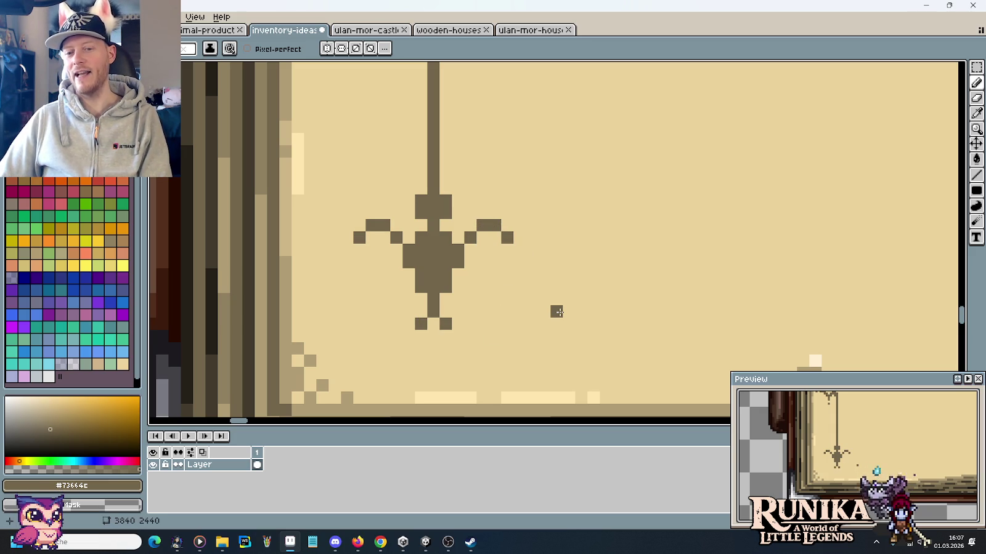
{"action": "left_click", "coordinate": [409, 311]}
{"action": "left_click", "coordinate": [457, 311]}
{"action": "left_click", "coordinate": [581, 298]}
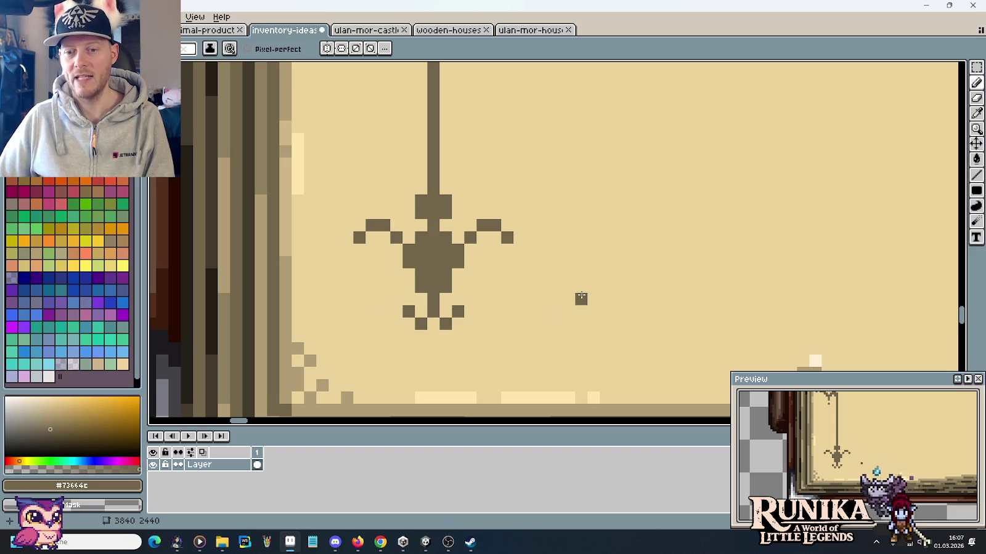
{"action": "key", "text": "ctrl+z"}
{"action": "left_click", "coordinate": [494, 286]}
{"action": "key", "text": "ctrl+z"}
{"action": "left_click", "coordinate": [409, 274]}
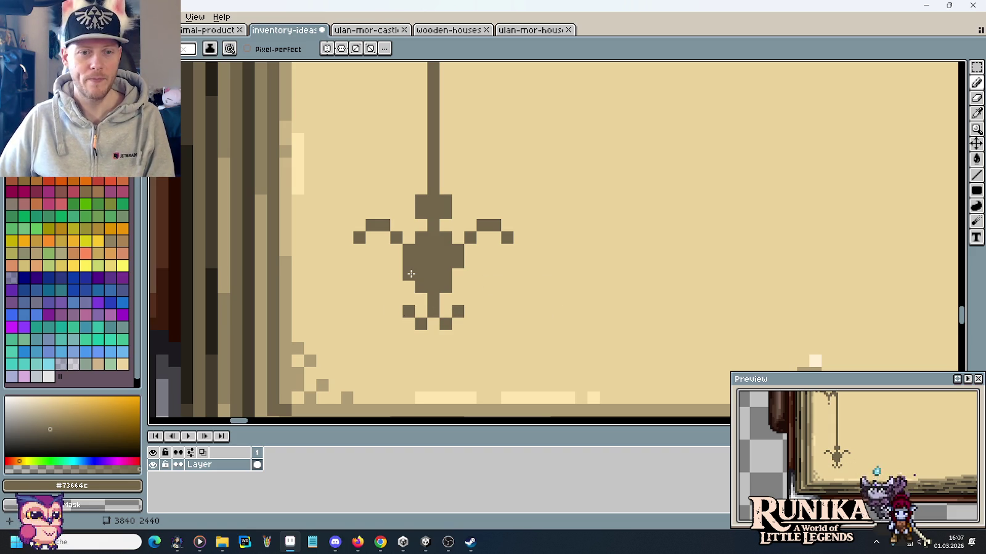
{"action": "left_click", "coordinate": [453, 271]}
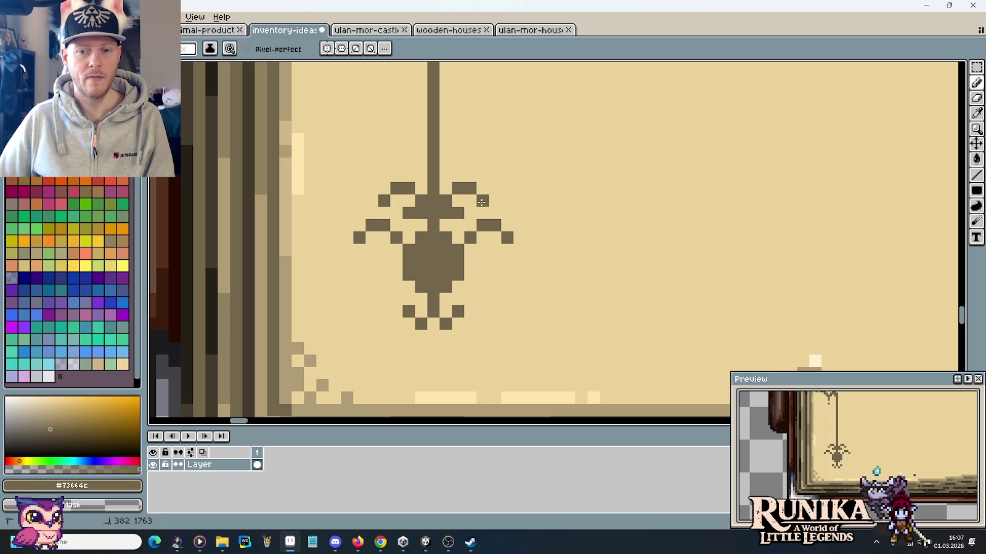
{"action": "scroll", "coordinate": [601, 200], "scroll_direction": "down", "scroll_amount": 3}
{"action": "scroll", "coordinate": [606, 210], "scroll_direction": "down", "scroll_amount": 2}
{"action": "scroll", "coordinate": [612, 217], "scroll_direction": "down", "scroll_amount": 1}
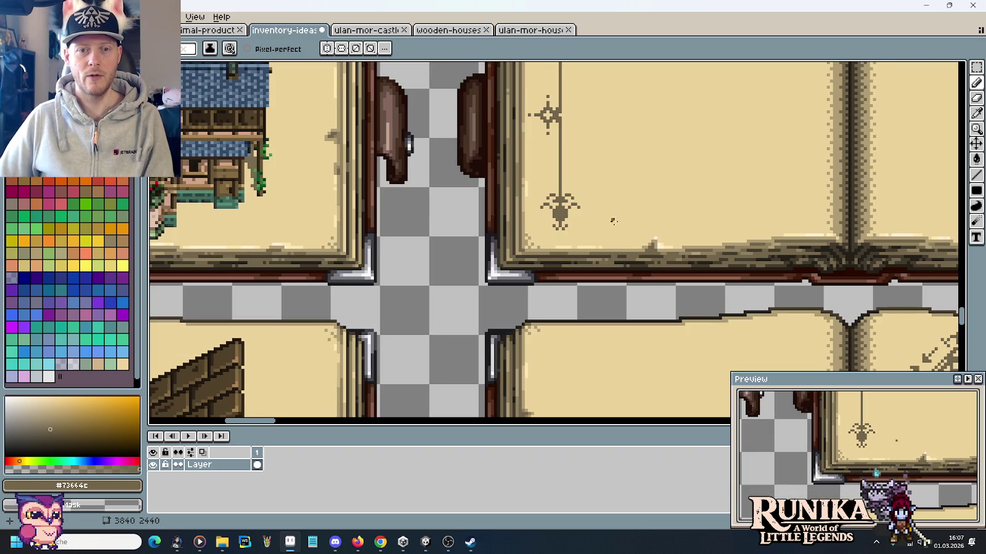
{"action": "scroll", "coordinate": [570, 227], "scroll_direction": "up", "scroll_amount": 3}
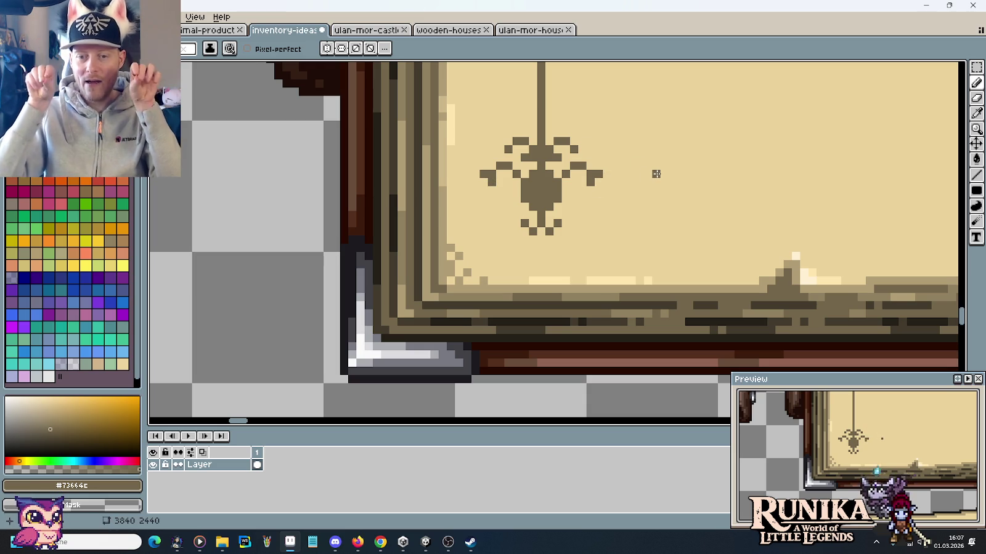
Add a dark dot beside the spider with the pencil.
{"action": "key", "text": "v"}
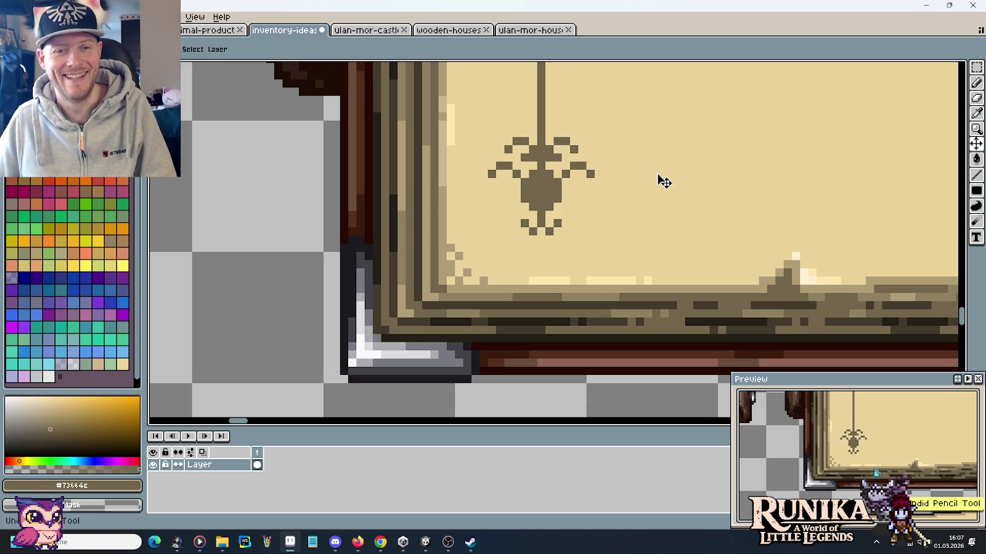
{"action": "key", "text": "b"}
{"action": "left_click", "coordinate": [647, 174]}
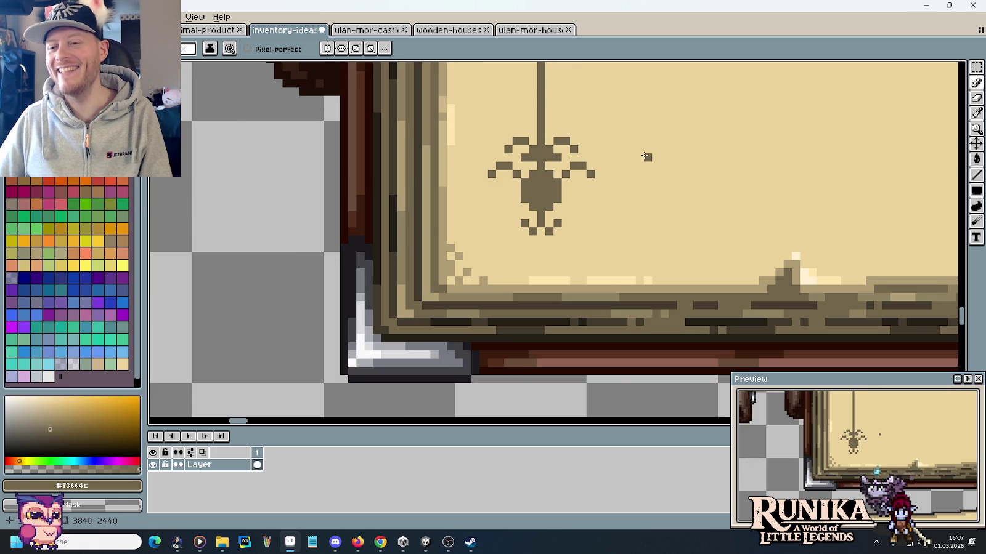
{"action": "scroll", "coordinate": [647, 172], "scroll_direction": "down", "scroll_amount": 3}
{"action": "scroll", "coordinate": [647, 163], "scroll_direction": "down", "scroll_amount": 2}
{"action": "scroll", "coordinate": [591, 268], "scroll_direction": "up", "scroll_amount": 2}
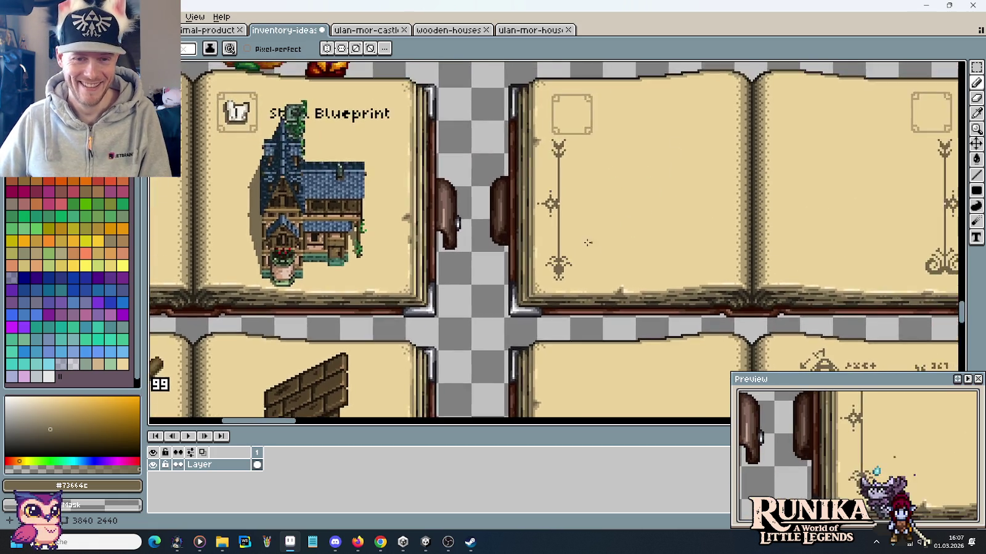
{"action": "scroll", "coordinate": [591, 268], "scroll_direction": "up", "scroll_amount": 2}
{"action": "scroll", "coordinate": [594, 269], "scroll_direction": "up", "scroll_amount": 1}
{"action": "left_click_drag", "start_coordinate": [593, 270], "coordinate": [607, 222]}
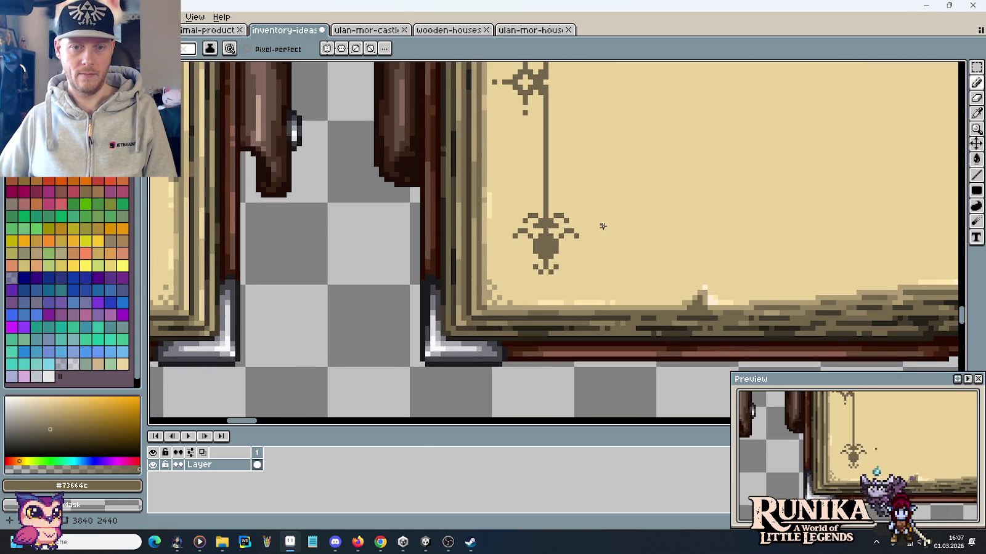
{"action": "scroll", "coordinate": [578, 242], "scroll_direction": "up", "scroll_amount": 2}
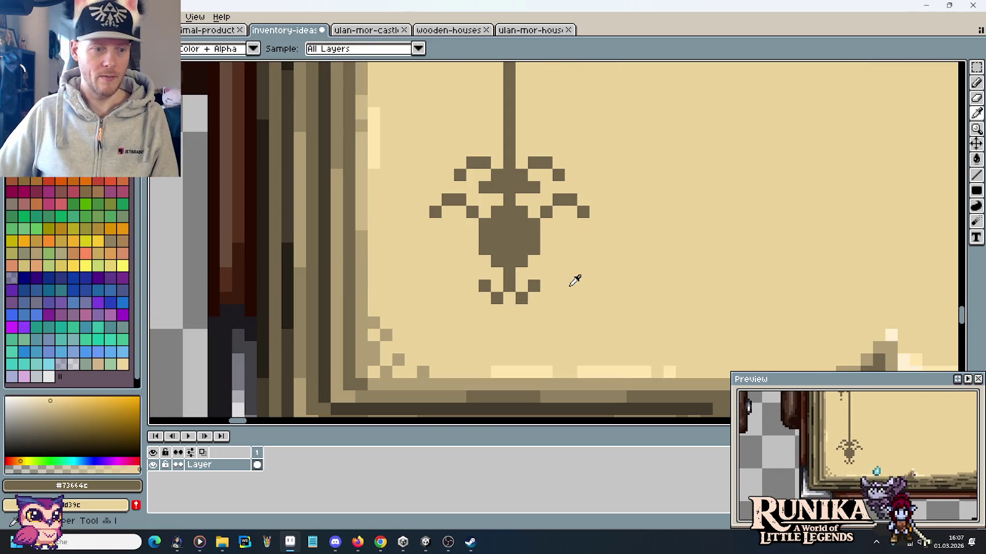
Retouch the spider's lower-right leg, then erase all its lower legs.
{"action": "left_click_drag", "start_coordinate": [488, 302], "coordinate": [484, 286]}
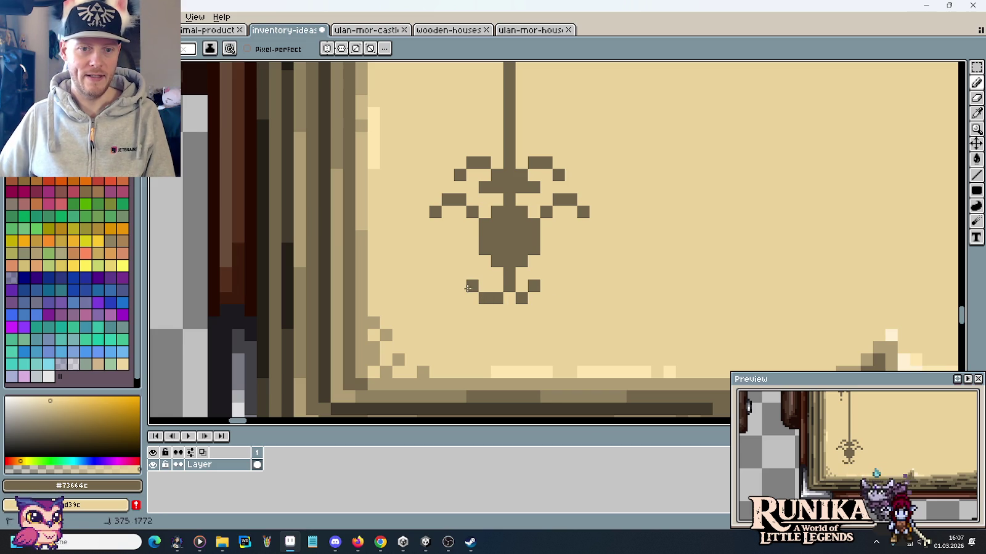
{"action": "left_click", "coordinate": [533, 300]}
{"action": "left_click", "coordinate": [546, 286]}
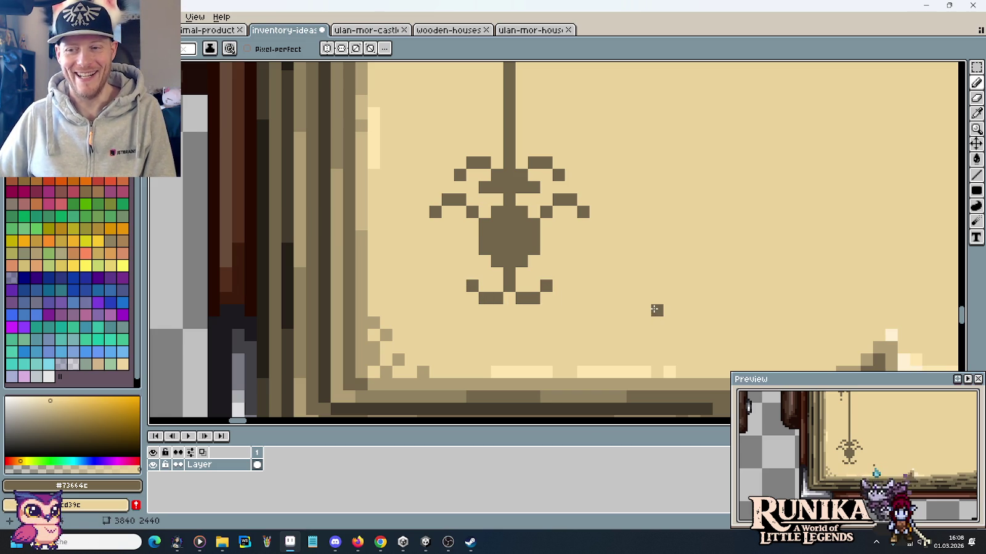
{"action": "mouse_move", "coordinate": [517, 302]}
{"action": "left_mouse_down"}
{"action": "mouse_move", "coordinate": [509, 310]}
{"action": "mouse_move", "coordinate": [472, 284]}
{"action": "left_mouse_up"}
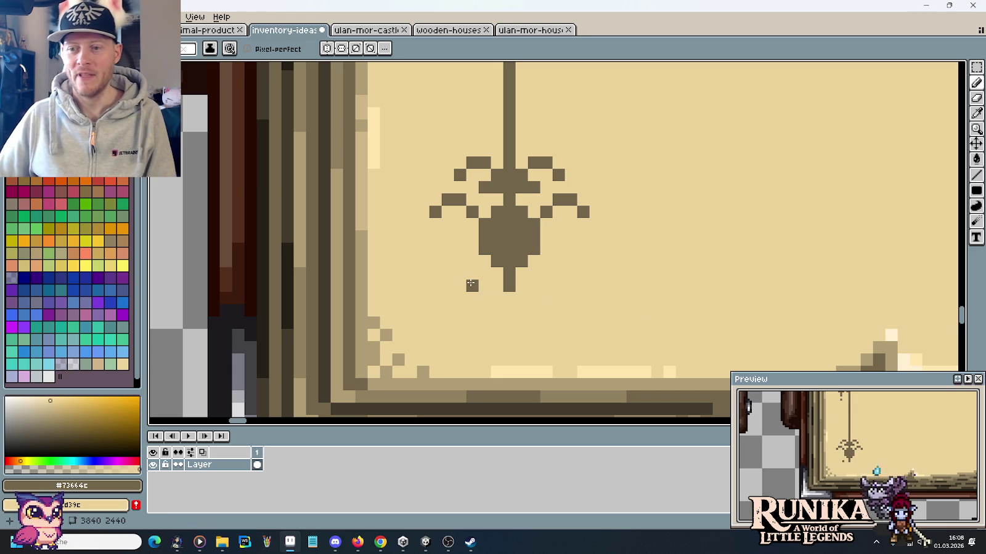
{"action": "left_click", "coordinate": [472, 284]}
Erase the spider's right-side and upper-left legs, then add a dark pixel beside the upper block.
{"action": "mouse_move", "coordinate": [561, 203]}
{"action": "left_mouse_down"}
{"action": "mouse_move", "coordinate": [546, 213]}
{"action": "mouse_move", "coordinate": [584, 212]}
{"action": "mouse_move", "coordinate": [534, 158]}
{"action": "left_mouse_up"}
{"action": "mouse_move", "coordinate": [488, 189]}
{"action": "left_mouse_down"}
{"action": "mouse_move", "coordinate": [462, 168]}
{"action": "mouse_move", "coordinate": [459, 201]}
{"action": "left_mouse_up"}
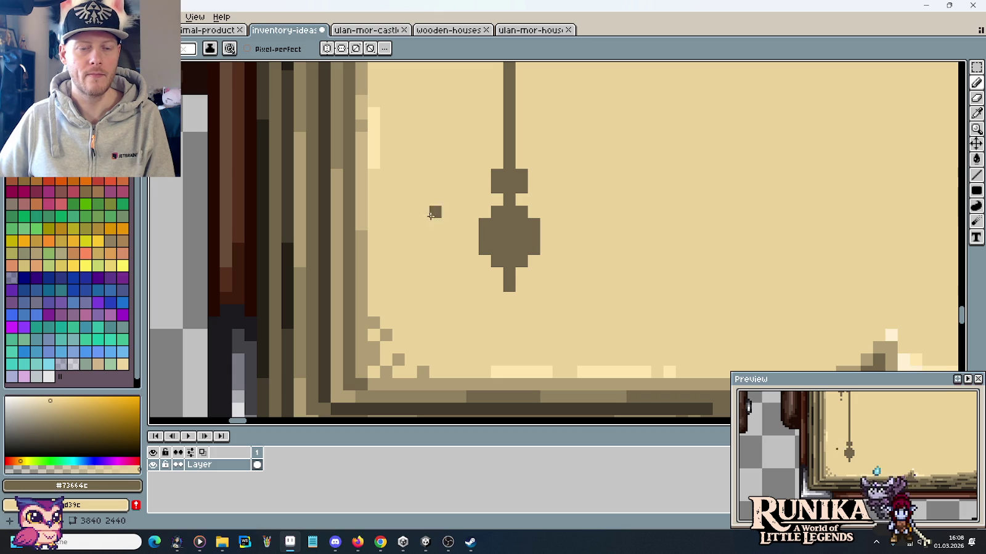
{"action": "scroll", "coordinate": [455, 257], "scroll_direction": "down", "scroll_amount": 3}
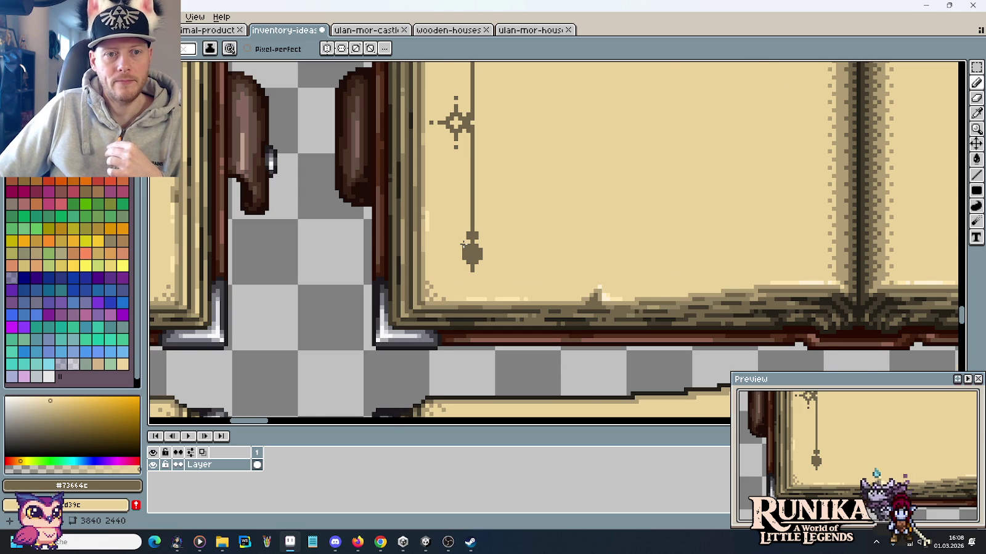
{"action": "scroll", "coordinate": [463, 244], "scroll_direction": "down", "scroll_amount": 2}
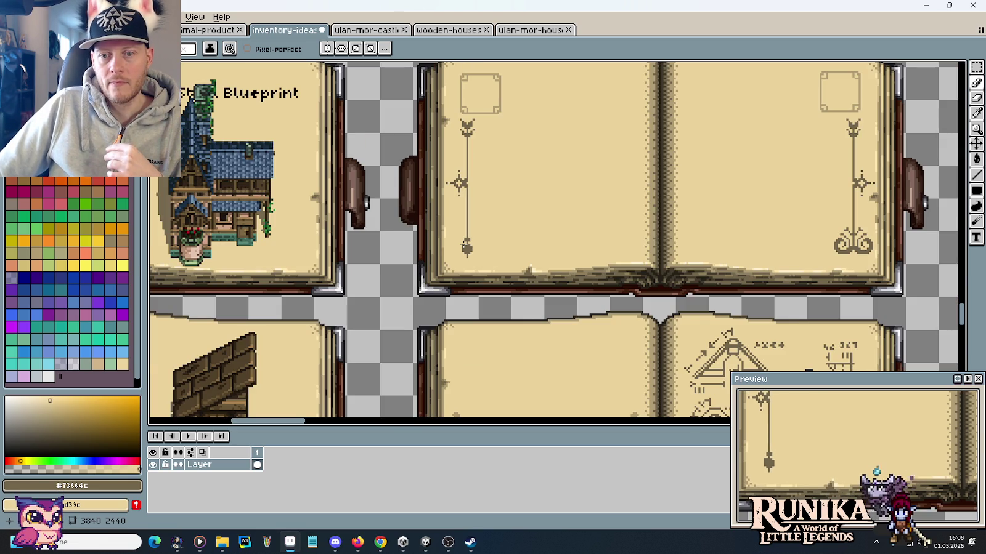
{"action": "scroll", "coordinate": [455, 245], "scroll_direction": "down", "scroll_amount": 1}
{"action": "scroll", "coordinate": [459, 246], "scroll_direction": "down", "scroll_amount": 1}
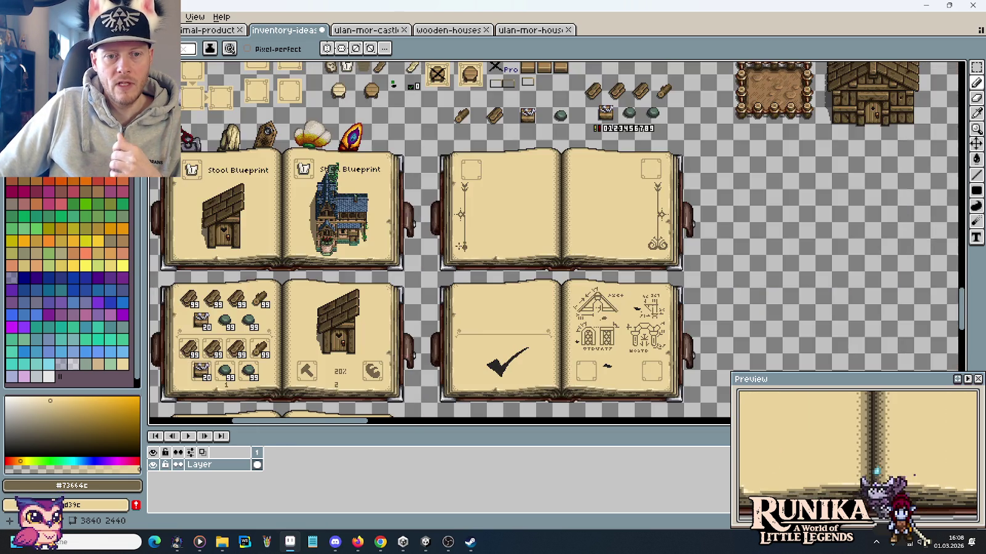
{"action": "scroll", "coordinate": [473, 256], "scroll_direction": "up", "scroll_amount": 3}
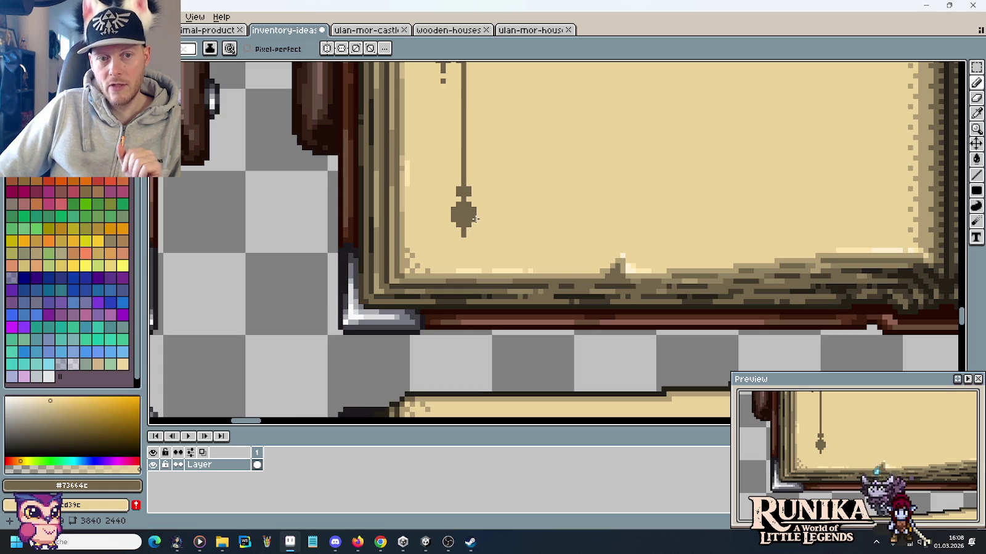
{"action": "scroll", "coordinate": [474, 218], "scroll_direction": "up", "scroll_amount": 2}
{"action": "left_click", "coordinate": [403, 137]}
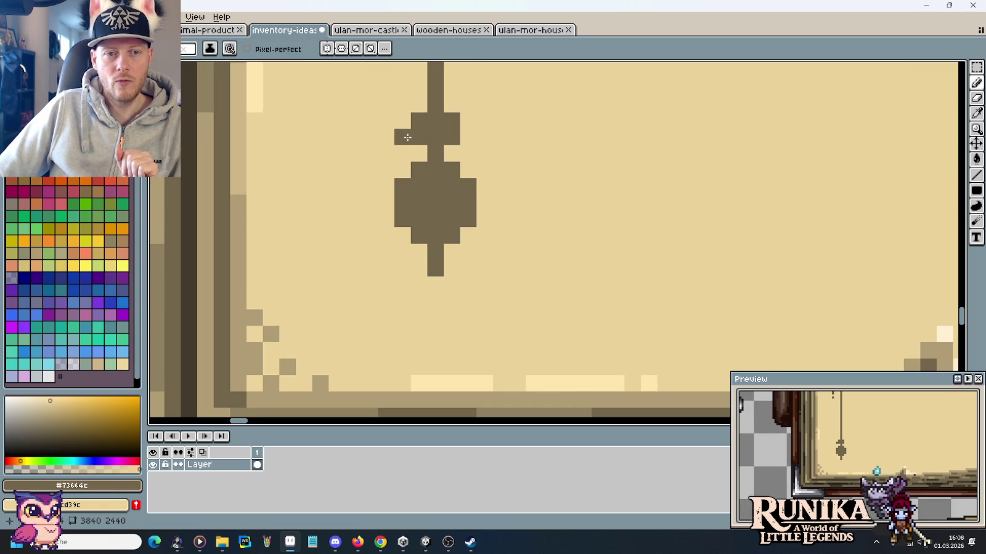
{"action": "scroll", "coordinate": [493, 172], "scroll_direction": "down", "scroll_amount": 2}
{"action": "scroll", "coordinate": [542, 221], "scroll_direction": "down", "scroll_amount": 1}
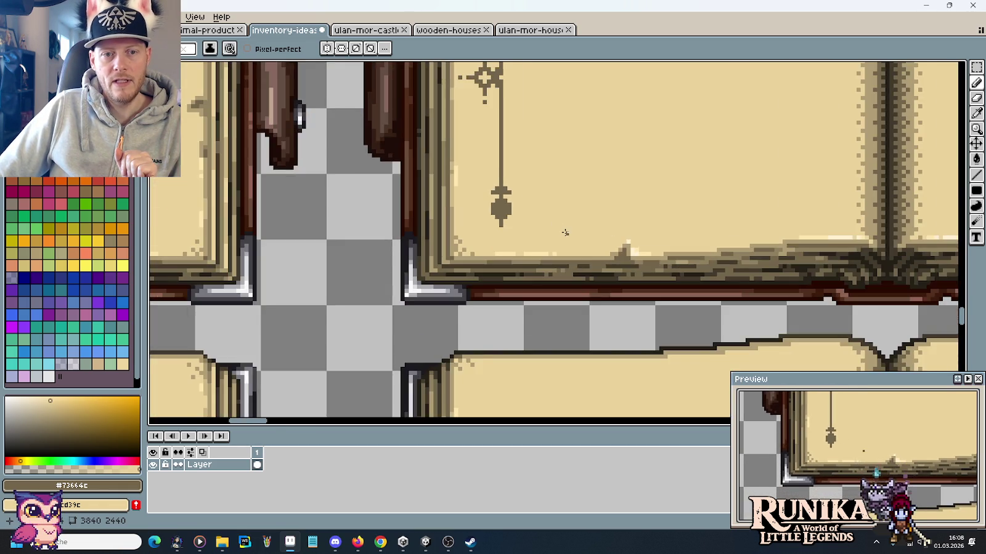
Place dark sprig pixels left of the pendant and right-click away the stray ones.
{"action": "scroll", "coordinate": [563, 232], "scroll_direction": "down", "scroll_amount": 2}
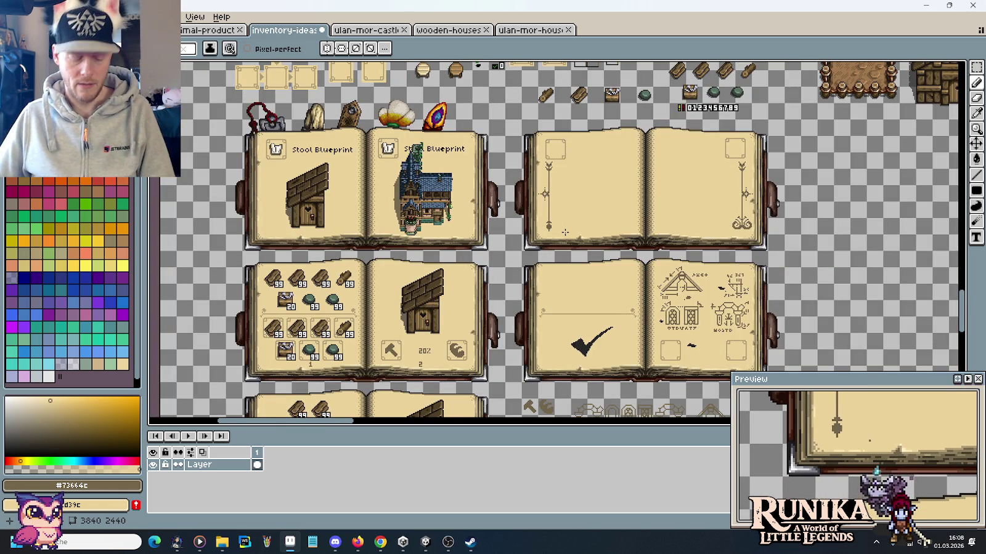
{"action": "scroll", "coordinate": [552, 248], "scroll_direction": "up", "scroll_amount": 2}
{"action": "scroll", "coordinate": [523, 249], "scroll_direction": "up", "scroll_amount": 1}
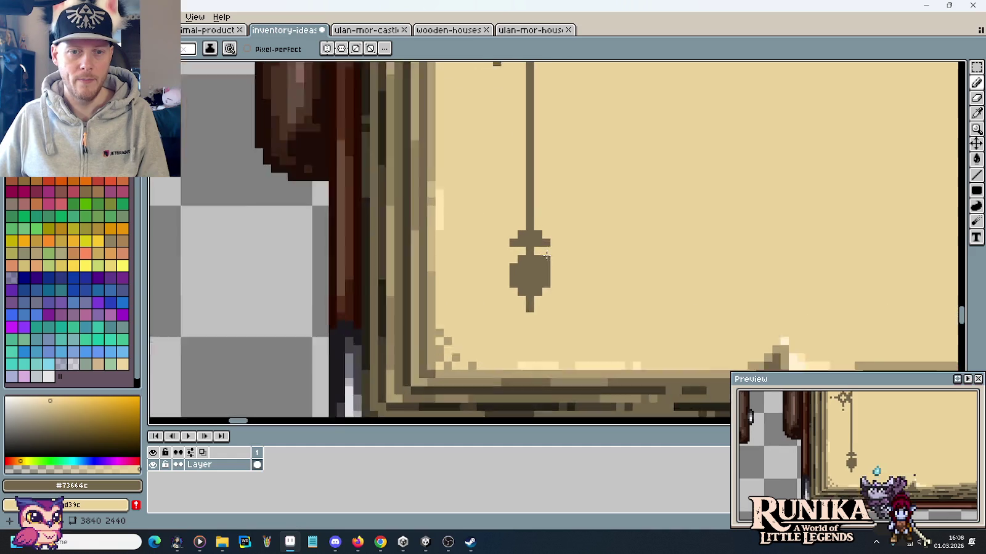
{"action": "scroll", "coordinate": [490, 251], "scroll_direction": "up", "scroll_amount": 1}
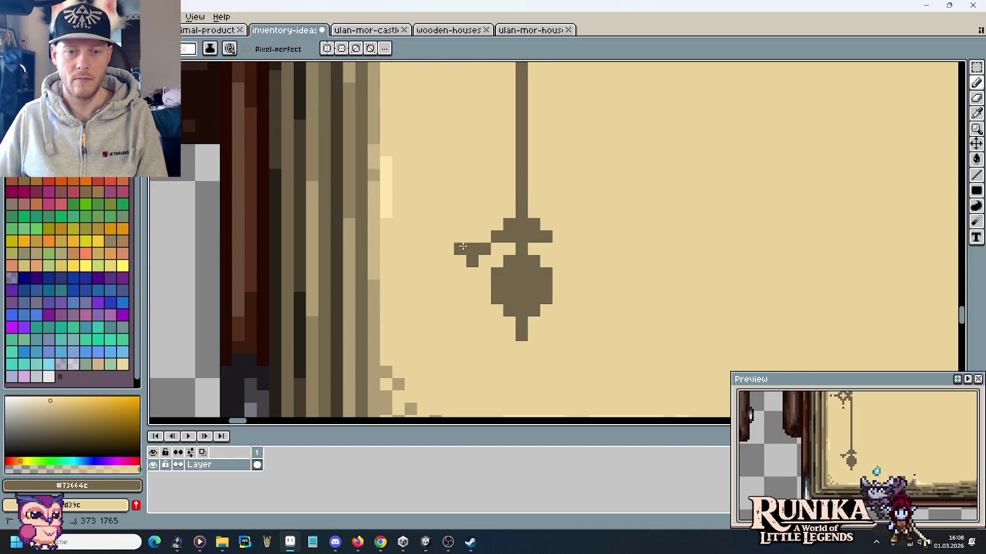
{"action": "left_click", "coordinate": [450, 276]}
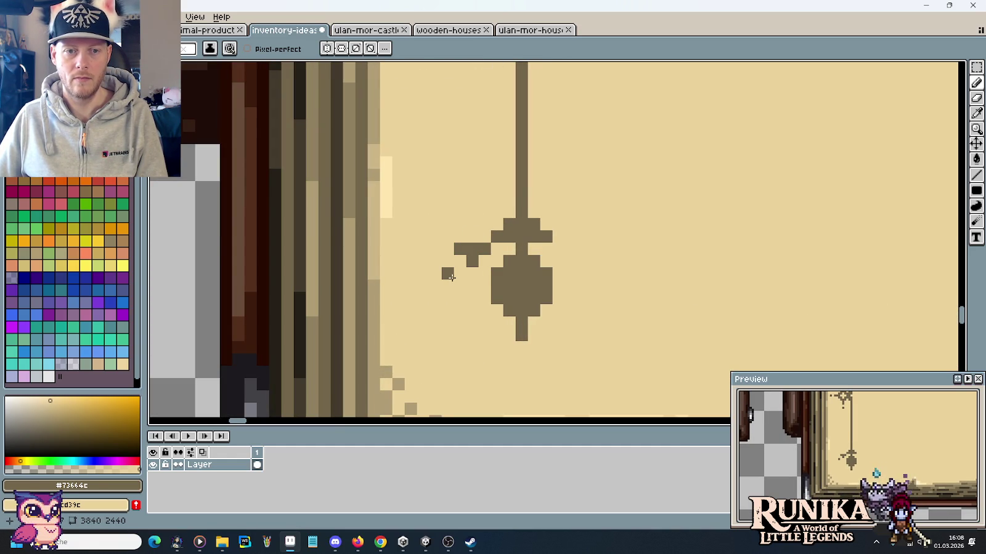
{"action": "right_click", "coordinate": [448, 274]}
{"action": "right_click", "coordinate": [460, 249]}
{"action": "left_click", "coordinate": [407, 321]}
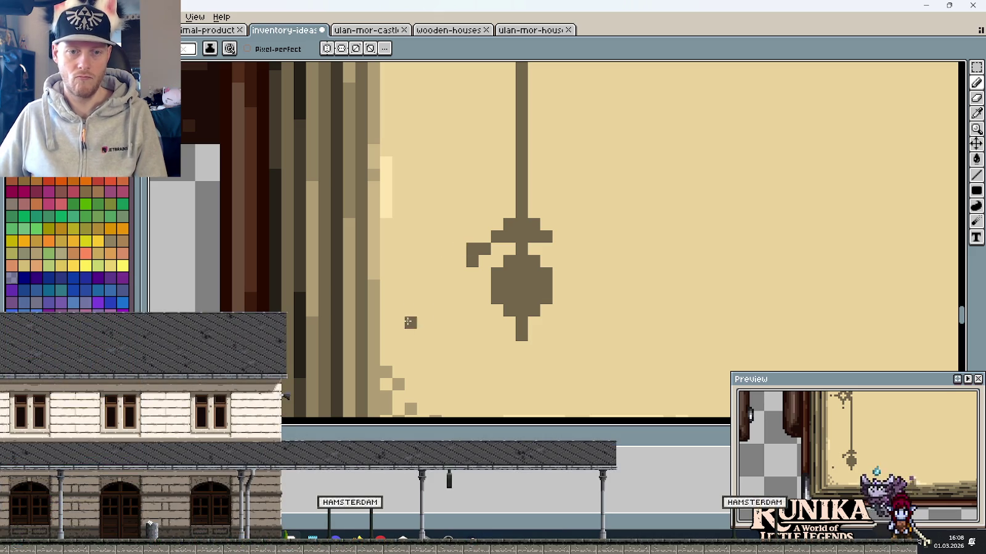
{"action": "right_click", "coordinate": [472, 249]}
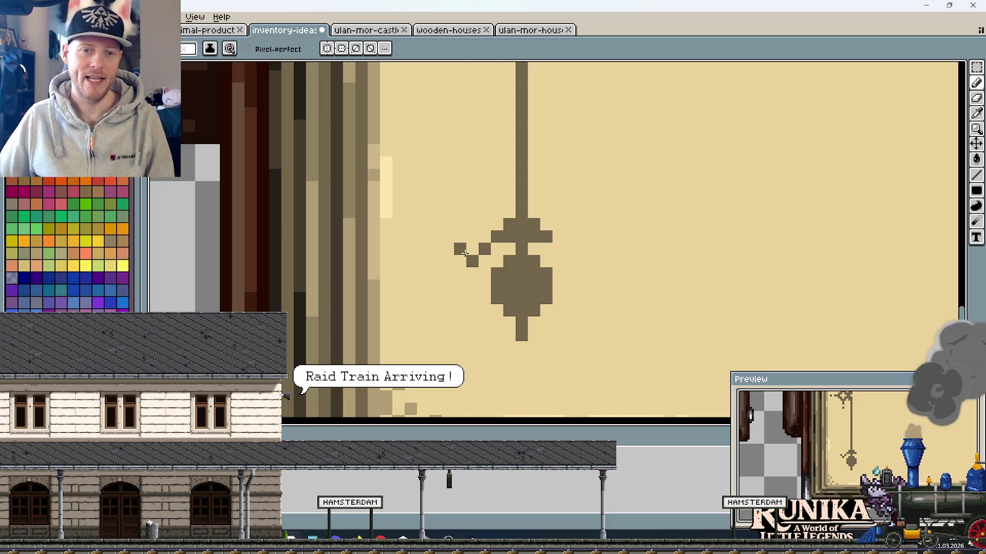
{"action": "scroll", "coordinate": [464, 253], "scroll_direction": "down", "scroll_amount": 3}
{"action": "scroll", "coordinate": [464, 253], "scroll_direction": "down", "scroll_amount": 1}
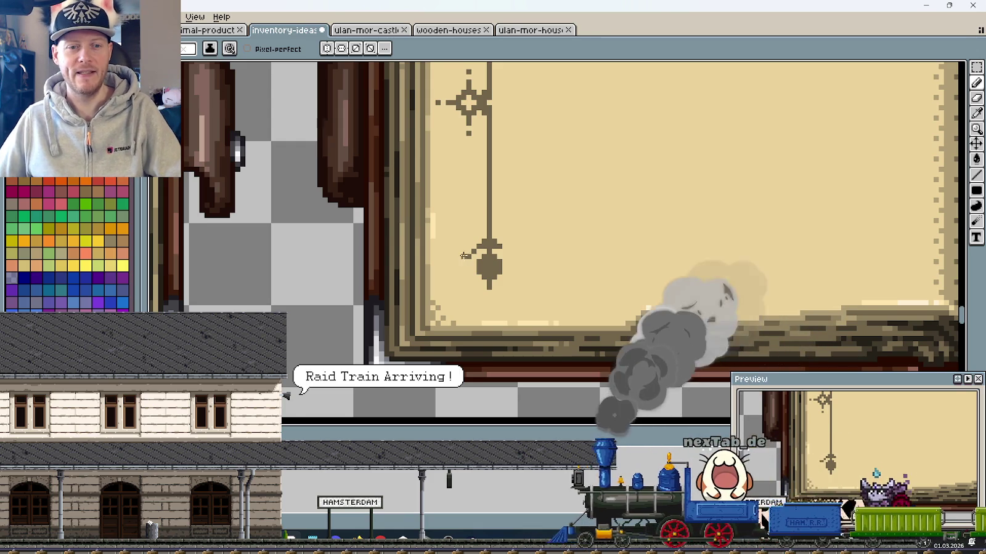
{"action": "scroll", "coordinate": [464, 253], "scroll_direction": "down", "scroll_amount": 1}
{"action": "scroll", "coordinate": [460, 260], "scroll_direction": "down", "scroll_amount": 3}
{"action": "left_click_drag", "start_coordinate": [453, 290], "coordinate": [427, 234]}
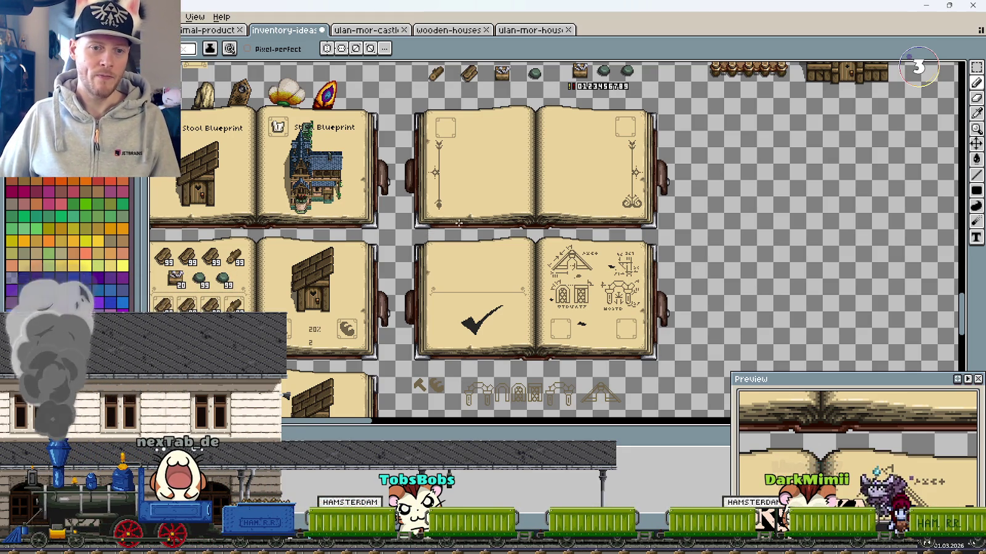
{"action": "left_click_drag", "start_coordinate": [426, 289], "coordinate": [583, 193]}
{"action": "scroll", "coordinate": [583, 194], "scroll_direction": "up", "scroll_amount": 3}
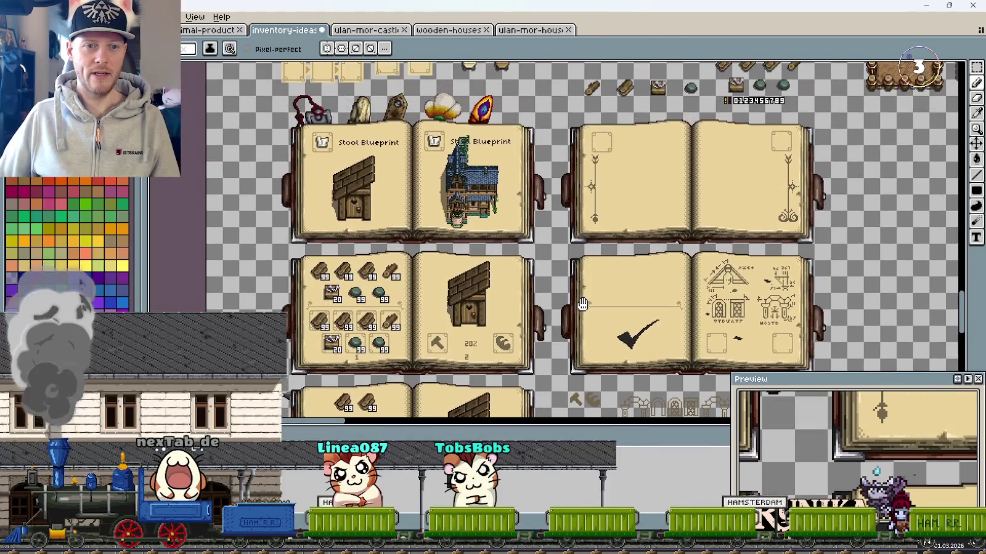
{"action": "left_click_drag", "start_coordinate": [490, 210], "coordinate": [415, 193]}
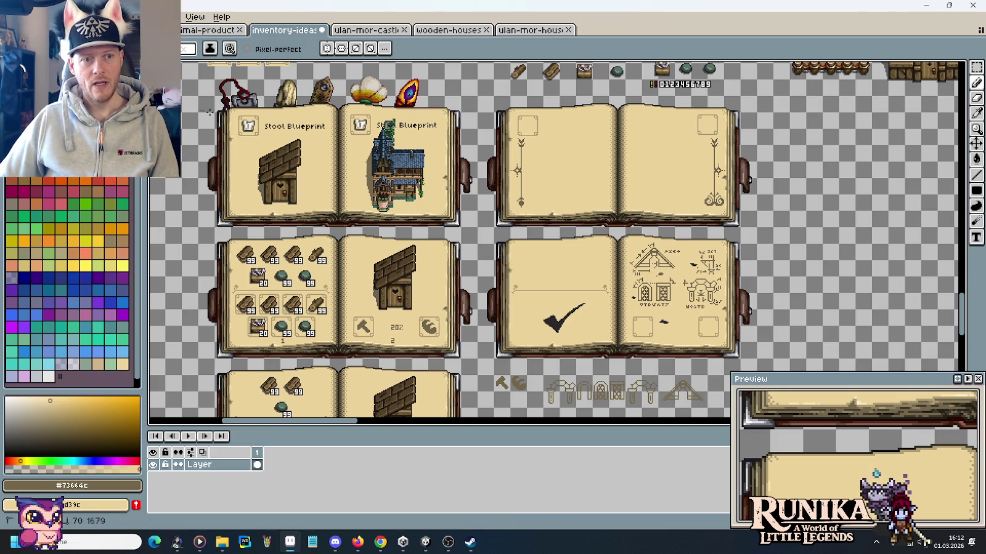
Undo the last stroke, marquee the top row of book spreads, and save inventory-ideas-raw.png.
{"action": "key", "text": "ctrl+z"}
{"action": "key", "text": "m"}
{"action": "mouse_move", "coordinate": [182, 96]}
{"action": "left_mouse_down"}
{"action": "mouse_move", "coordinate": [727, 242]}
{"action": "mouse_move", "coordinate": [766, 229]}
{"action": "left_mouse_up"}
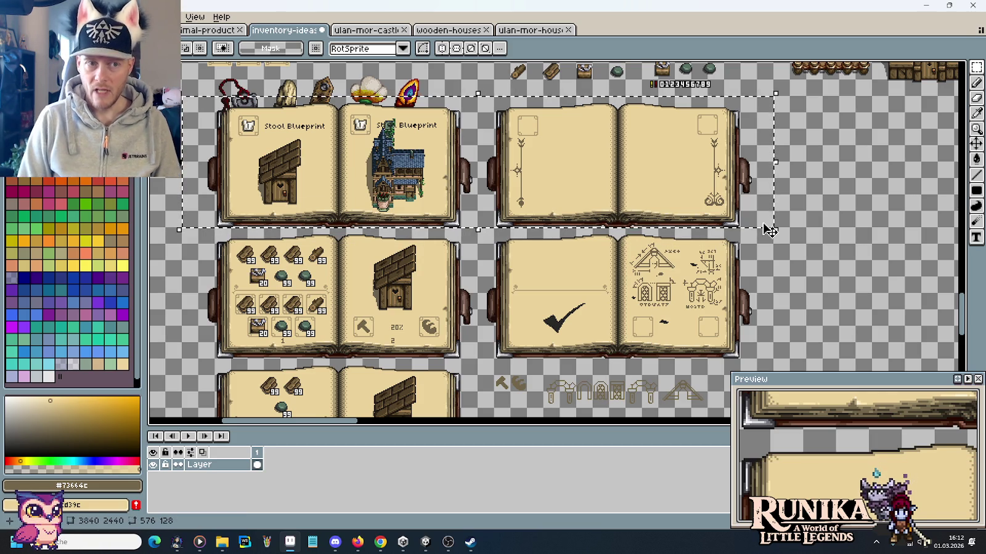
{"action": "key", "text": "ctrl+s"}
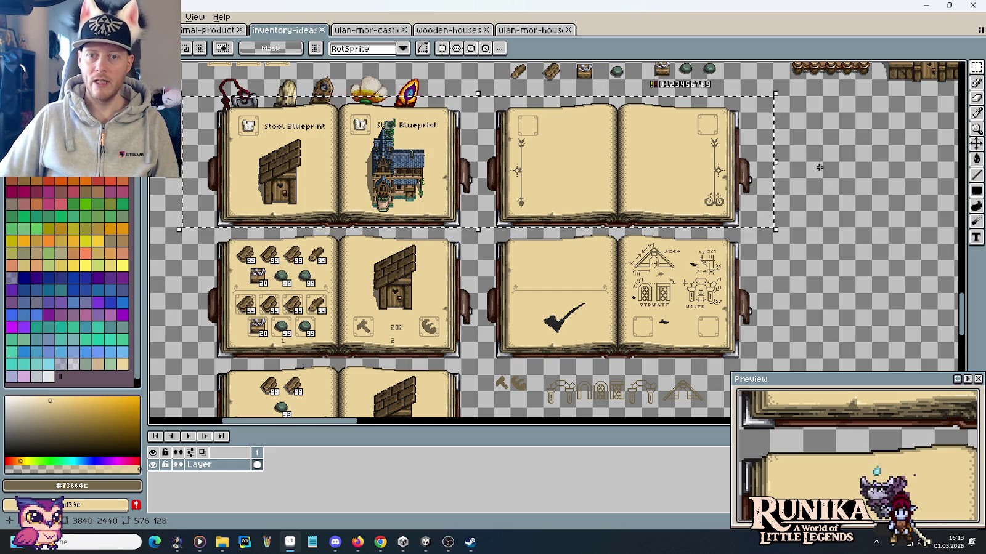
{"action": "left_click_drag", "start_coordinate": [819, 167], "coordinate": [819, 230]}
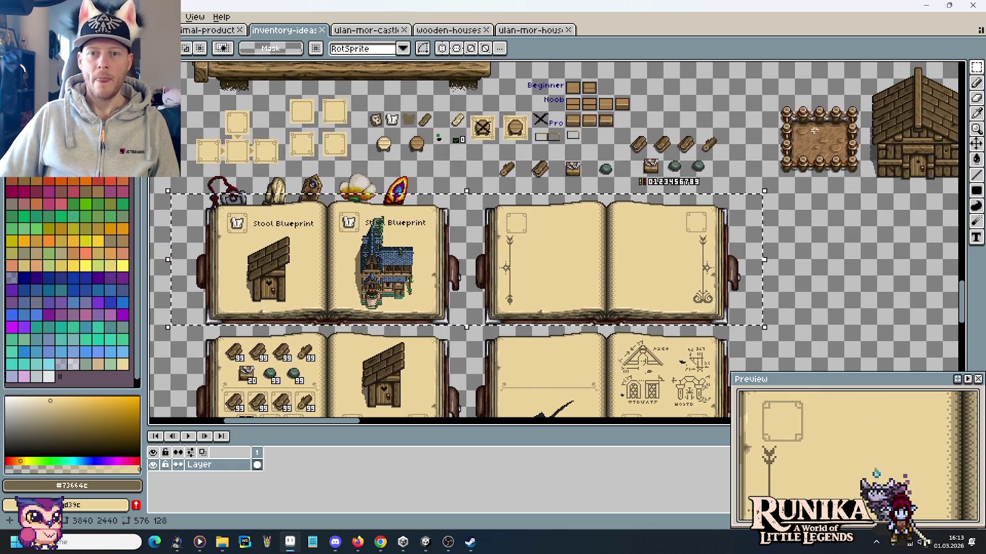
Marquee the fenced dirt plot sprite, then deselect it and pan to the lower book spreads.
{"action": "left_click_drag", "start_coordinate": [778, 95], "coordinate": [863, 180]}
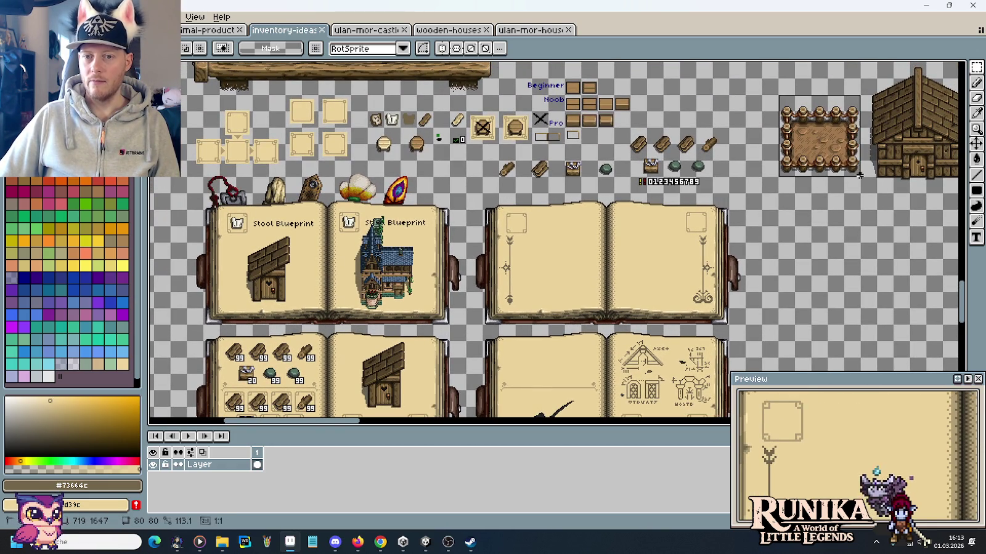
{"action": "left_click", "coordinate": [776, 236]}
{"action": "scroll", "coordinate": [748, 285], "scroll_direction": "down", "scroll_amount": 1}
{"action": "left_click_drag", "start_coordinate": [747, 285], "coordinate": [751, 190]}
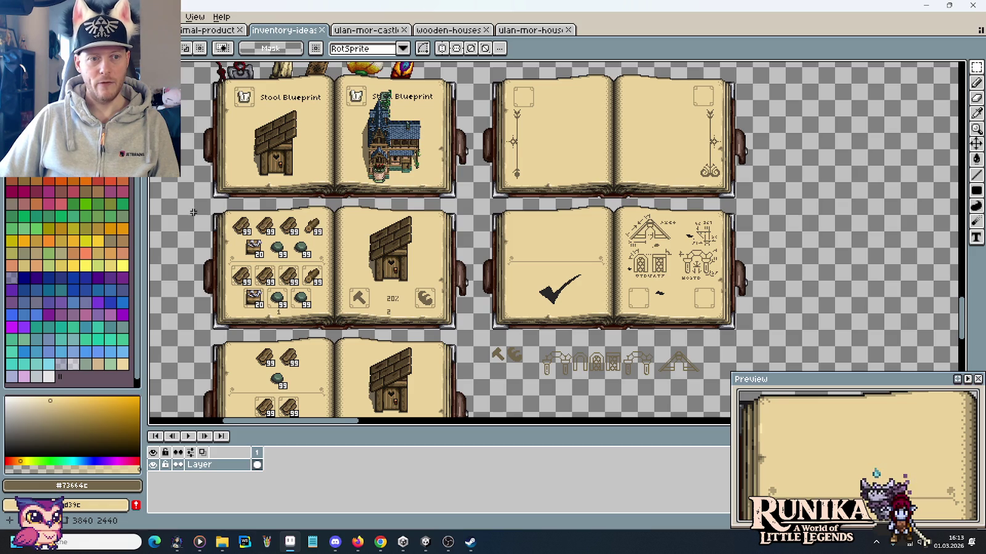
{"action": "left_click_drag", "start_coordinate": [196, 209], "coordinate": [326, 253]}
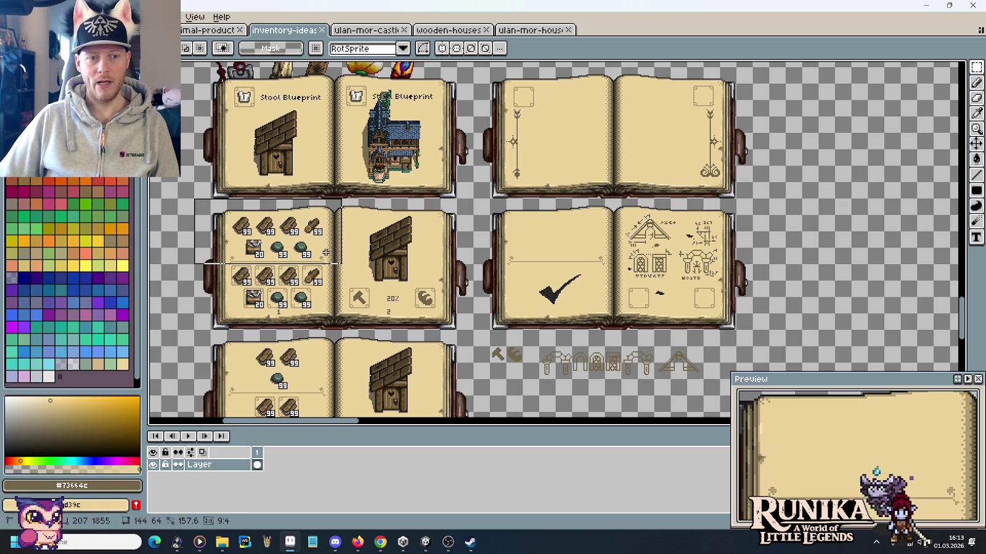
{"action": "left_click", "coordinate": [233, 261]}
{"action": "left_click_drag", "start_coordinate": [223, 265], "coordinate": [328, 316]}
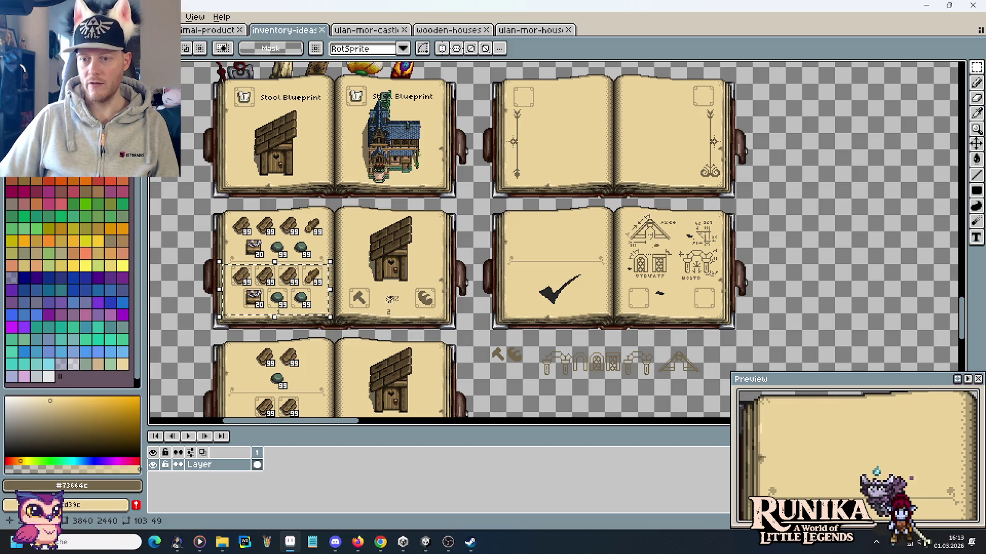
{"action": "left_click", "coordinate": [394, 292]}
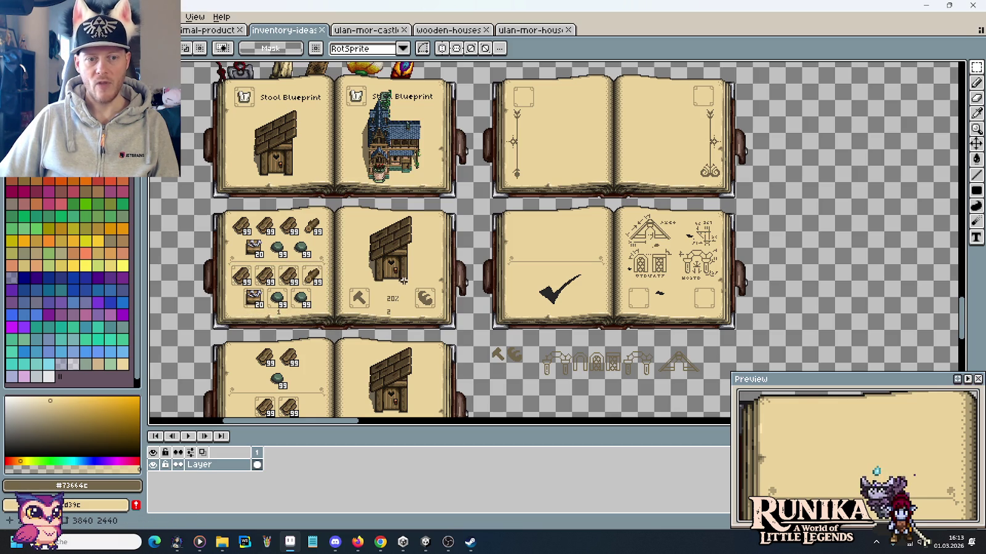
{"action": "left_click_drag", "start_coordinate": [407, 278], "coordinate": [452, 315]}
{"action": "left_click_drag", "start_coordinate": [377, 281], "coordinate": [407, 310]}
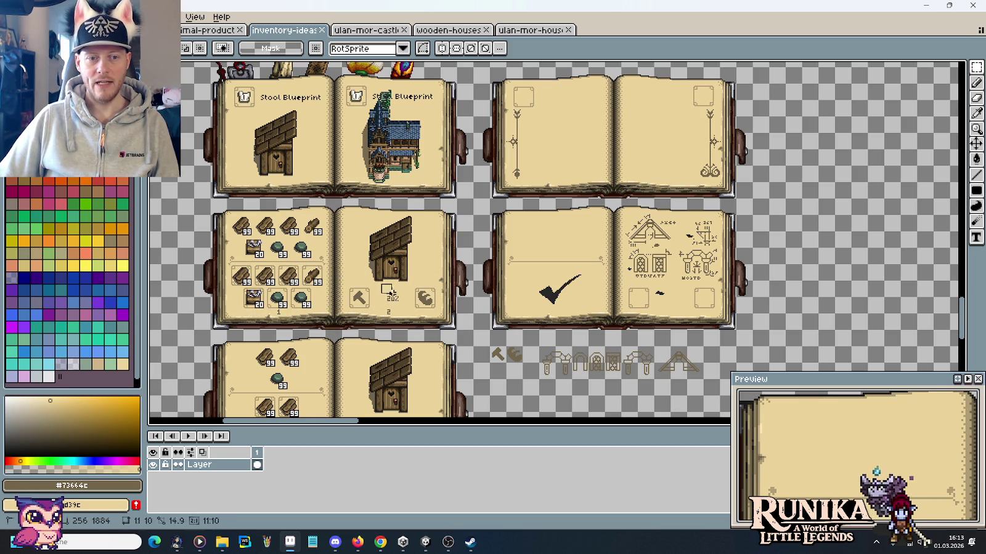
{"action": "left_click", "coordinate": [479, 308]}
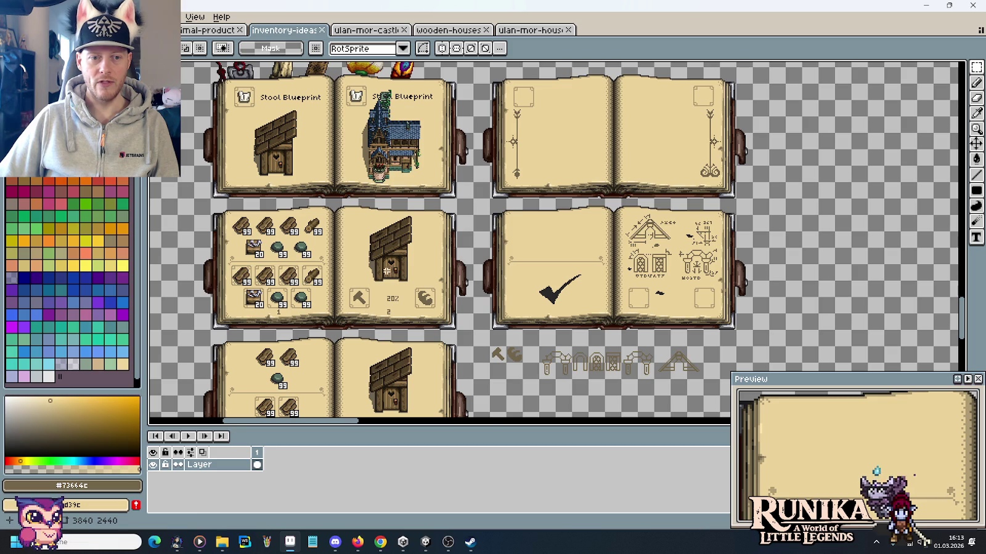
{"action": "left_click_drag", "start_coordinate": [357, 212], "coordinate": [423, 292]}
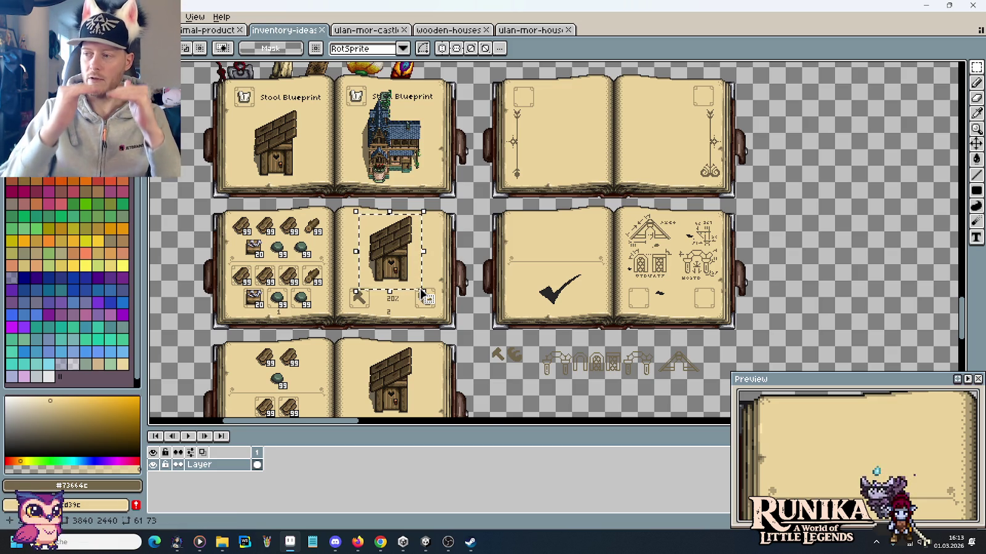
{"action": "left_click", "coordinate": [436, 314]}
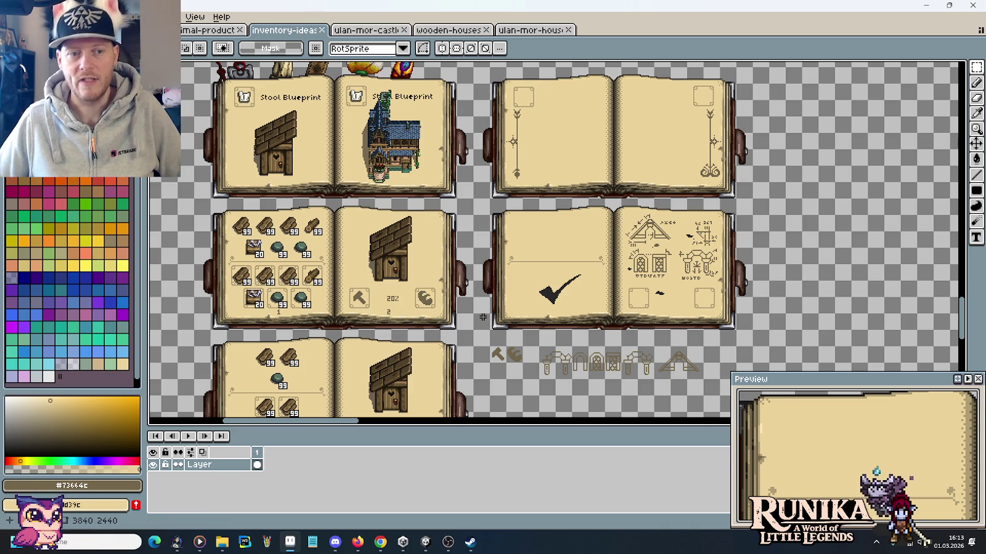
{"action": "mouse_move", "coordinate": [222, 266]}
{"action": "left_mouse_down"}
{"action": "mouse_move", "coordinate": [293, 288]}
{"action": "mouse_move", "coordinate": [335, 320]}
{"action": "left_mouse_up"}
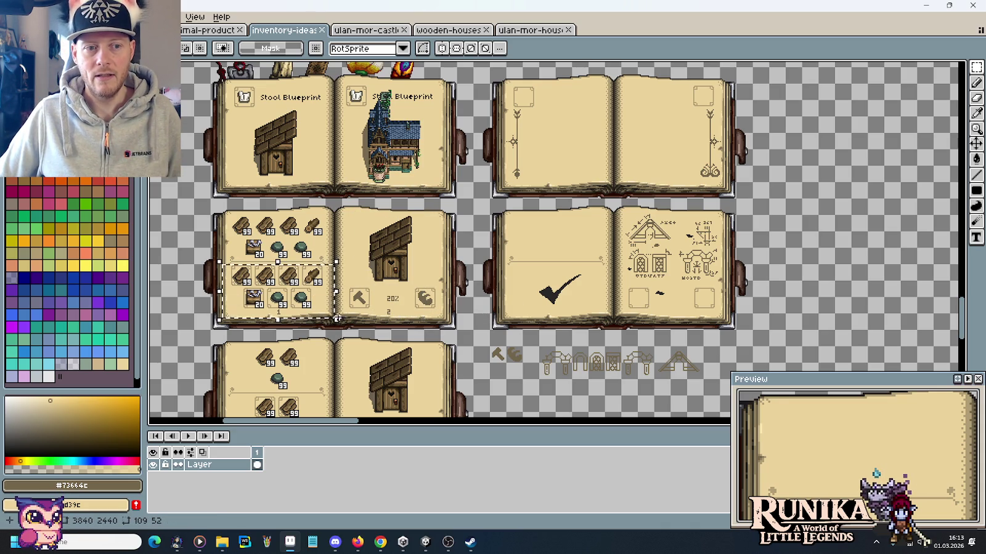
{"action": "left_click_drag", "start_coordinate": [624, 209], "coordinate": [721, 287]}
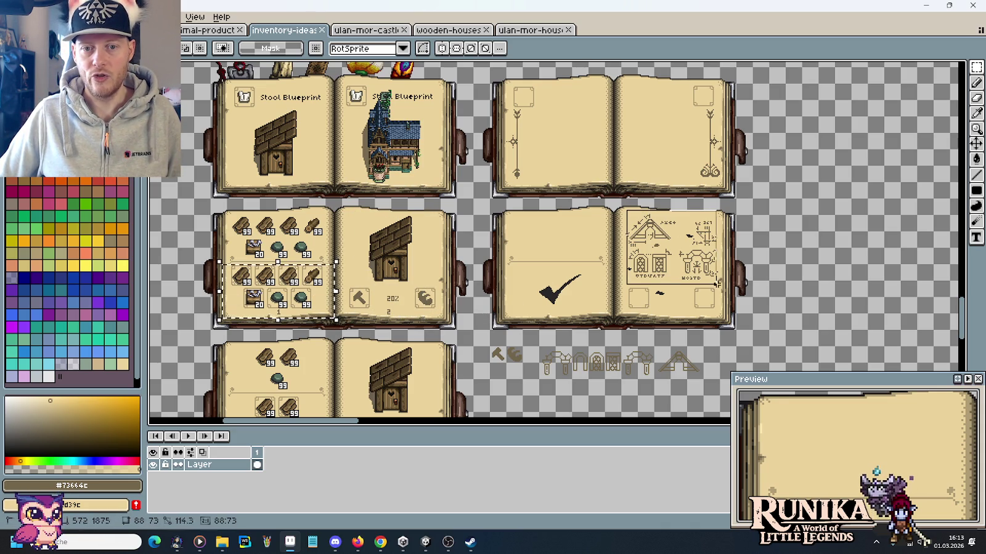
{"action": "left_click", "coordinate": [781, 309]}
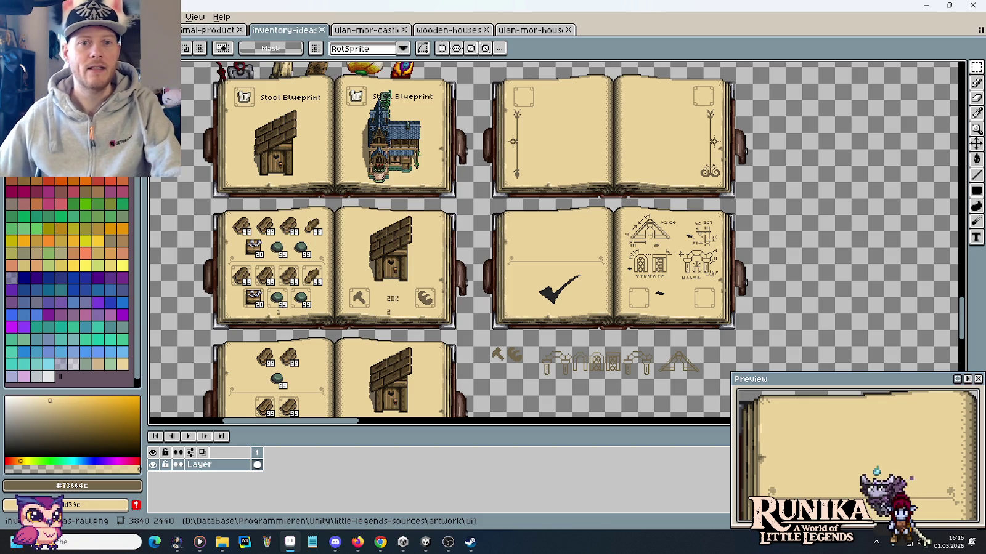
{"action": "left_click_drag", "start_coordinate": [688, 100], "coordinate": [725, 185]}
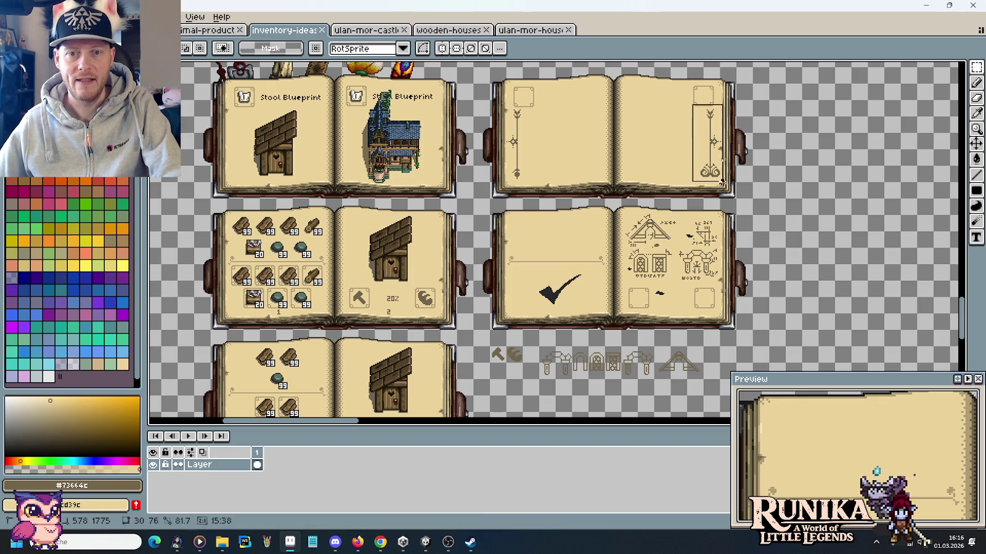
{"action": "key", "text": "ctrl+d"}
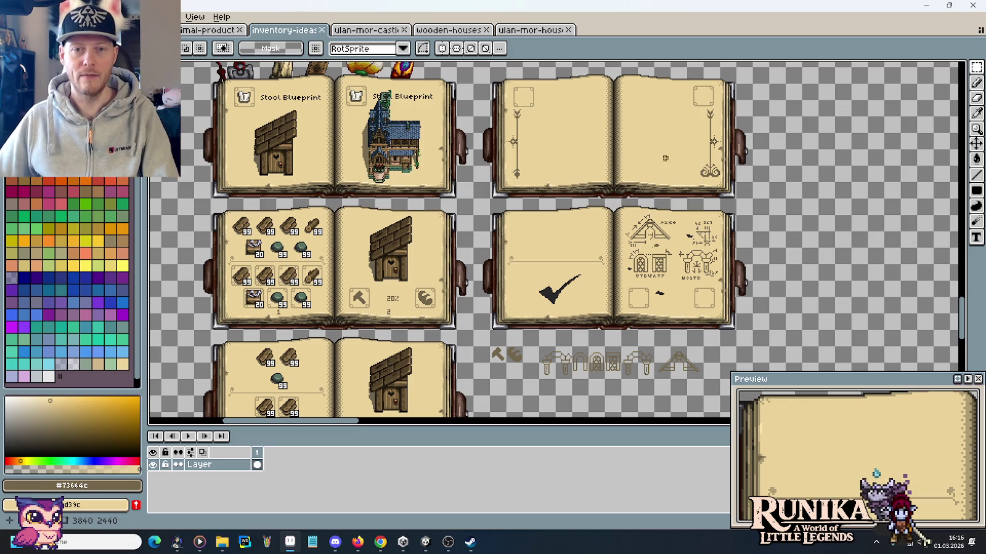
{"action": "key", "text": "alt+Tab"}
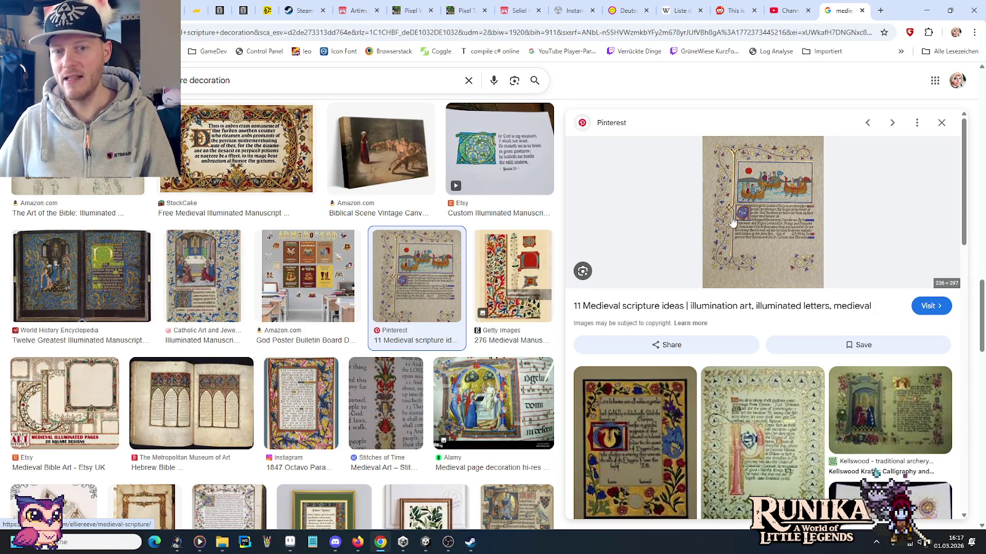
{"action": "key", "text": "alt+Tab"}
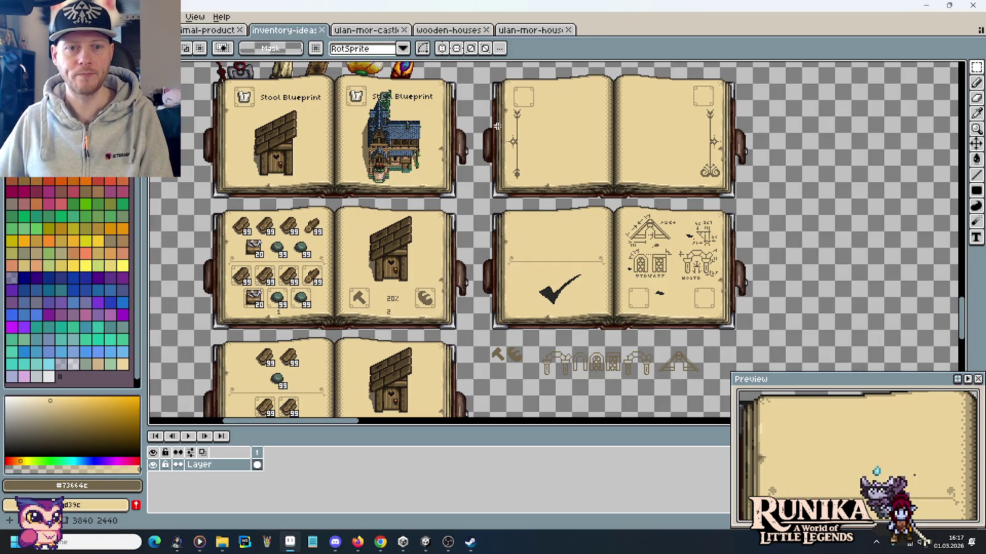
Sample the ornament's dark brown and place dark pixels beside the pendant top.
{"action": "scroll", "coordinate": [512, 136], "scroll_direction": "up", "scroll_amount": 3}
{"action": "scroll", "coordinate": [513, 136], "scroll_direction": "up", "scroll_amount": 1}
{"action": "scroll", "coordinate": [512, 137], "scroll_direction": "down", "scroll_amount": 1}
{"action": "scroll", "coordinate": [524, 277], "scroll_direction": "up", "scroll_amount": 1}
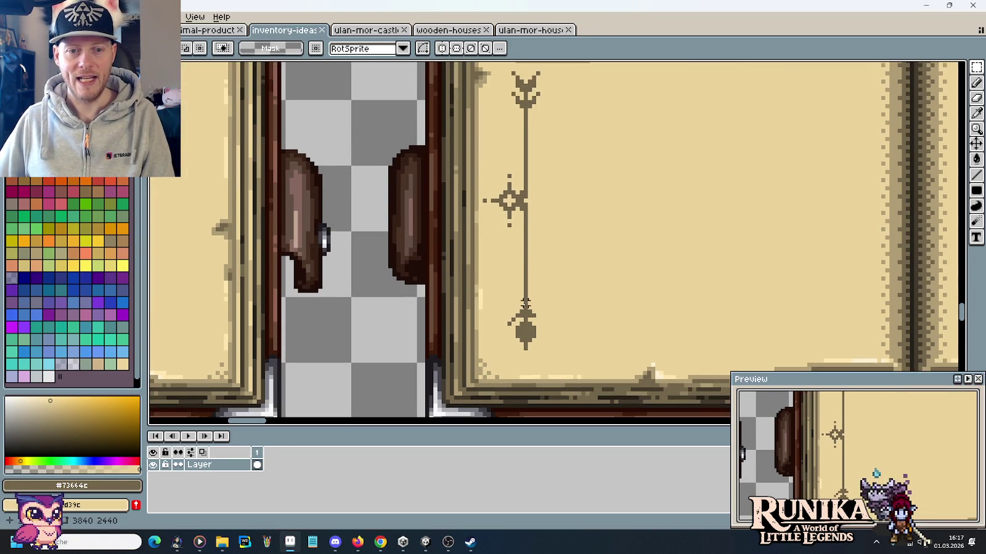
{"action": "key", "text": "alt"}
{"action": "left_click", "coordinate": [535, 318]}
{"action": "scroll", "coordinate": [537, 314], "scroll_direction": "down", "scroll_amount": 2}
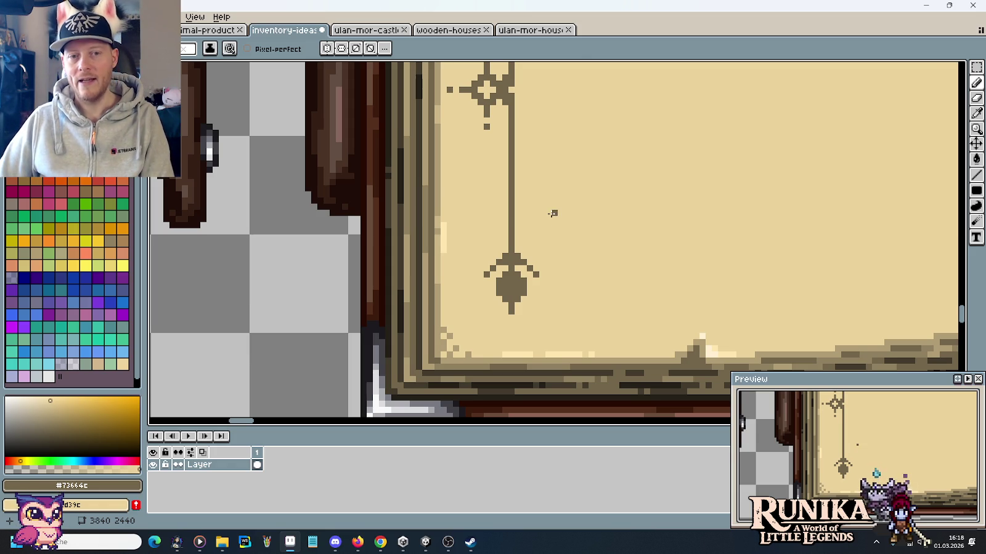
{"action": "scroll", "coordinate": [552, 214], "scroll_direction": "down", "scroll_amount": 1}
{"action": "scroll", "coordinate": [552, 213], "scroll_direction": "down", "scroll_amount": 1}
{"action": "scroll", "coordinate": [553, 209], "scroll_direction": "down", "scroll_amount": 1}
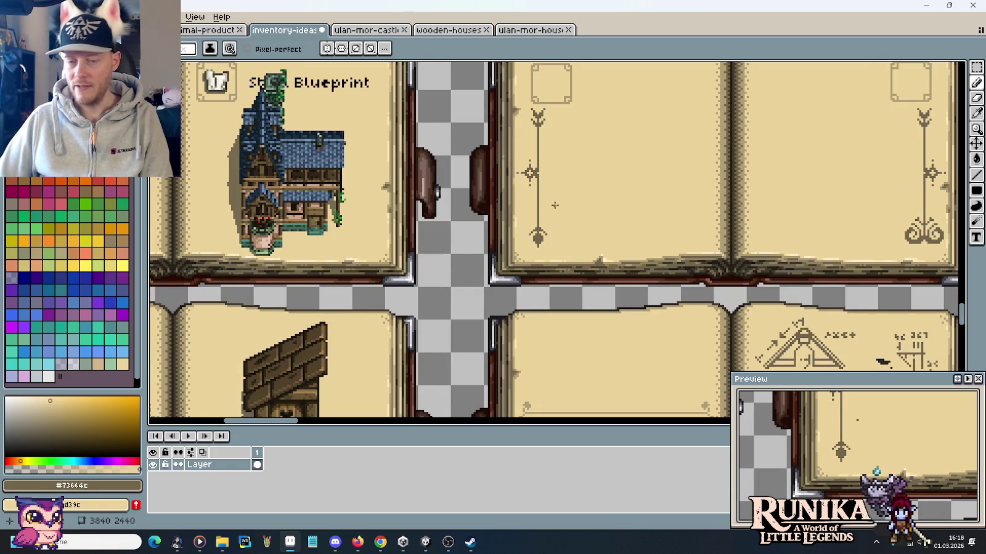
Add dark pixels near the bottom-right ornament and left of the hanging line on the blank spread.
{"action": "left_click_drag", "start_coordinate": [554, 205], "coordinate": [482, 247]}
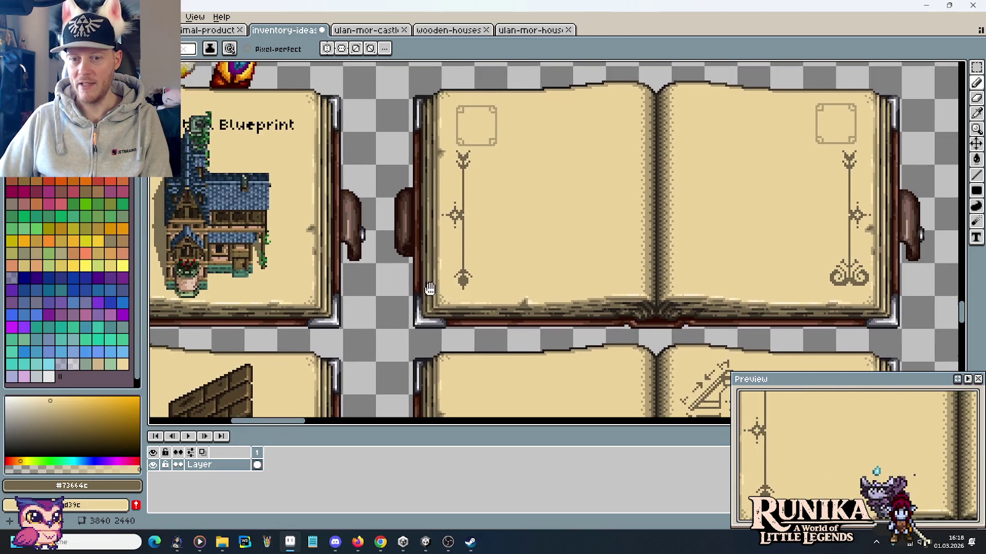
{"action": "left_click_drag", "start_coordinate": [429, 290], "coordinate": [450, 261]}
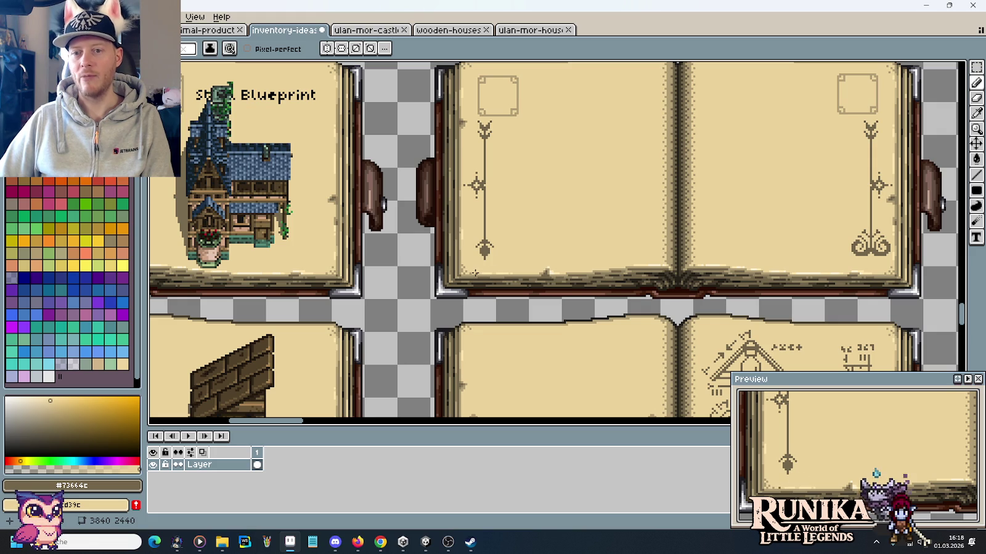
{"action": "scroll", "coordinate": [485, 246], "scroll_direction": "up", "scroll_amount": 2}
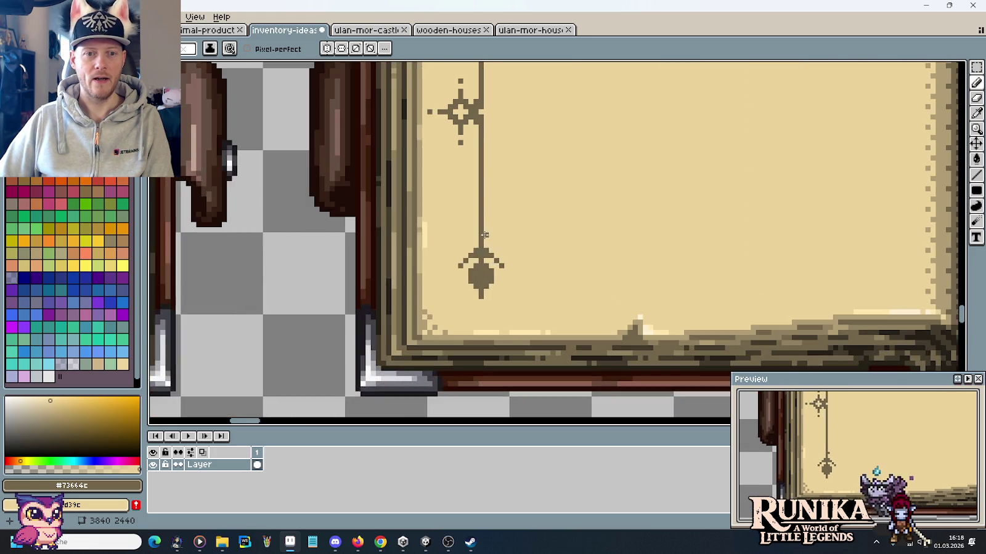
{"action": "scroll", "coordinate": [480, 259], "scroll_direction": "up", "scroll_amount": 2}
{"action": "scroll", "coordinate": [494, 250], "scroll_direction": "down", "scroll_amount": 1}
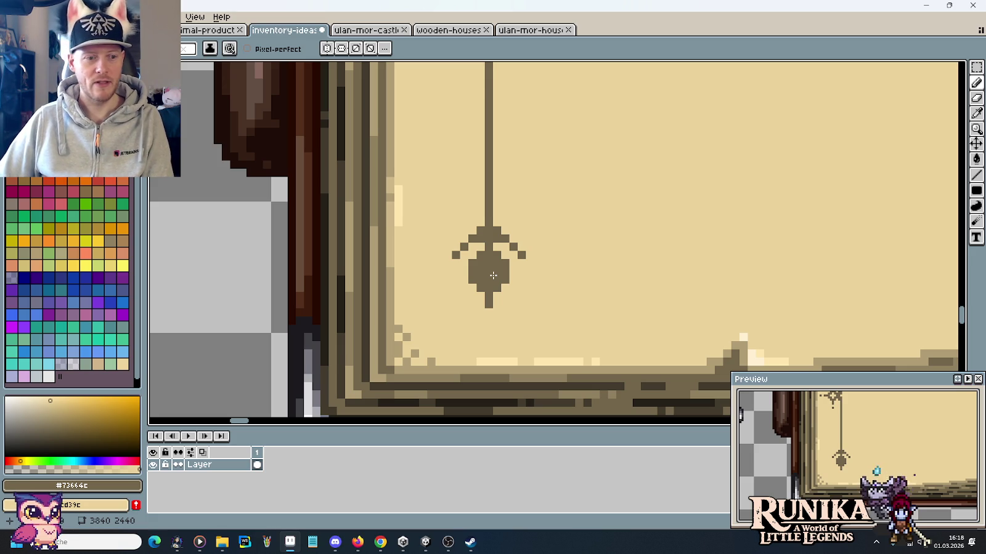
{"action": "scroll", "coordinate": [493, 275], "scroll_direction": "down", "scroll_amount": 1}
{"action": "scroll", "coordinate": [493, 276], "scroll_direction": "down", "scroll_amount": 1}
{"action": "scroll", "coordinate": [493, 275], "scroll_direction": "down", "scroll_amount": 1}
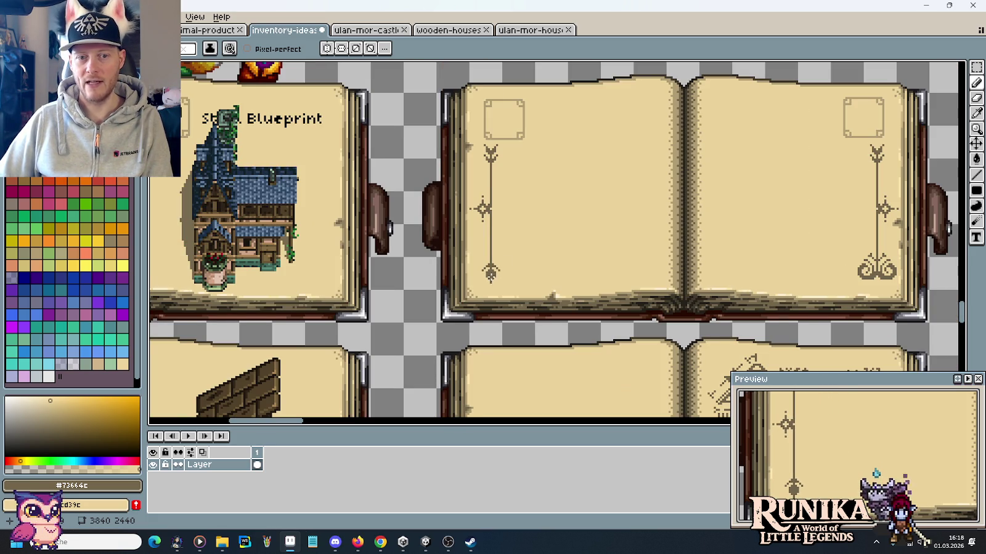
{"action": "left_click_drag", "start_coordinate": [520, 231], "coordinate": [507, 222]}
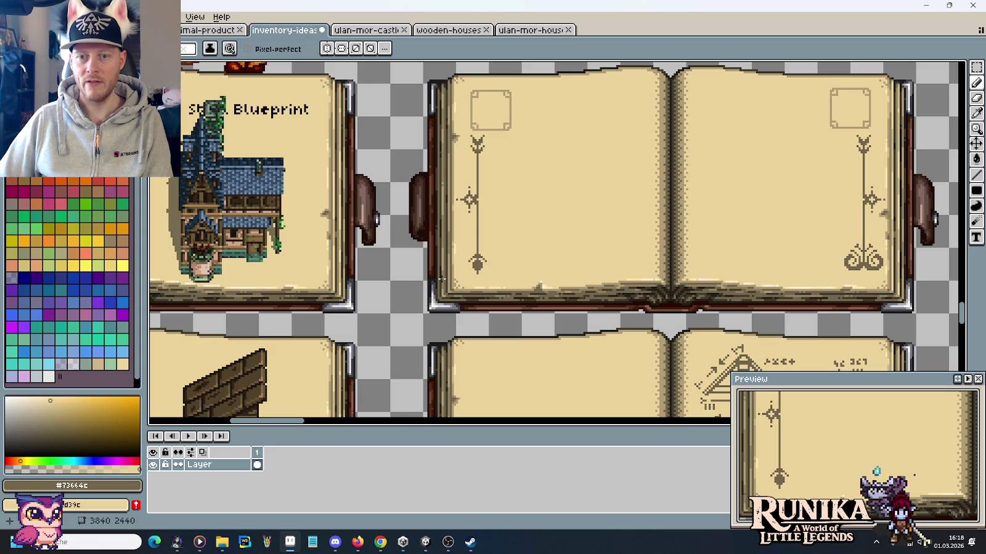
{"action": "scroll", "coordinate": [862, 258], "scroll_direction": "up", "scroll_amount": 3}
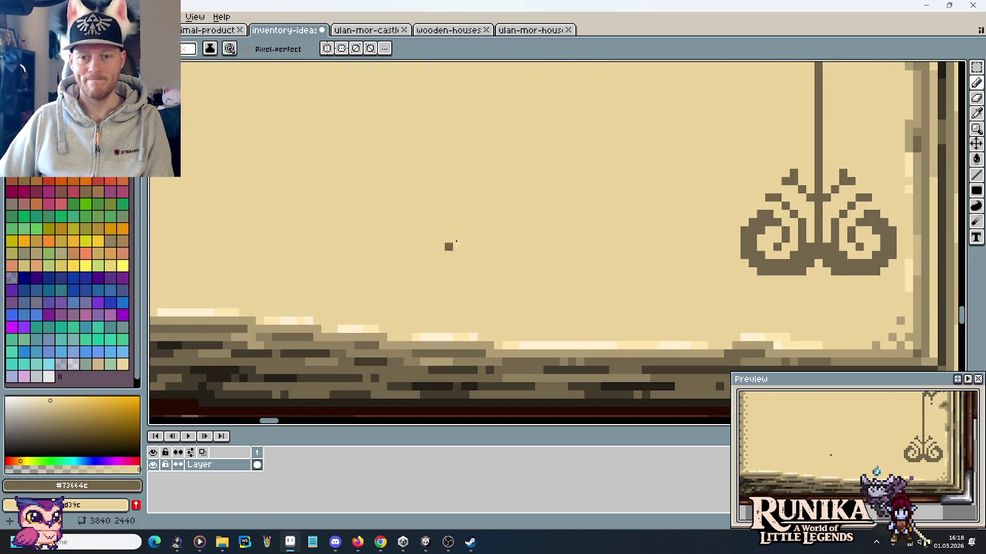
{"action": "scroll", "coordinate": [487, 247], "scroll_direction": "down", "scroll_amount": 1}
{"action": "left_click", "coordinate": [518, 254]}
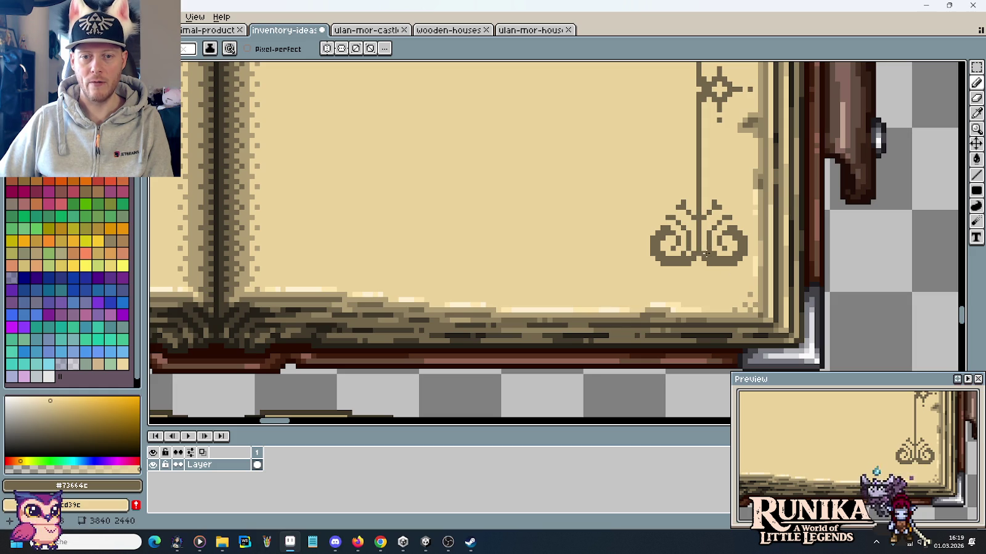
{"action": "scroll", "coordinate": [738, 284], "scroll_direction": "down", "scroll_amount": 2}
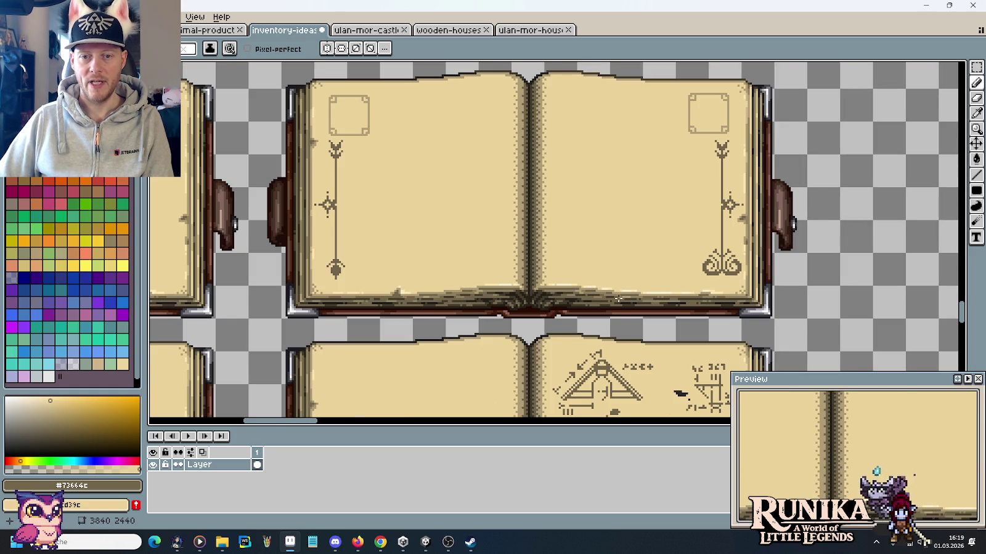
{"action": "left_click_drag", "start_coordinate": [622, 298], "coordinate": [693, 270]}
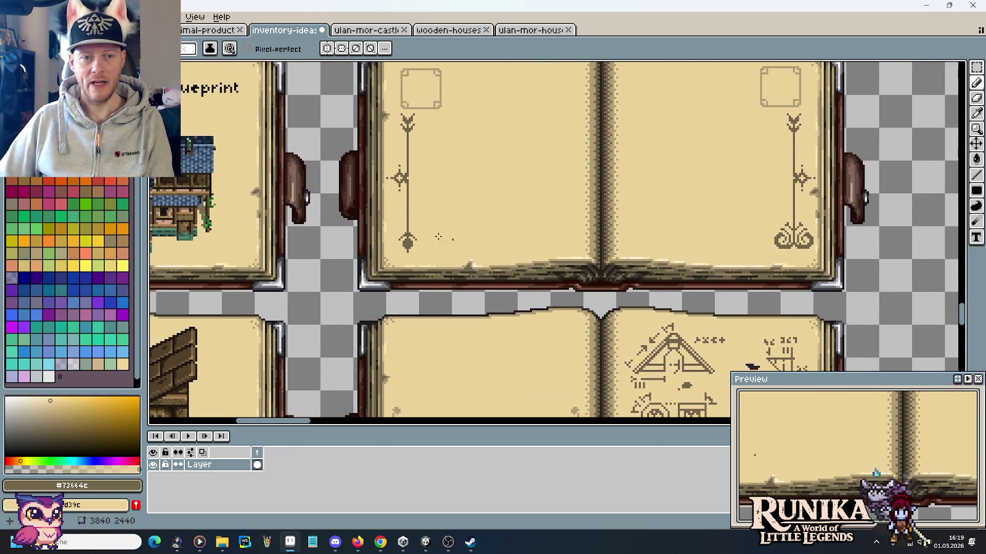
{"action": "scroll", "coordinate": [374, 232], "scroll_direction": "up", "scroll_amount": 2}
{"action": "scroll", "coordinate": [375, 231], "scroll_direction": "up", "scroll_amount": 3}
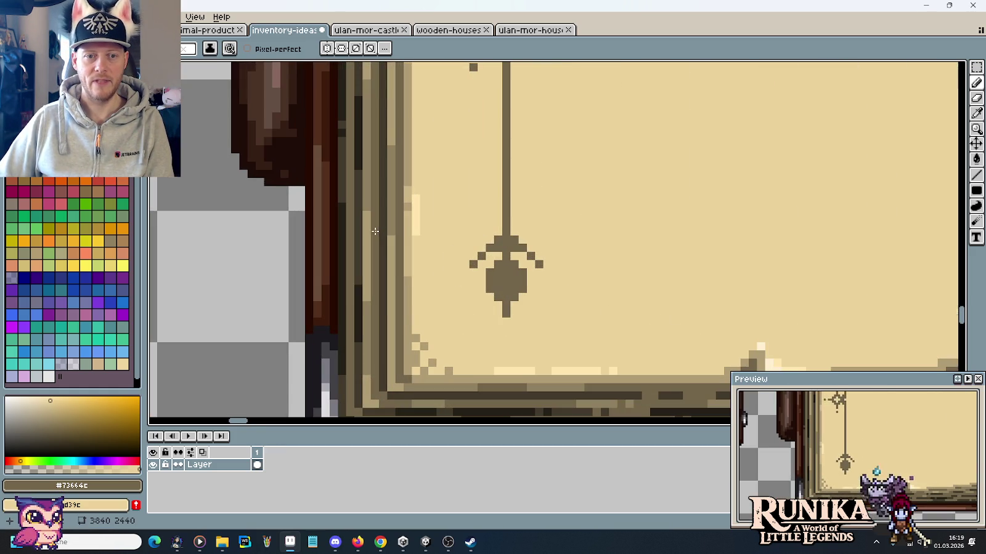
{"action": "left_click", "coordinate": [490, 222]}
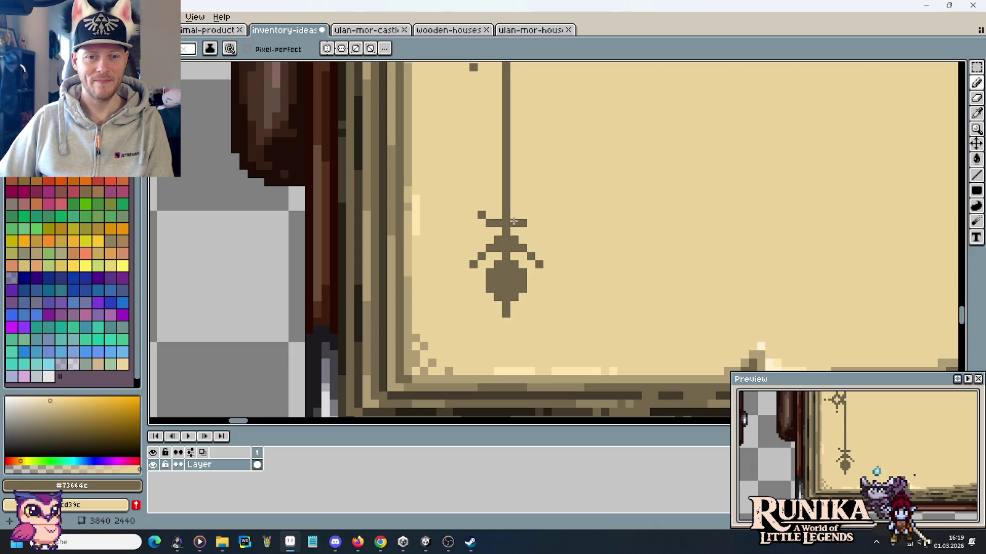
Draw a dark stroke along the hanging ornament's crossbar, then undo that stroke.
{"action": "scroll", "coordinate": [610, 206], "scroll_direction": "down", "scroll_amount": 2}
{"action": "scroll", "coordinate": [616, 203], "scroll_direction": "down", "scroll_amount": 1}
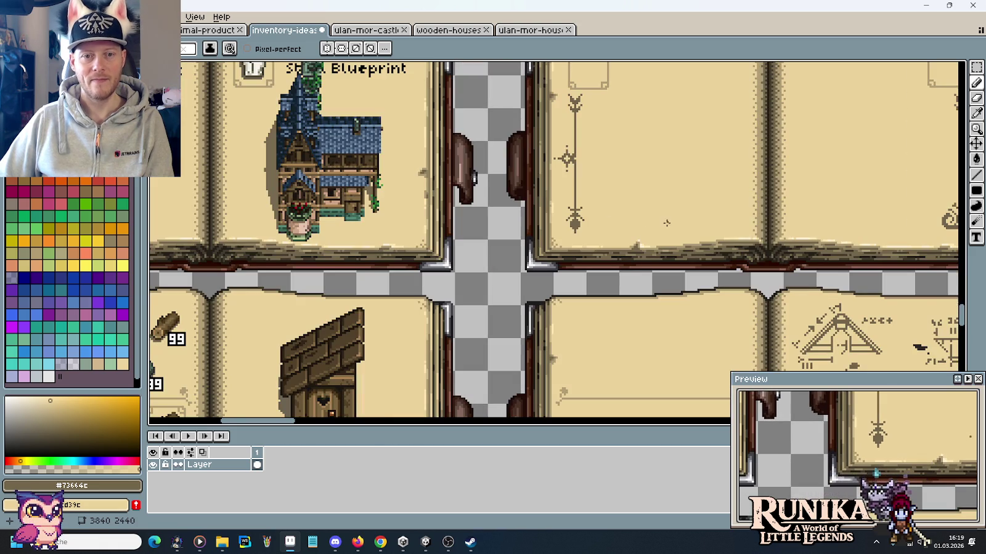
{"action": "scroll", "coordinate": [622, 207], "scroll_direction": "up", "scroll_amount": 1}
{"action": "scroll", "coordinate": [591, 216], "scroll_direction": "up", "scroll_amount": 1}
{"action": "scroll", "coordinate": [560, 216], "scroll_direction": "up", "scroll_amount": 1}
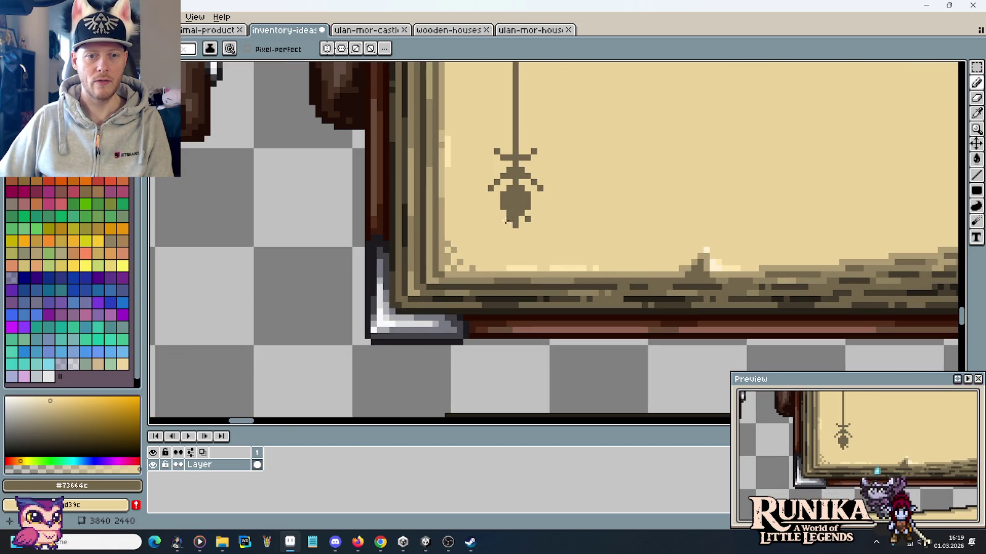
{"action": "scroll", "coordinate": [586, 219], "scroll_direction": "down", "scroll_amount": 3}
{"action": "scroll", "coordinate": [592, 222], "scroll_direction": "down", "scroll_amount": 1}
{"action": "scroll", "coordinate": [601, 231], "scroll_direction": "up", "scroll_amount": 2}
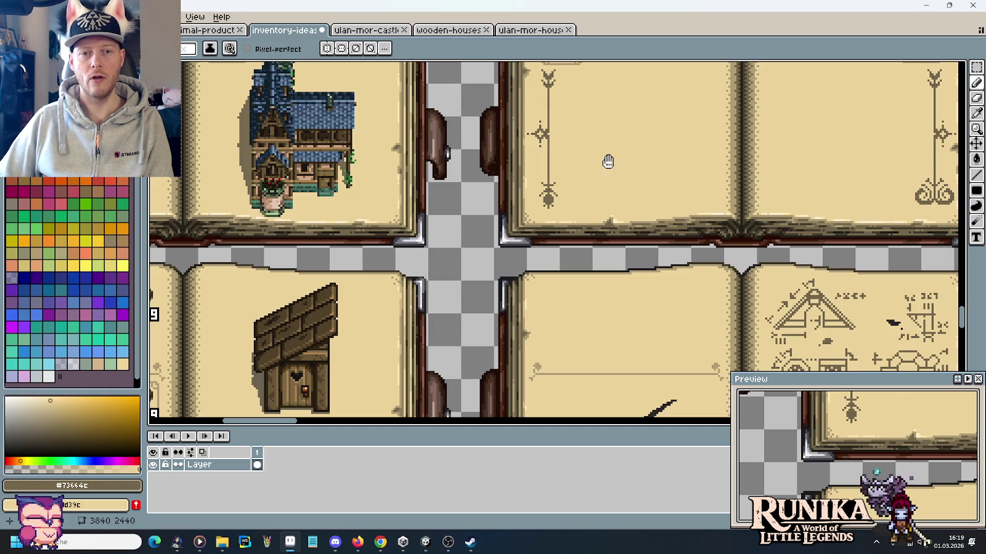
{"action": "scroll", "coordinate": [607, 161], "scroll_direction": "up", "scroll_amount": 1}
{"action": "scroll", "coordinate": [583, 204], "scroll_direction": "up", "scroll_amount": 2}
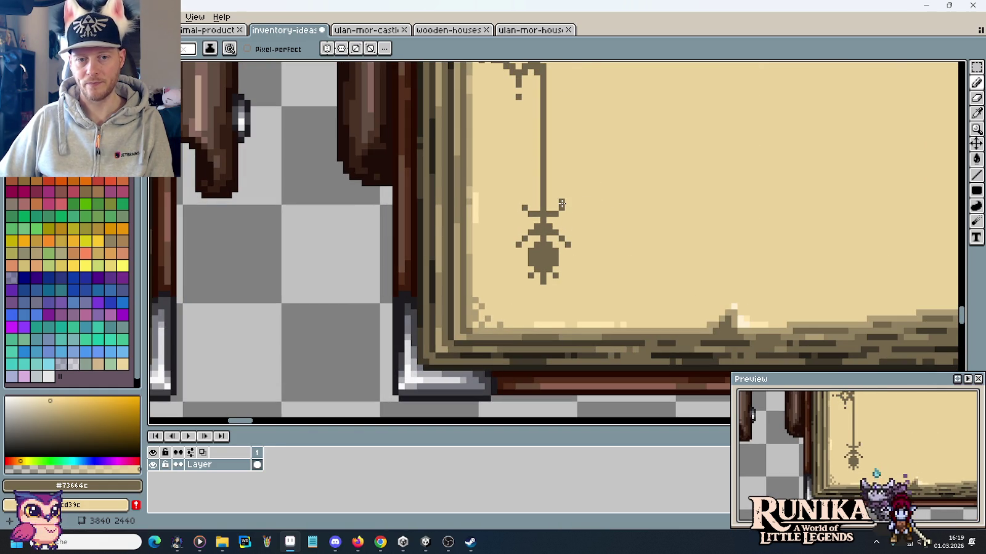
{"action": "left_click_drag", "start_coordinate": [561, 204], "coordinate": [518, 202]}
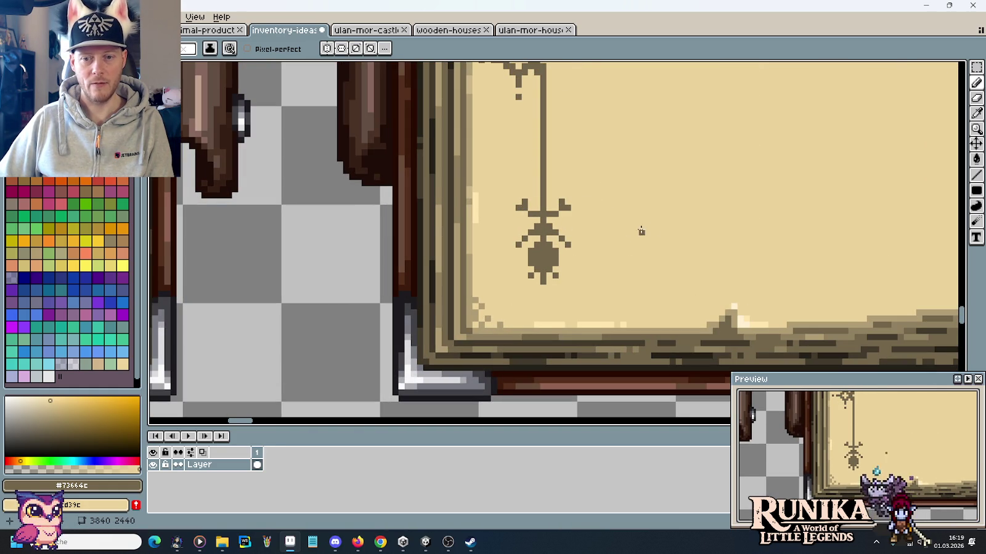
{"action": "scroll", "coordinate": [654, 227], "scroll_direction": "down", "scroll_amount": 2}
{"action": "scroll", "coordinate": [654, 226], "scroll_direction": "down", "scroll_amount": 1}
{"action": "scroll", "coordinate": [654, 226], "scroll_direction": "up", "scroll_amount": 3}
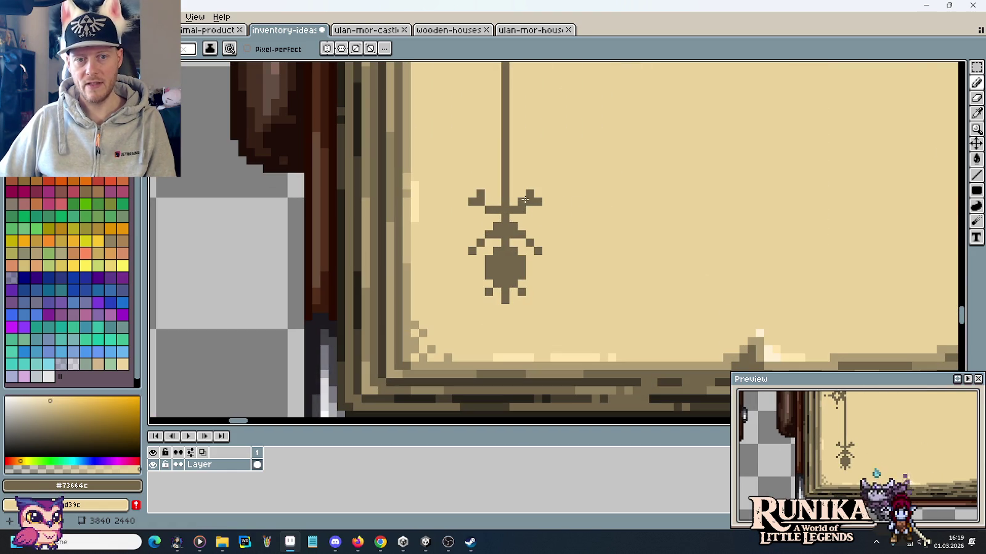
{"action": "key", "text": "ctrl+z"}
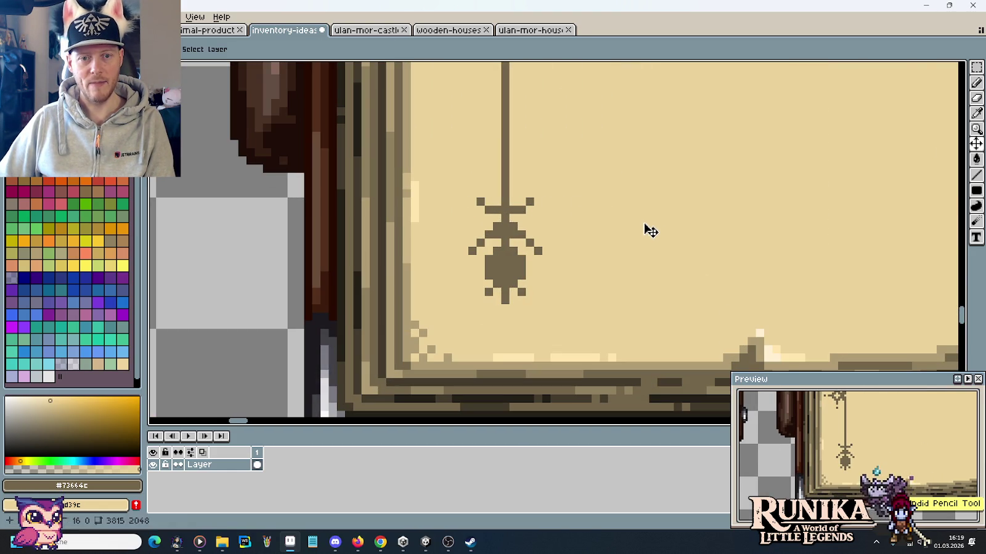
{"action": "scroll", "coordinate": [570, 210], "scroll_direction": "down", "scroll_amount": 1}
{"action": "scroll", "coordinate": [572, 211], "scroll_direction": "down", "scroll_amount": 1}
{"action": "scroll", "coordinate": [572, 212], "scroll_direction": "down", "scroll_amount": 1}
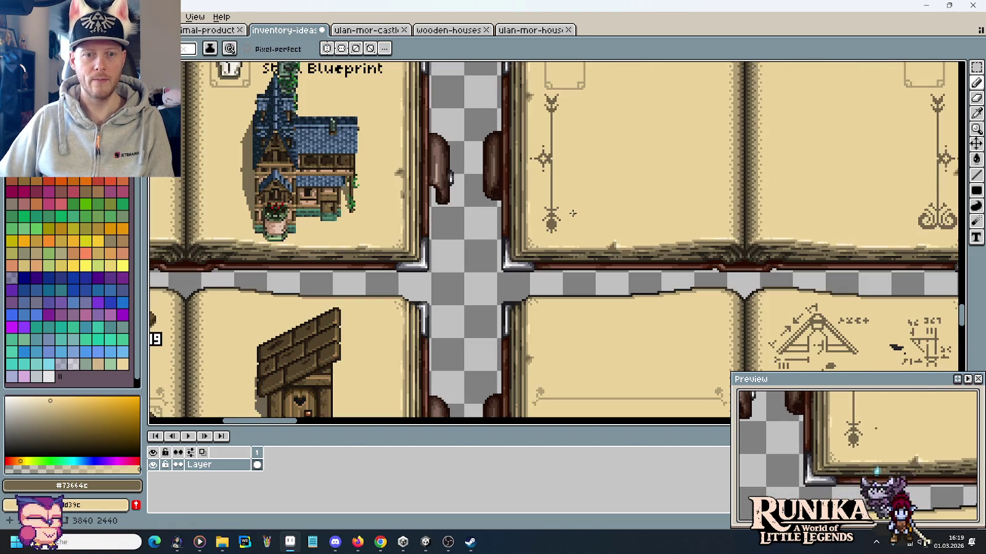
{"action": "scroll", "coordinate": [571, 236], "scroll_direction": "up", "scroll_amount": 3}
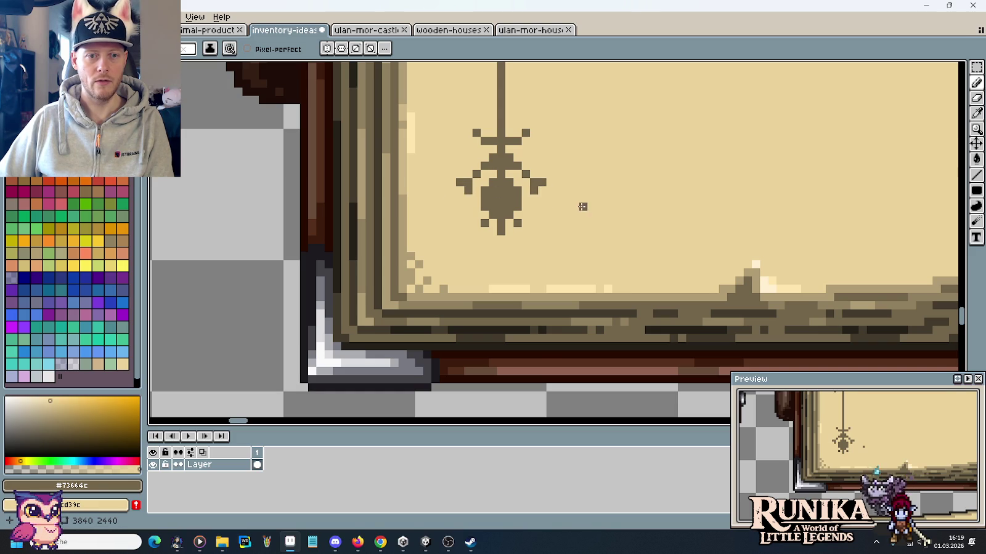
{"action": "scroll", "coordinate": [581, 210], "scroll_direction": "down", "scroll_amount": 1}
{"action": "scroll", "coordinate": [581, 212], "scroll_direction": "down", "scroll_amount": 1}
{"action": "scroll", "coordinate": [581, 212], "scroll_direction": "down", "scroll_amount": 1}
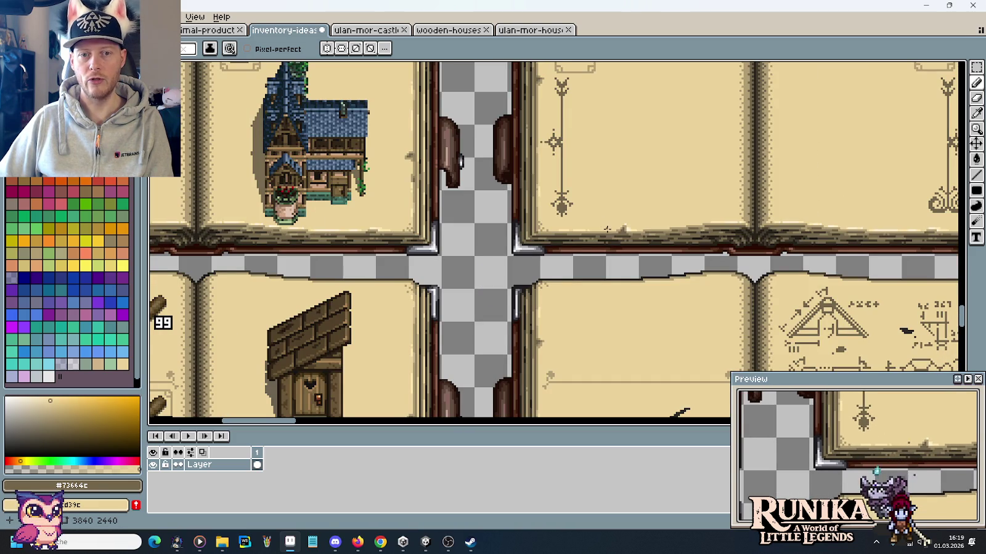
{"action": "scroll", "coordinate": [600, 193], "scroll_direction": "up", "scroll_amount": 1}
{"action": "scroll", "coordinate": [598, 241], "scroll_direction": "down", "scroll_amount": 1}
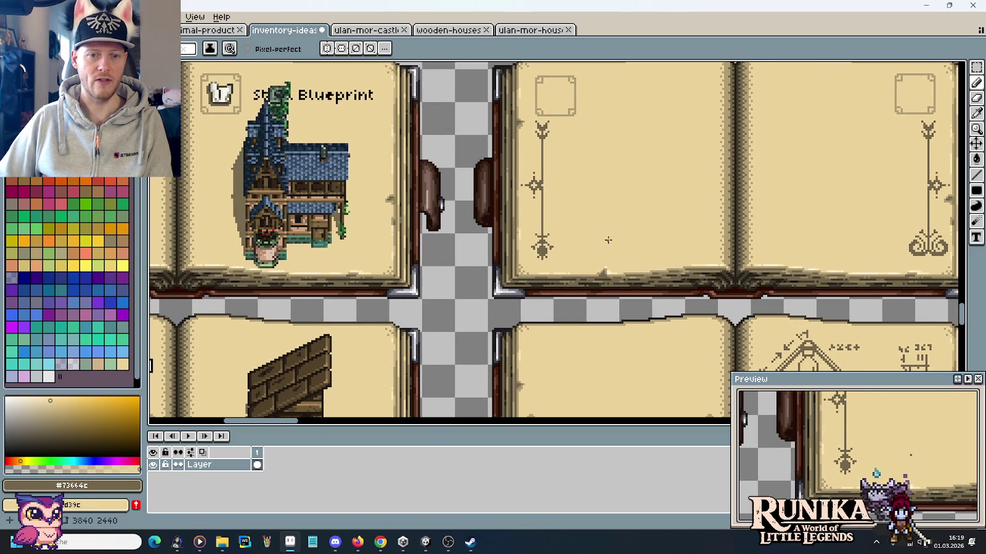
{"action": "left_click_drag", "start_coordinate": [596, 167], "coordinate": [498, 187]}
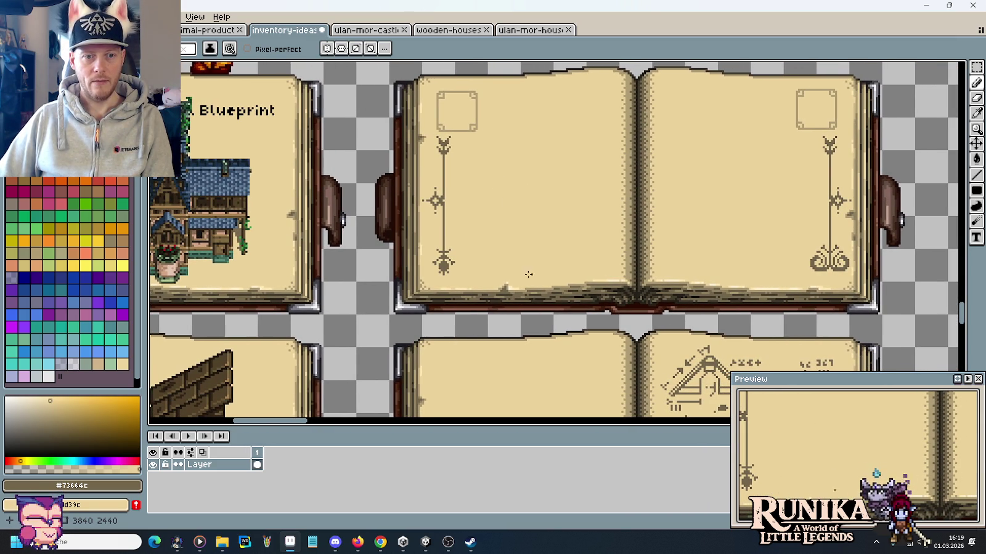
{"action": "scroll", "coordinate": [815, 255], "scroll_direction": "down", "scroll_amount": 2}
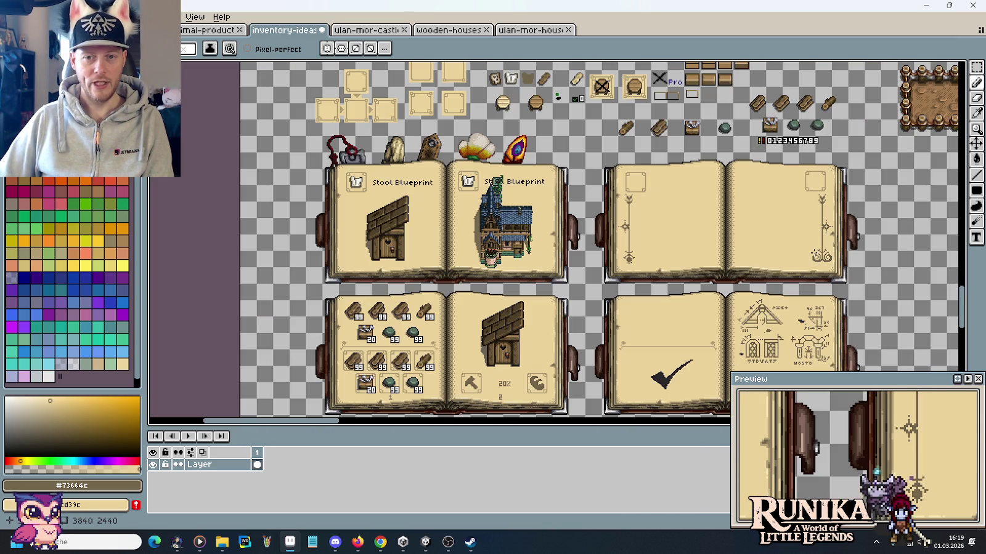
{"action": "scroll", "coordinate": [810, 264], "scroll_direction": "up", "scroll_amount": 2}
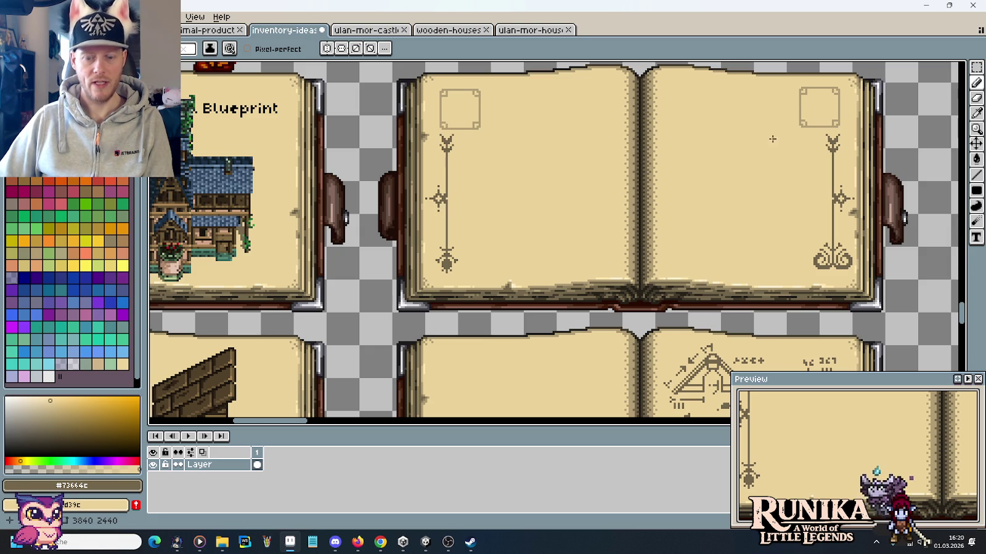
{"action": "key", "text": "m"}
{"action": "mouse_move", "coordinate": [431, 220]}
{"action": "left_mouse_down"}
{"action": "mouse_move", "coordinate": [865, 137]}
{"action": "mouse_move", "coordinate": [863, 128]}
{"action": "left_mouse_up"}
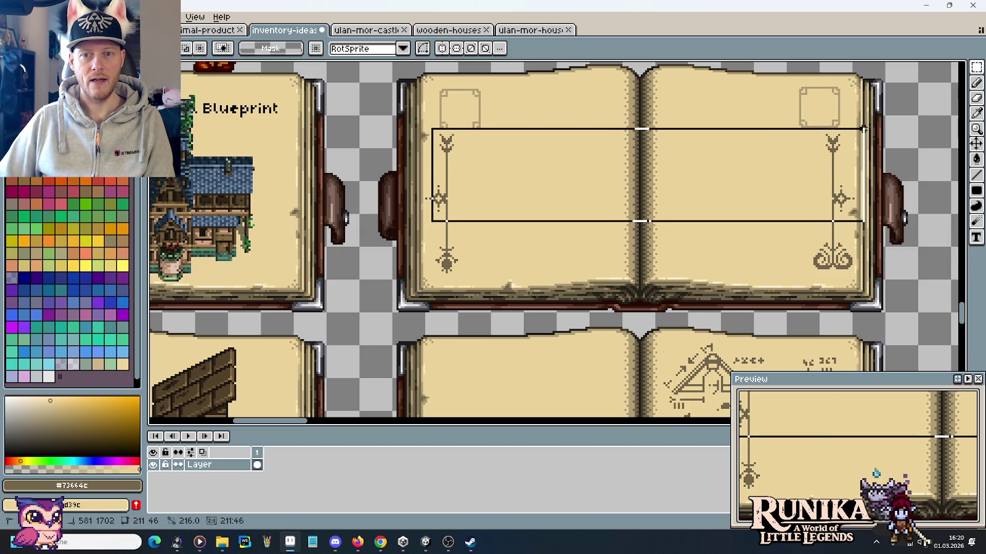
{"action": "left_click", "coordinate": [795, 83]}
{"action": "left_click_drag", "start_coordinate": [816, 102], "coordinate": [845, 126]}
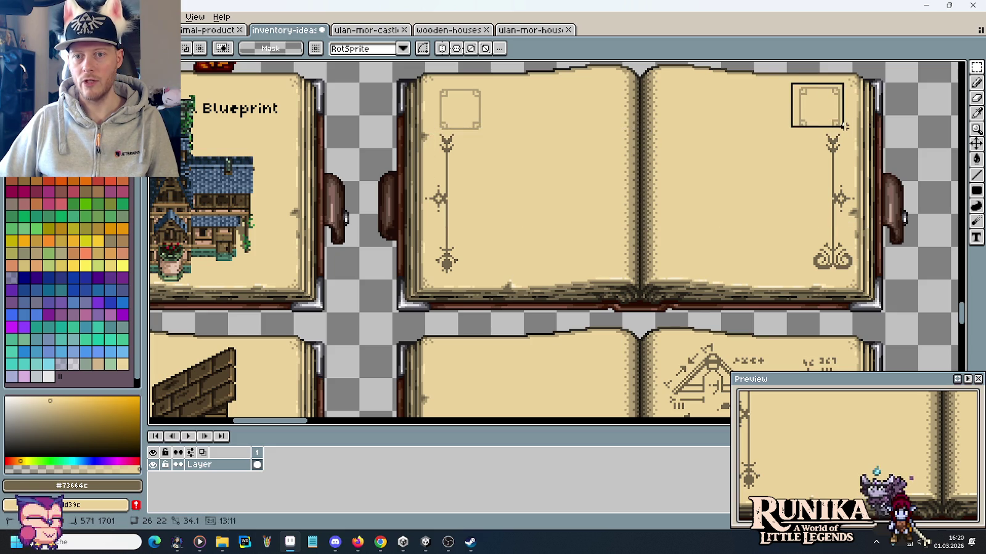
{"action": "left_click", "coordinate": [831, 126]}
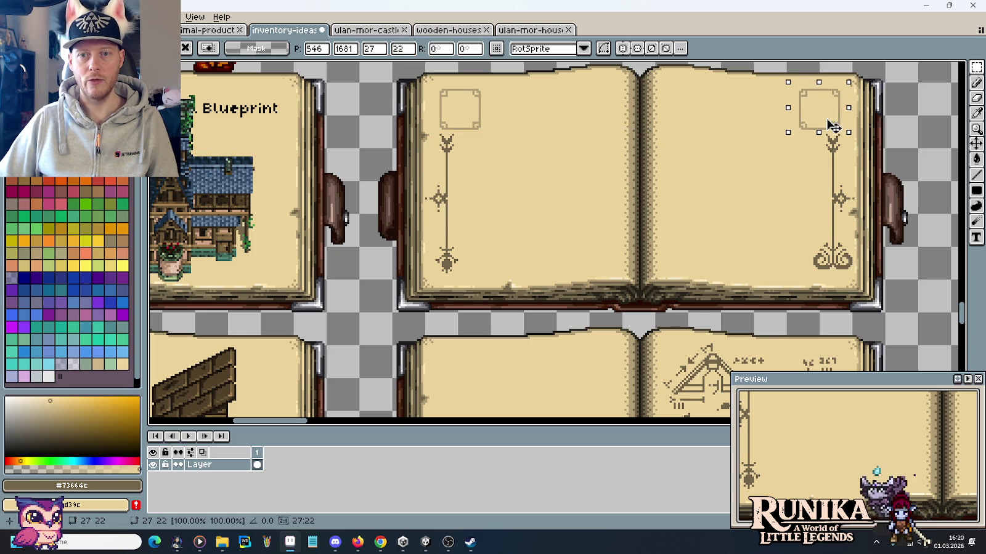
{"action": "left_click", "coordinate": [730, 111]}
{"action": "scroll", "coordinate": [745, 137], "scroll_direction": "down", "scroll_amount": 2}
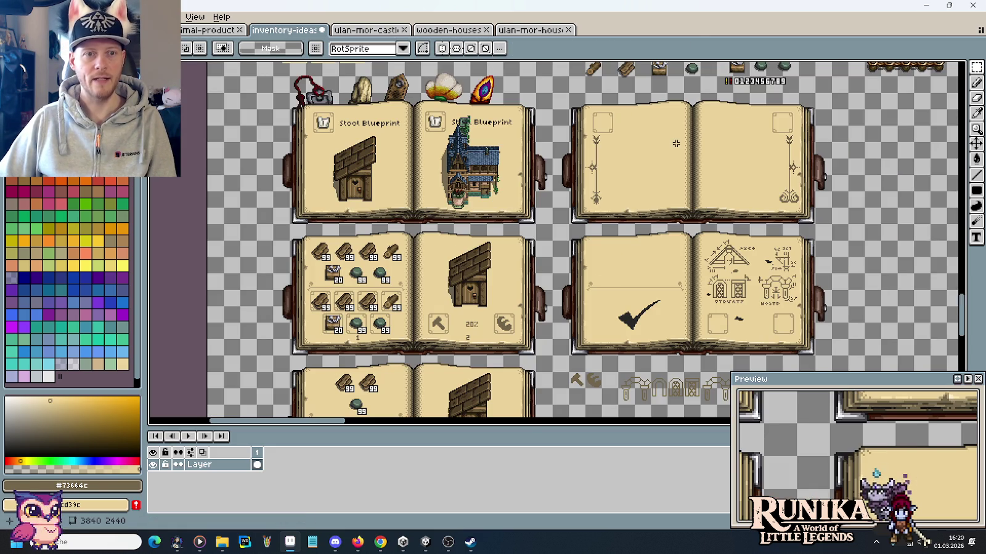
{"action": "scroll", "coordinate": [318, 103], "scroll_direction": "up", "scroll_amount": 3}
{"action": "left_click_drag", "start_coordinate": [331, 150], "coordinate": [912, 148]}
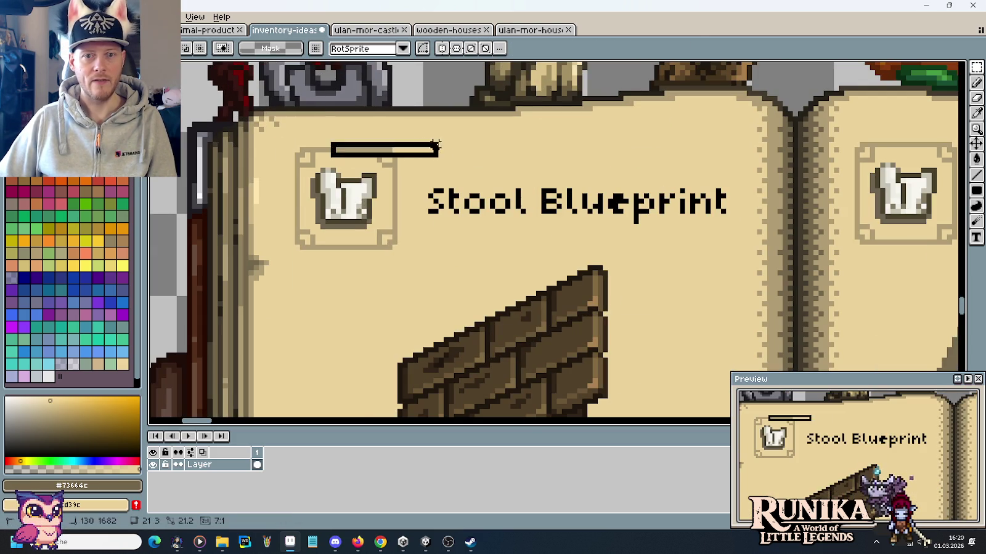
{"action": "key", "text": "ctrl+z"}
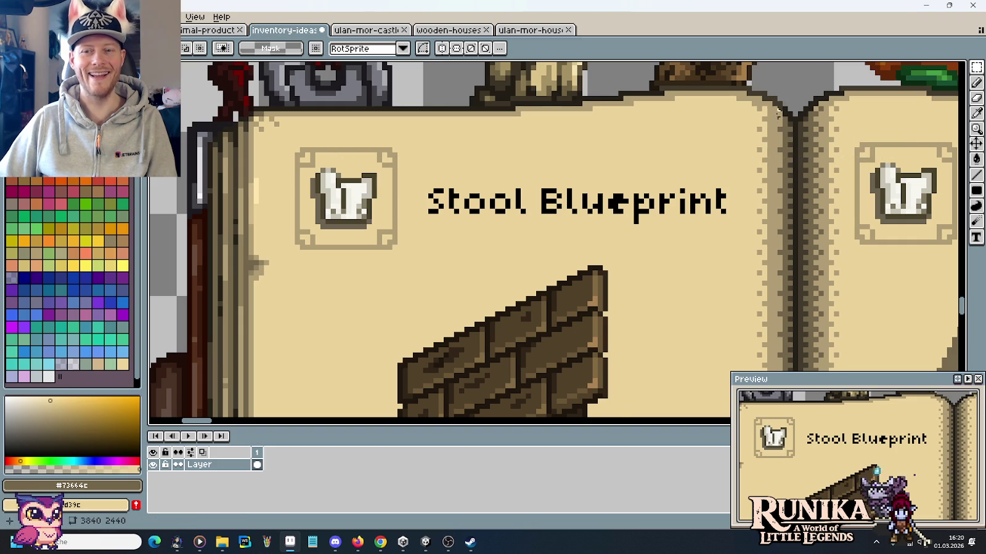
{"action": "scroll", "coordinate": [769, 119], "scroll_direction": "down", "scroll_amount": 1}
{"action": "scroll", "coordinate": [770, 118], "scroll_direction": "down", "scroll_amount": 1}
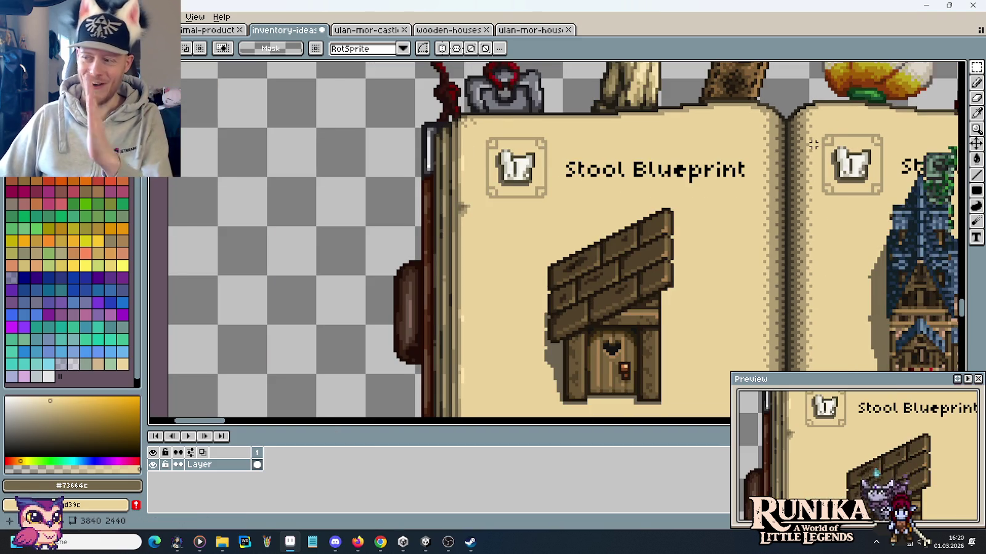
{"action": "scroll", "coordinate": [536, 133], "scroll_direction": "right", "scroll_amount": 5}
{"action": "scroll", "coordinate": [536, 134], "scroll_direction": "down", "scroll_amount": 1}
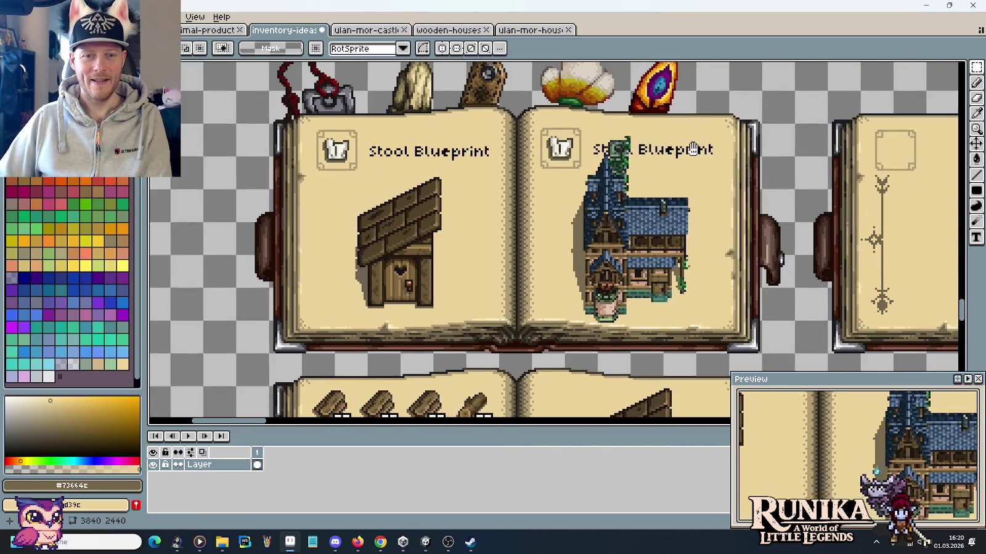
{"action": "scroll", "coordinate": [661, 143], "scroll_direction": "right", "scroll_amount": 2}
{"action": "scroll", "coordinate": [660, 143], "scroll_direction": "right", "scroll_amount": 5}
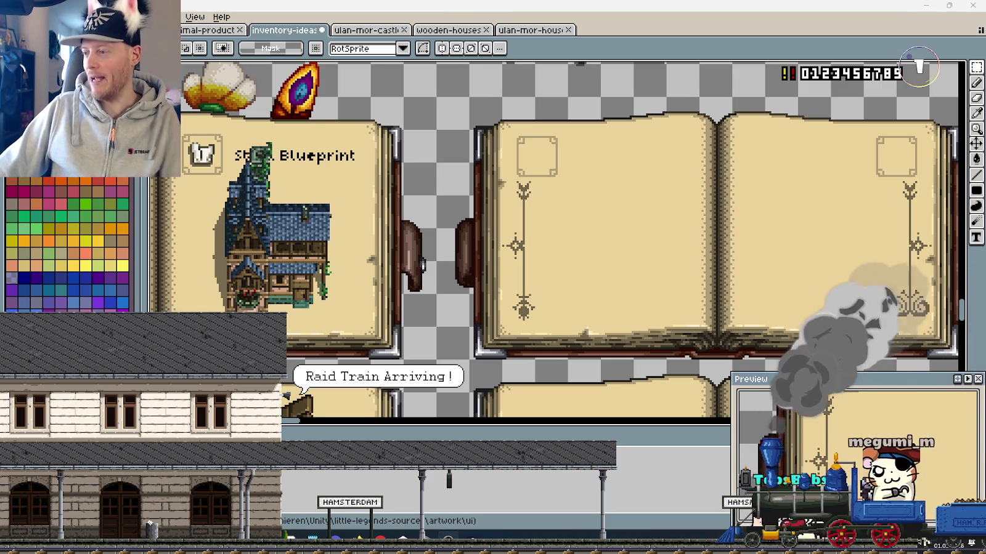
{"action": "left_click_drag", "start_coordinate": [749, 261], "coordinate": [637, 265]}
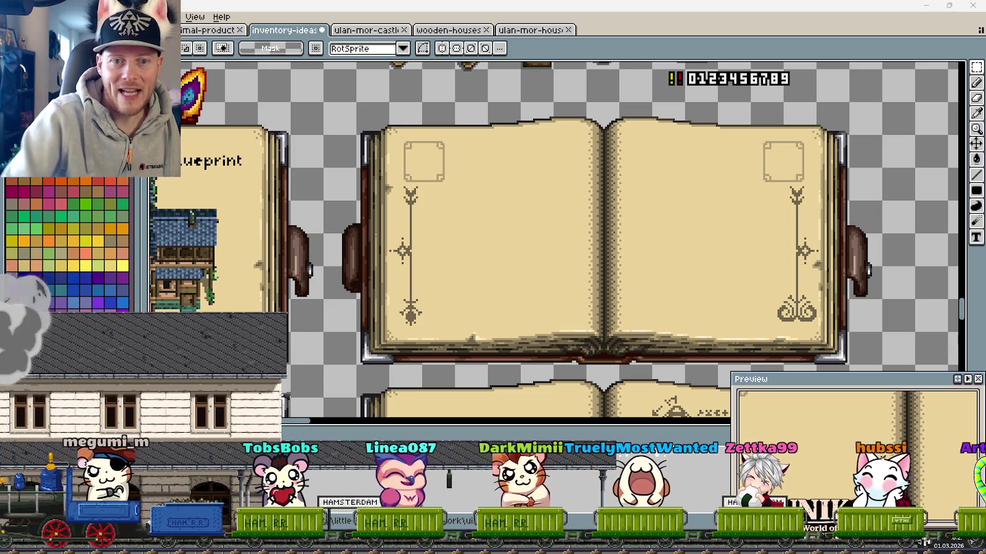
{"action": "scroll", "coordinate": [701, 227], "scroll_direction": "down", "scroll_amount": 2}
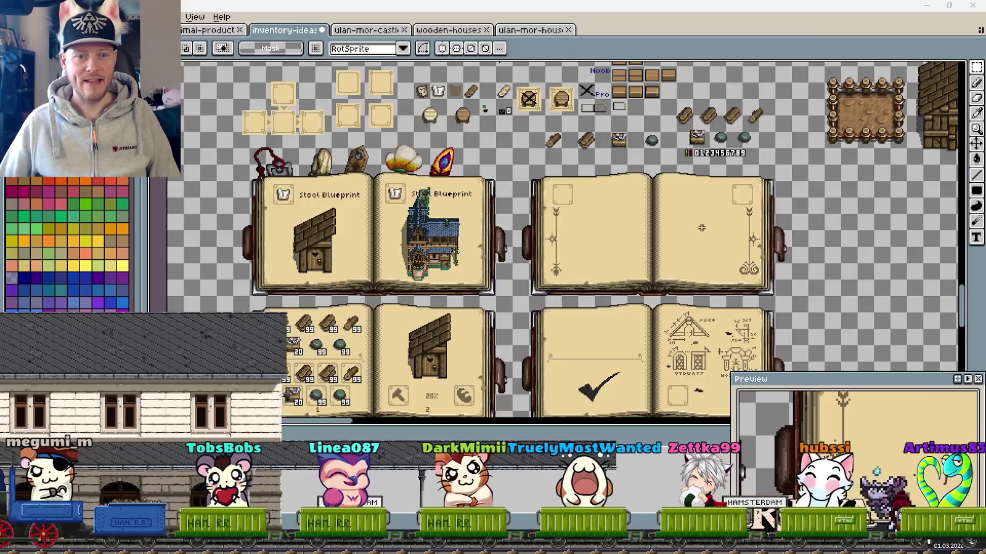
{"action": "scroll", "coordinate": [701, 228], "scroll_direction": "down", "scroll_amount": 2}
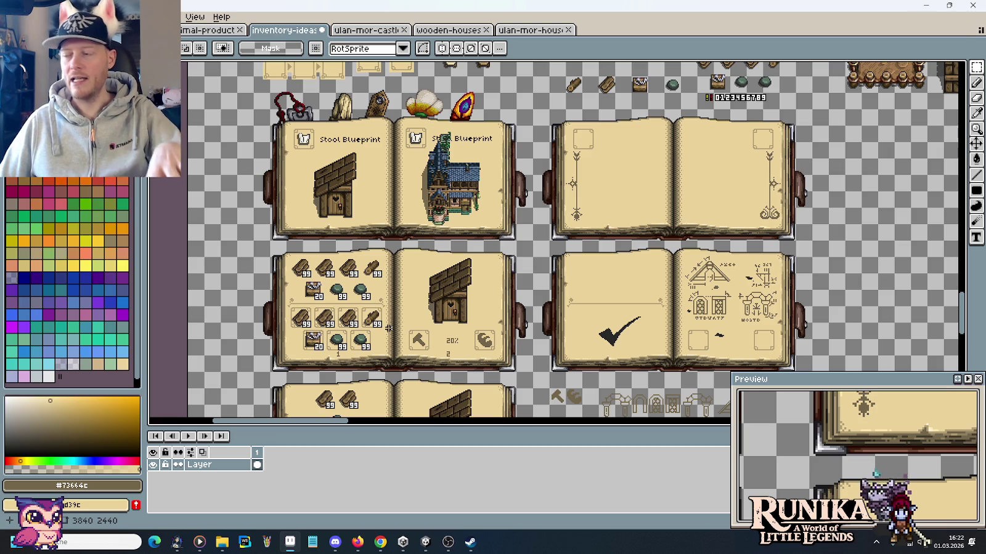
{"action": "left_click_drag", "start_coordinate": [389, 328], "coordinate": [215, 432]}
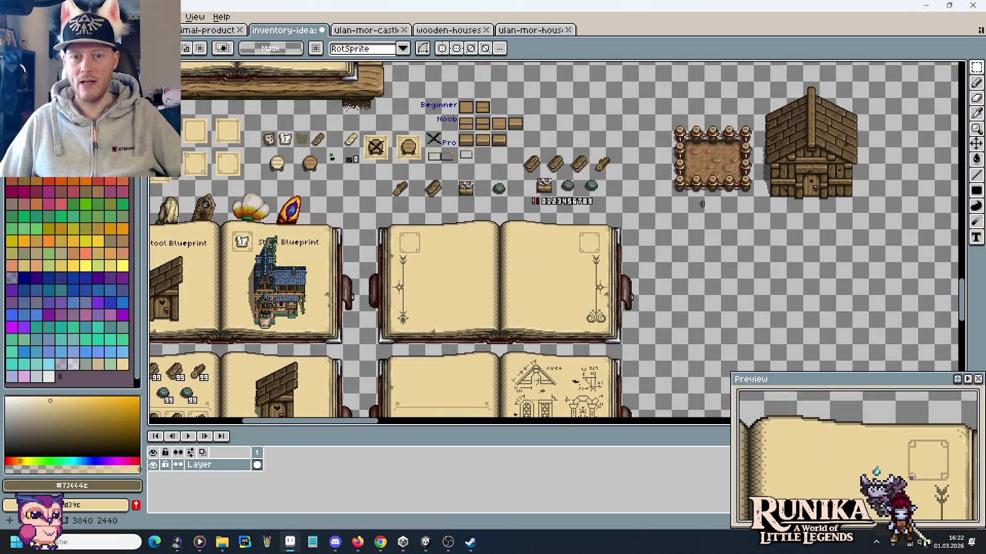
Look over the blueprint book pages and save the sheet as inventory-ideas-raw.png.
{"action": "left_click_drag", "start_coordinate": [501, 364], "coordinate": [633, 225]}
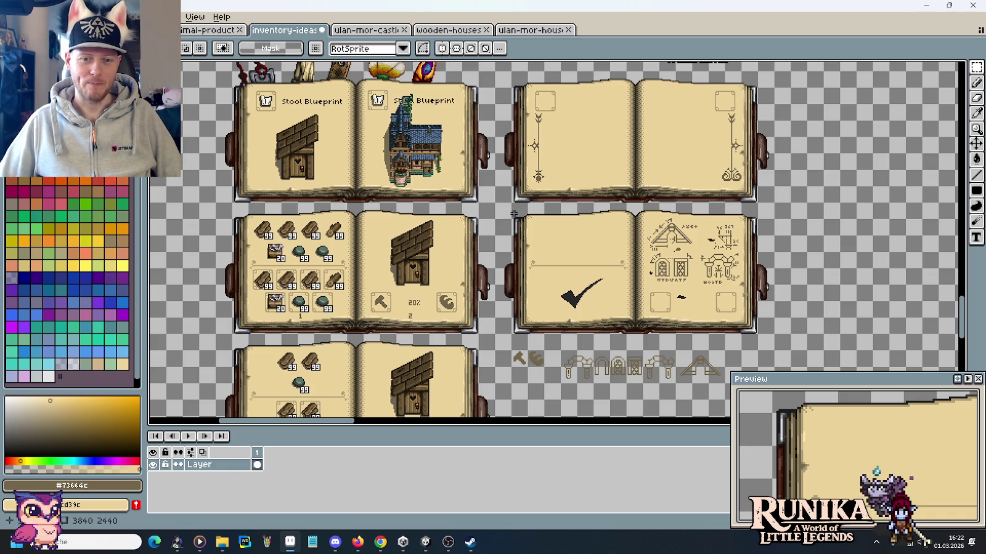
{"action": "left_click_drag", "start_coordinate": [518, 198], "coordinate": [516, 345]}
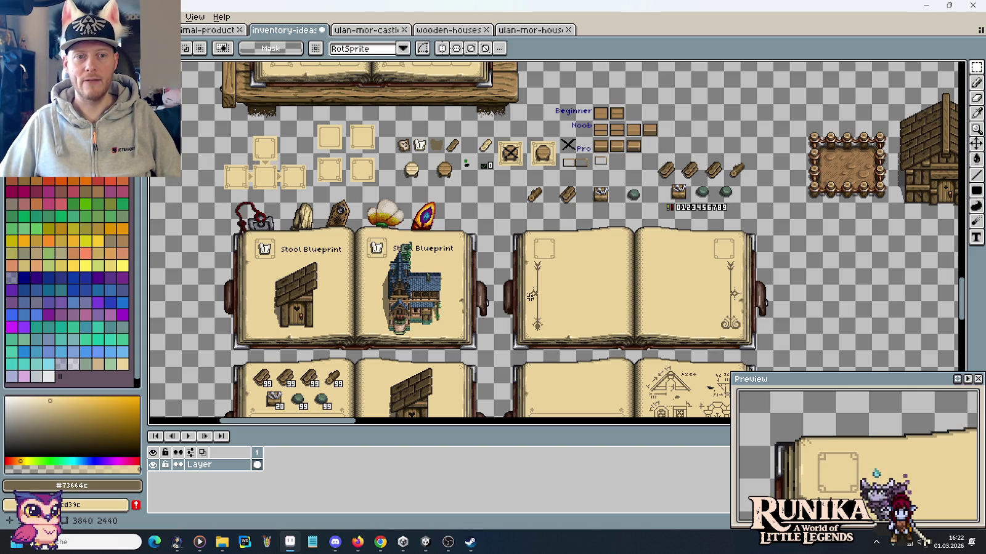
{"action": "mouse_move", "coordinate": [530, 295]}
{"action": "left_mouse_down"}
{"action": "mouse_move", "coordinate": [528, 151]}
{"action": "mouse_move", "coordinate": [505, 218]}
{"action": "left_mouse_up"}
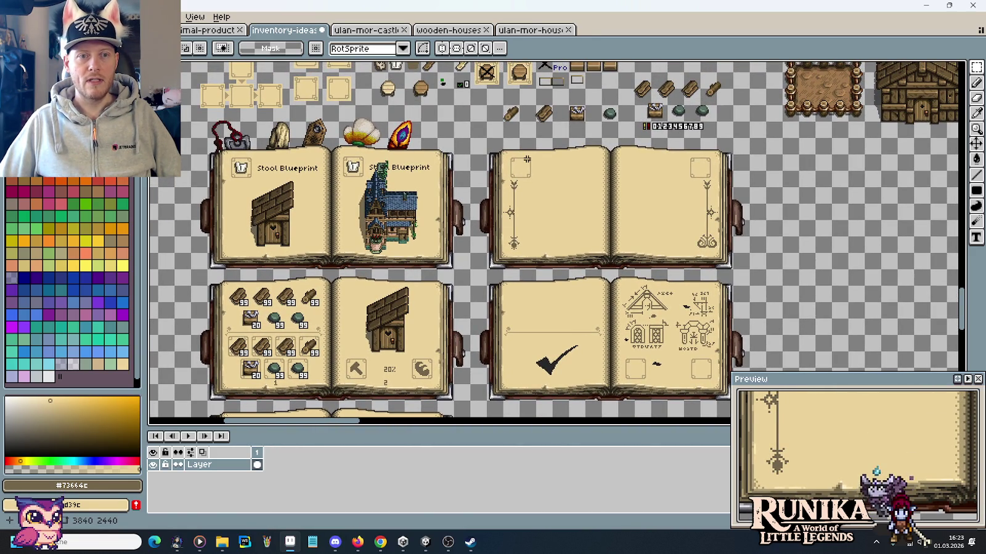
{"action": "key", "text": "ctrl+s"}
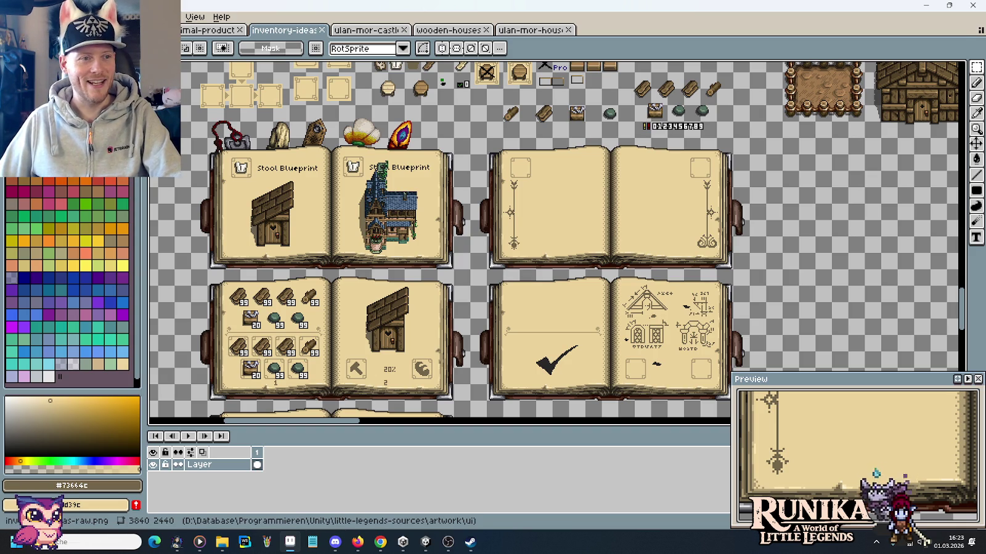
{"action": "left_click_drag", "start_coordinate": [301, 93], "coordinate": [311, 169]}
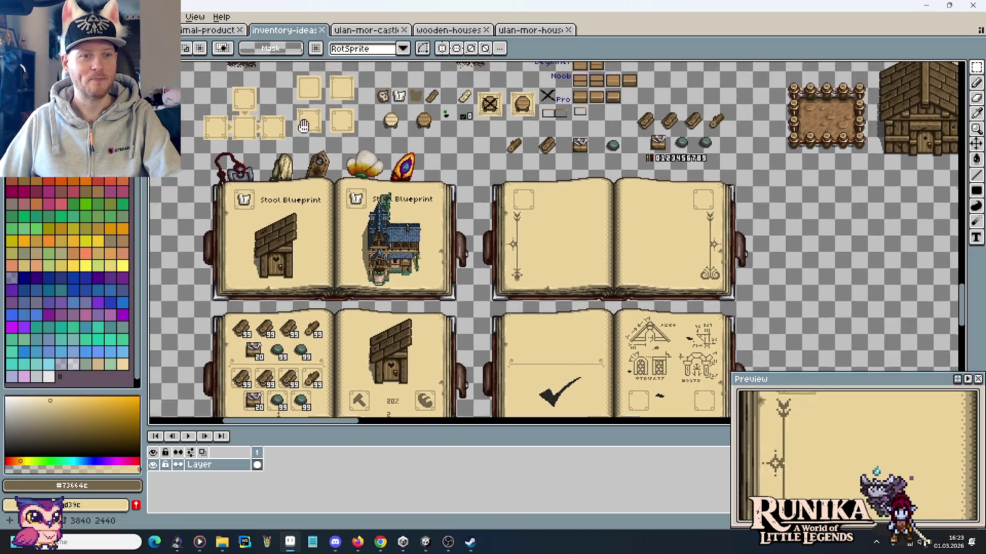
Compare sizes of the middle slot tile, Stool Blueprint icon frame, stool slot and 51 slot.
{"action": "scroll", "coordinate": [298, 156], "scroll_direction": "up", "scroll_amount": 3}
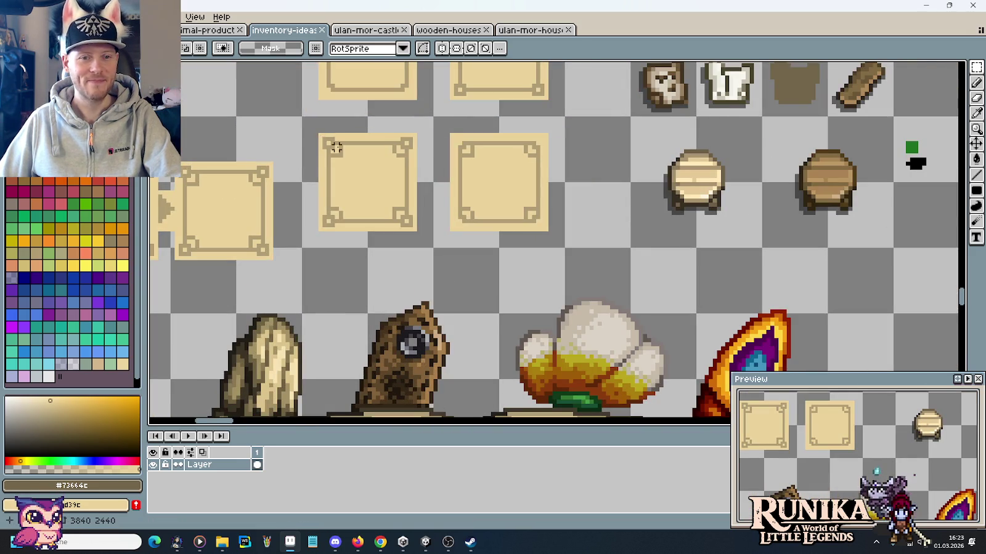
{"action": "left_click_drag", "start_coordinate": [319, 133], "coordinate": [419, 233]}
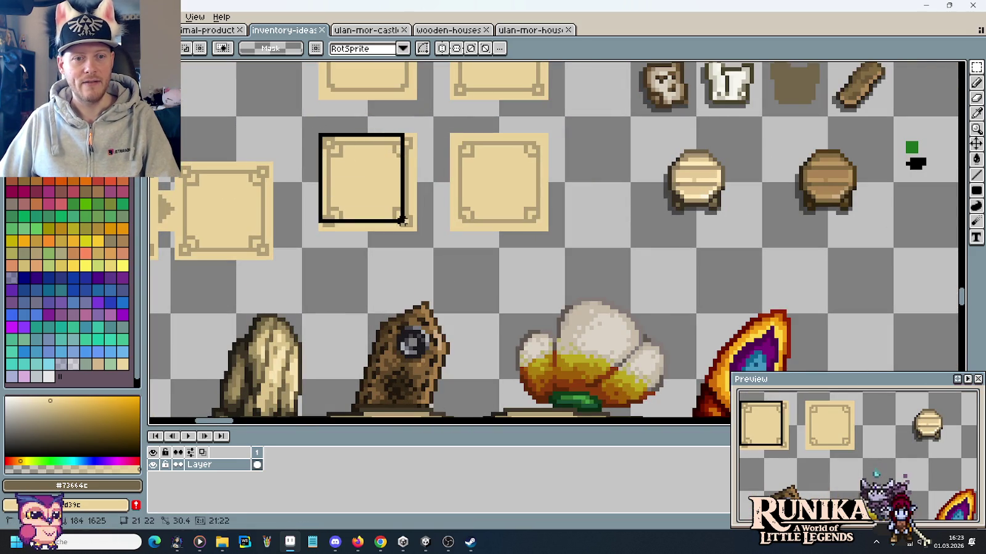
{"action": "scroll", "coordinate": [419, 213], "scroll_direction": "down", "scroll_amount": 3}
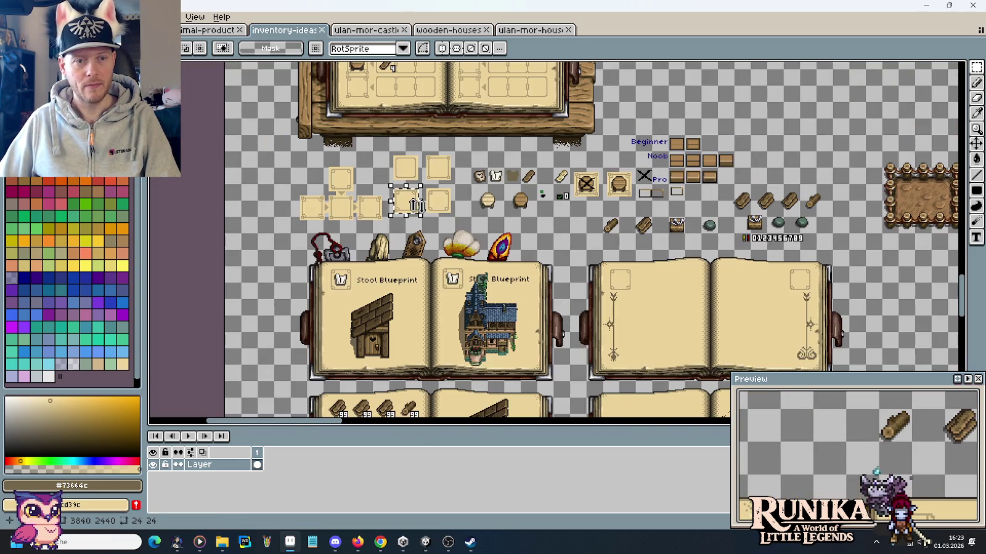
{"action": "left_click_drag", "start_coordinate": [659, 266], "coordinate": [619, 238]}
{"action": "scroll", "coordinate": [453, 185], "scroll_direction": "up", "scroll_amount": 3}
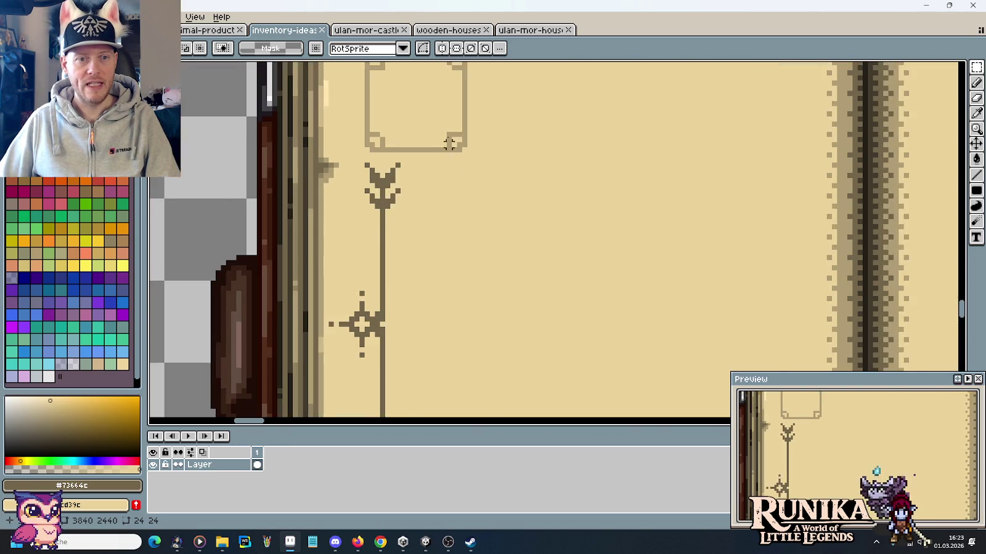
{"action": "scroll", "coordinate": [453, 185], "scroll_direction": "down", "scroll_amount": 1}
{"action": "scroll", "coordinate": [558, 238], "scroll_direction": "down", "scroll_amount": 2}
{"action": "scroll", "coordinate": [478, 202], "scroll_direction": "up", "scroll_amount": 2}
{"action": "scroll", "coordinate": [478, 202], "scroll_direction": "up", "scroll_amount": 3}
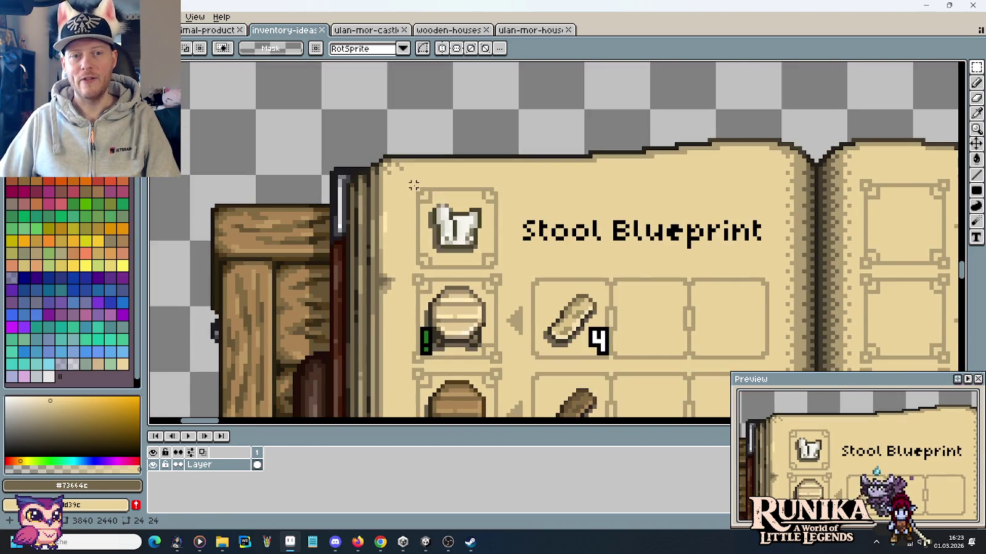
{"action": "left_click_drag", "start_coordinate": [409, 181], "coordinate": [509, 264]}
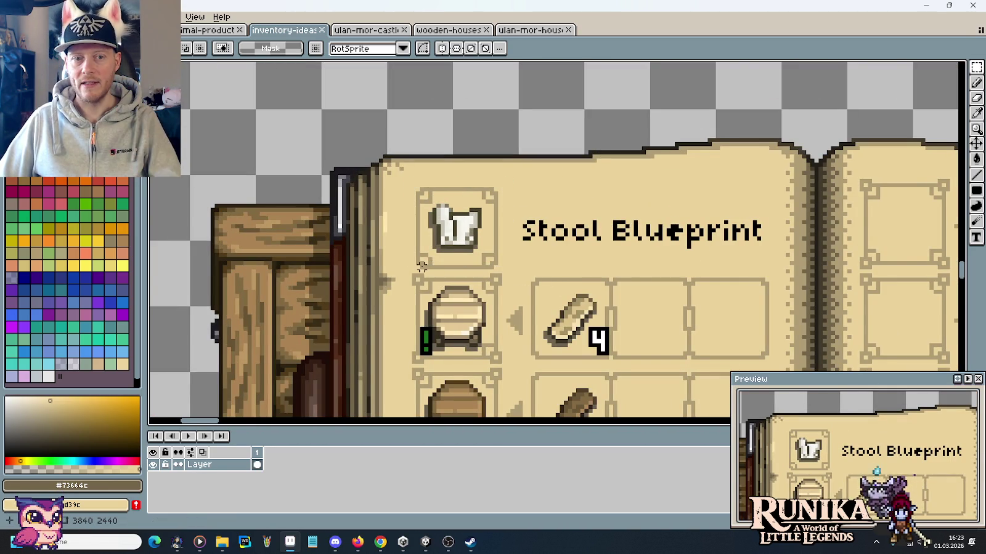
{"action": "left_click_drag", "start_coordinate": [404, 271], "coordinate": [495, 354]}
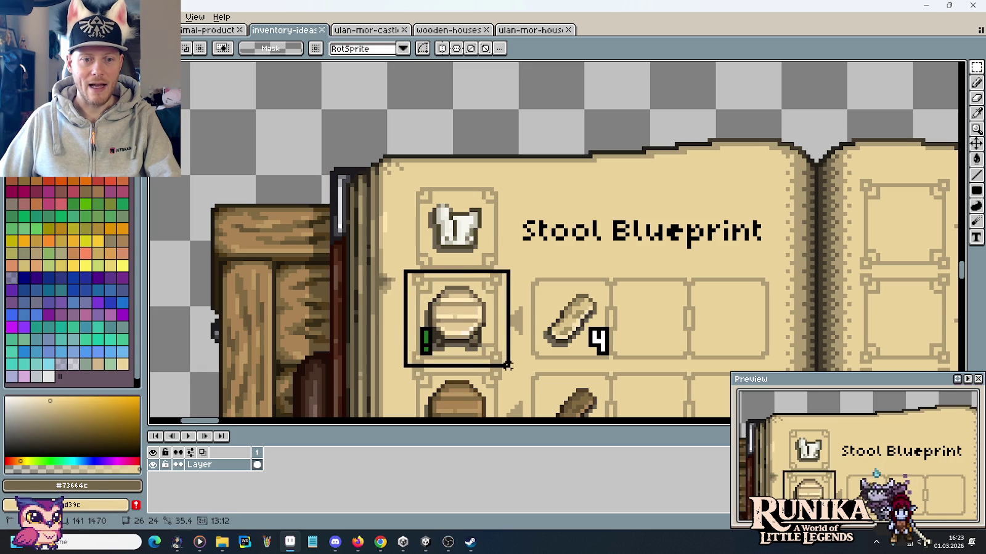
{"action": "scroll", "coordinate": [582, 338], "scroll_direction": "down", "scroll_amount": 2}
{"action": "scroll", "coordinate": [582, 338], "scroll_direction": "down", "scroll_amount": 2}
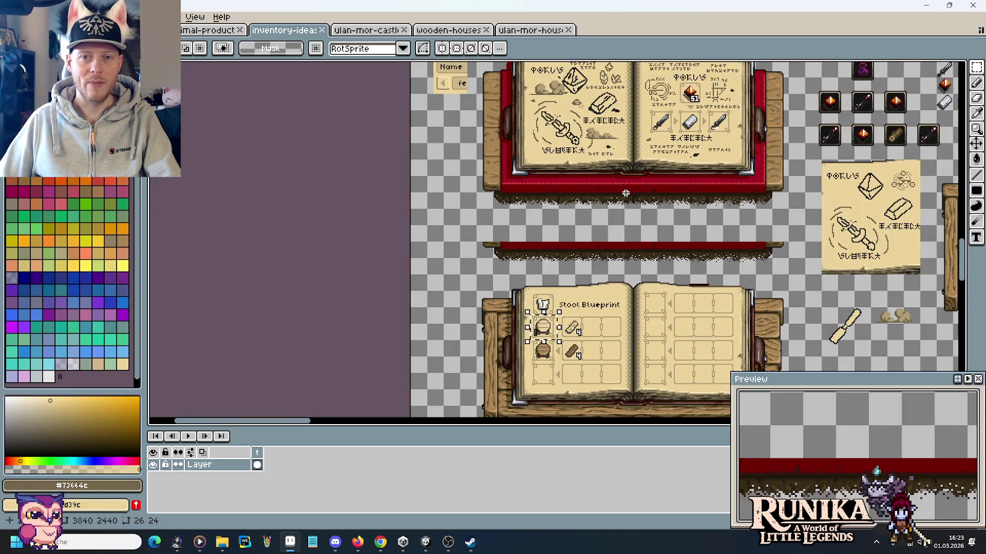
{"action": "scroll", "coordinate": [616, 203], "scroll_direction": "up", "scroll_amount": 2}
{"action": "scroll", "coordinate": [610, 210], "scroll_direction": "up", "scroll_amount": 2}
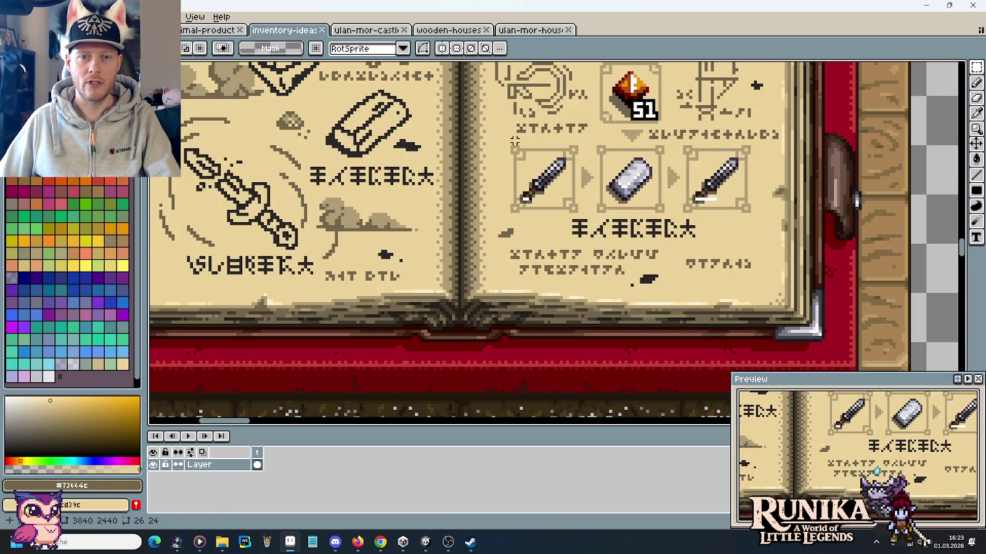
{"action": "scroll", "coordinate": [515, 141], "scroll_direction": "up", "scroll_amount": 2}
{"action": "left_click_drag", "start_coordinate": [564, 100], "coordinate": [658, 176]}
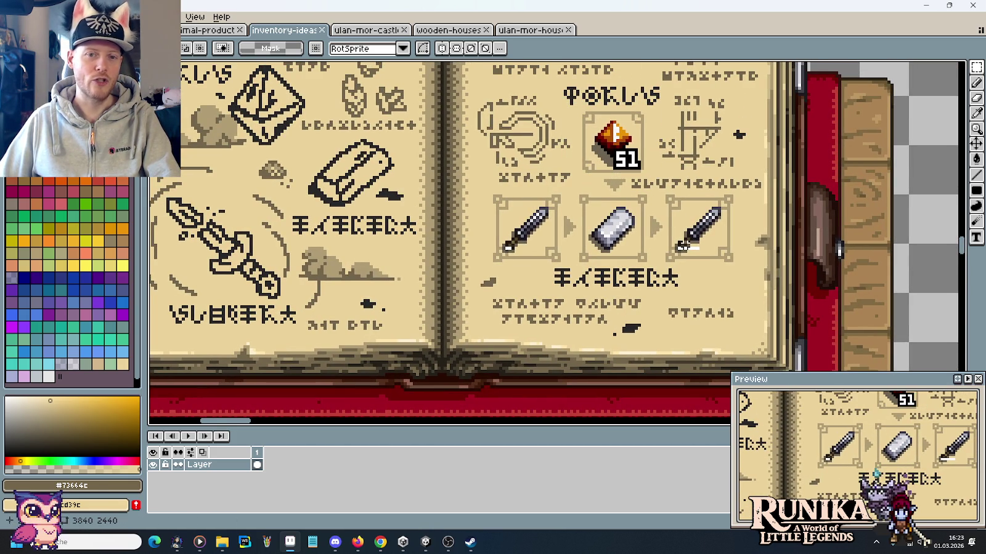
{"action": "scroll", "coordinate": [647, 277], "scroll_direction": "down", "scroll_amount": 2}
{"action": "scroll", "coordinate": [604, 312], "scroll_direction": "down", "scroll_amount": 1}
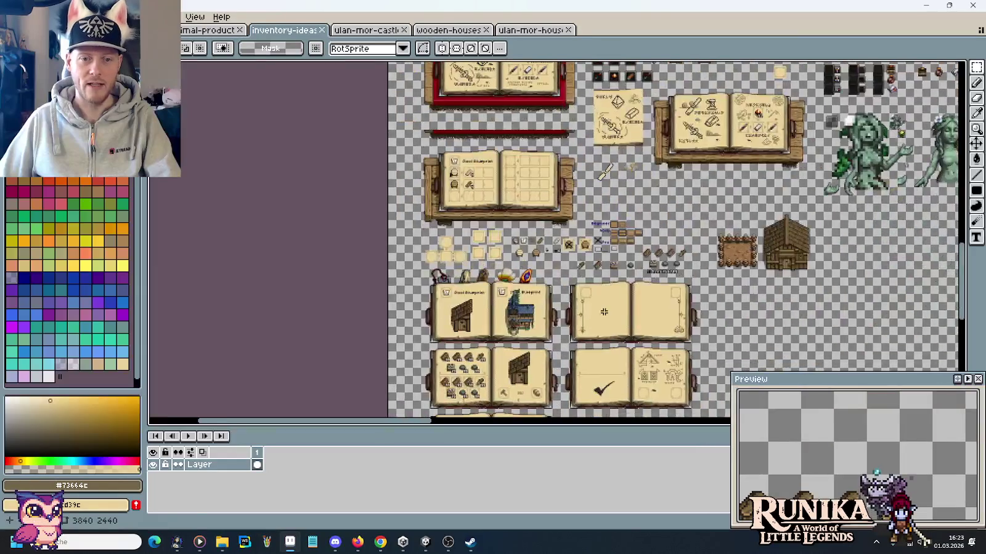
{"action": "scroll", "coordinate": [604, 312], "scroll_direction": "up", "scroll_amount": 3}
Nudge the 24x24 square slot frame on the left page 2 px up-left.
{"action": "left_click", "coordinate": [579, 249]}
{"action": "left_click_drag", "start_coordinate": [582, 250], "coordinate": [571, 233]}
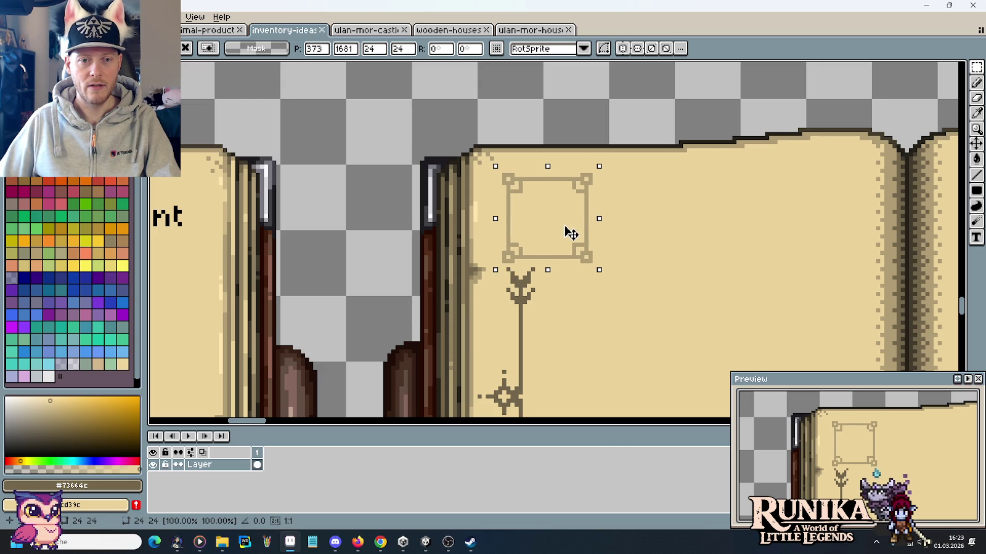
{"action": "key", "text": "Return"}
Paste a copy of the slot frame at the right page's top corner.
{"action": "scroll", "coordinate": [591, 249], "scroll_direction": "down", "scroll_amount": 3}
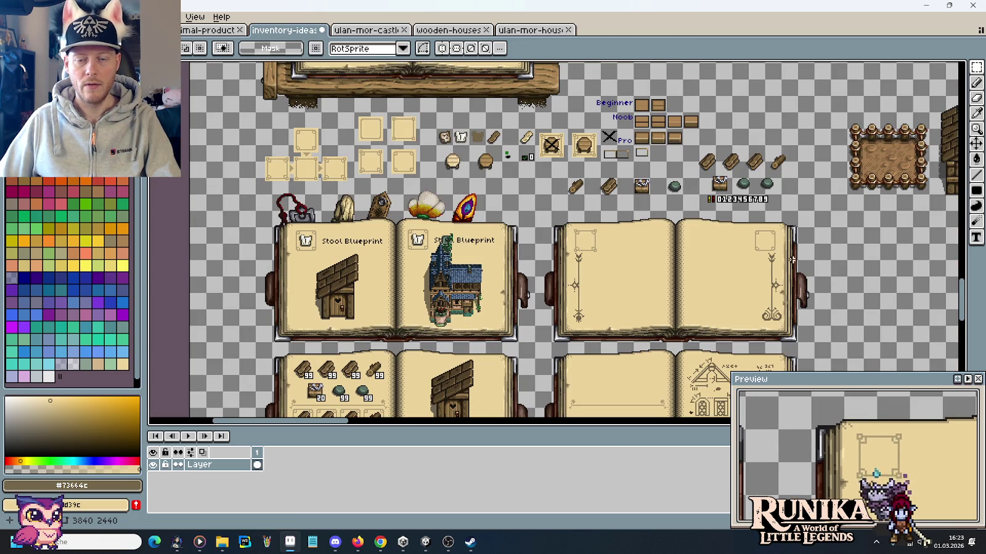
{"action": "scroll", "coordinate": [795, 249], "scroll_direction": "up", "scroll_amount": 2}
{"action": "scroll", "coordinate": [728, 231], "scroll_direction": "up", "scroll_amount": 2}
{"action": "key", "text": "ctrl+v"}
{"action": "mouse_move", "coordinate": [572, 226]}
{"action": "left_mouse_down"}
{"action": "mouse_move", "coordinate": [602, 183]}
{"action": "mouse_move", "coordinate": [647, 182]}
{"action": "left_mouse_up"}
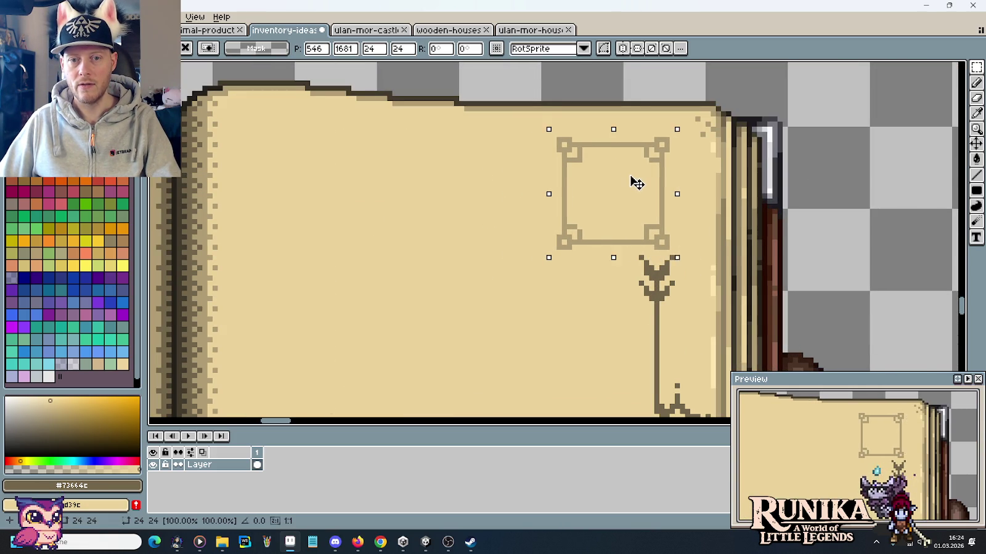
{"action": "key", "text": "Return"}
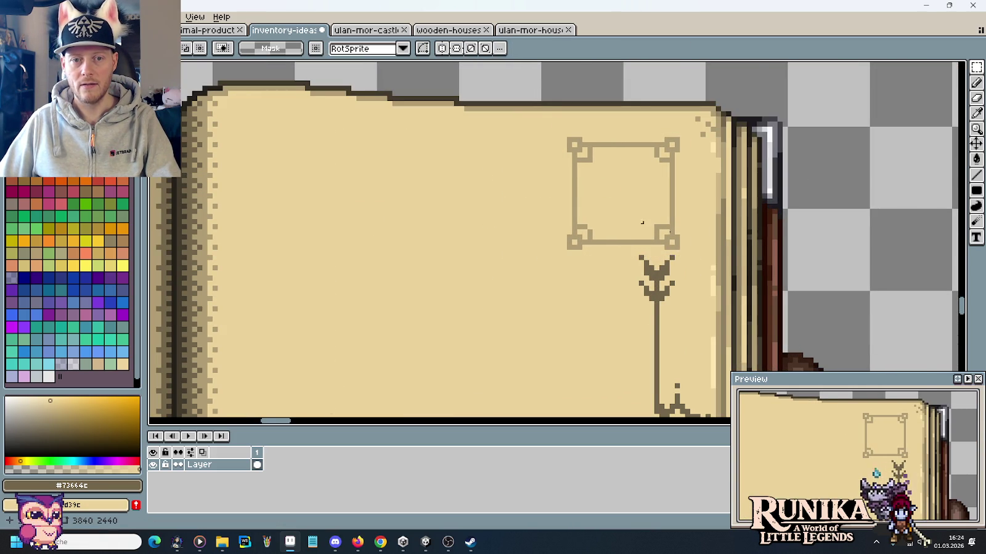
{"action": "scroll", "coordinate": [705, 345], "scroll_direction": "down", "scroll_amount": 2}
{"action": "scroll", "coordinate": [715, 296], "scroll_direction": "down", "scroll_amount": 2}
{"action": "left_click_drag", "start_coordinate": [715, 296], "coordinate": [740, 265]}
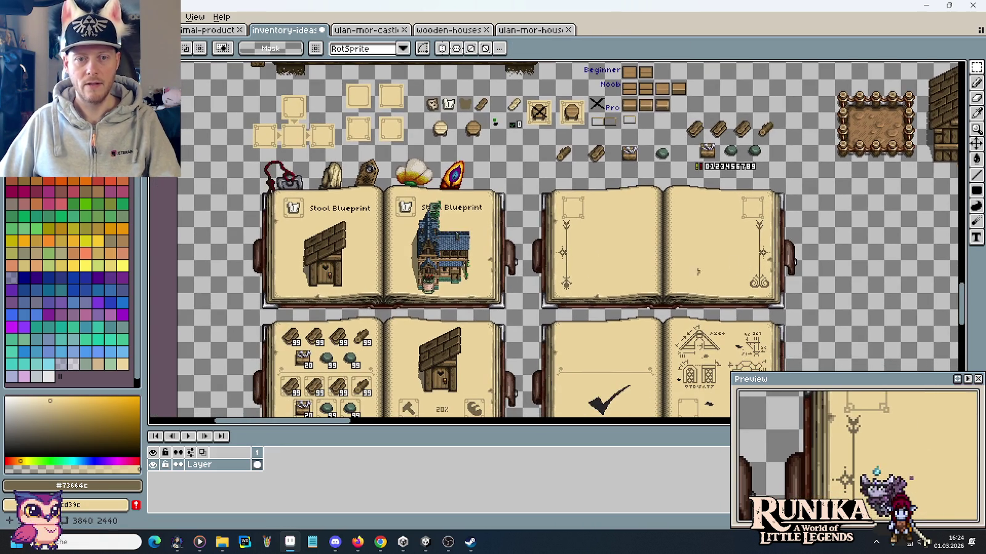
{"action": "scroll", "coordinate": [616, 285], "scroll_direction": "up", "scroll_amount": 2}
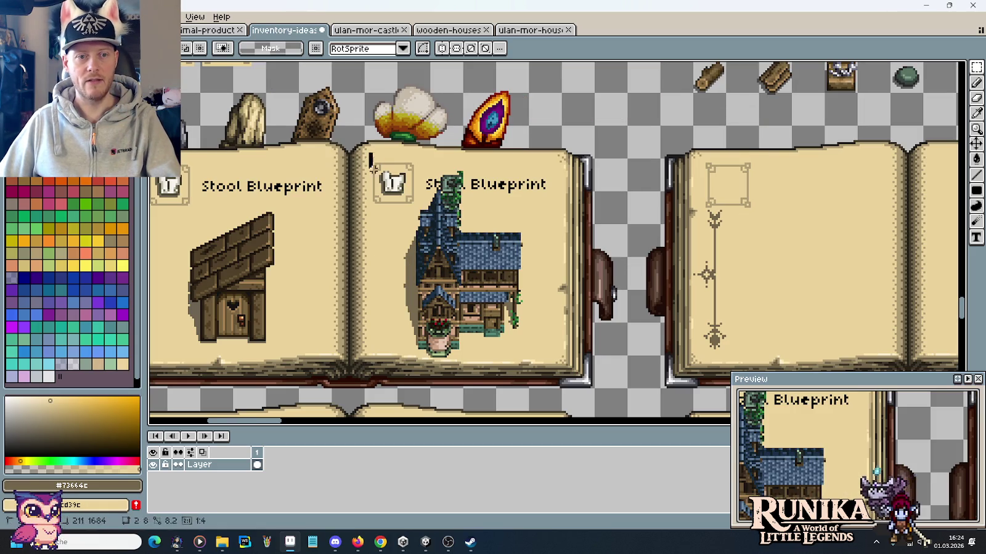
{"action": "left_click_drag", "start_coordinate": [806, 255], "coordinate": [500, 242]}
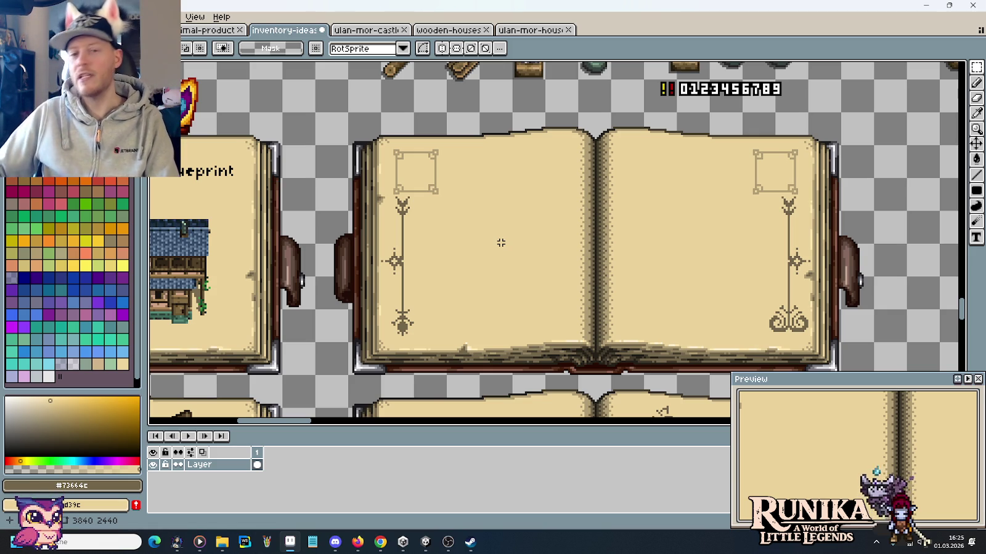
Sample the ornament tan #b09d74 as the secondary colour and shrink the brush.
{"action": "key", "text": "i"}
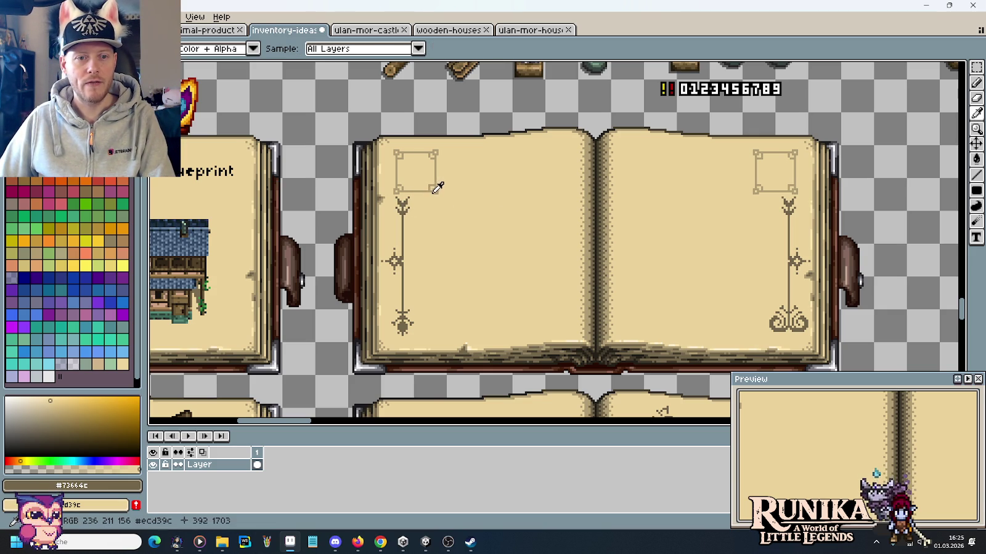
{"action": "right_click", "coordinate": [438, 184]}
{"action": "key", "text": "b"}
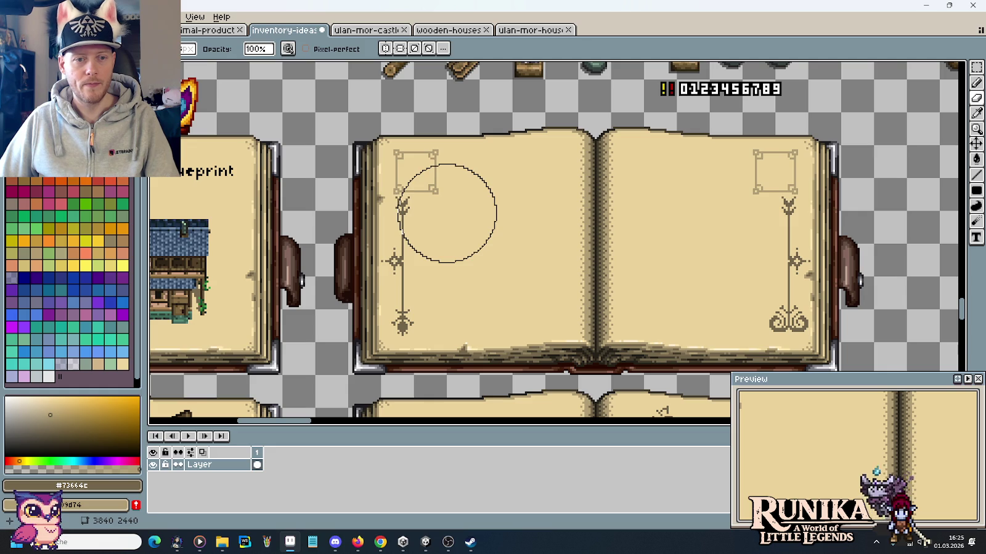
{"action": "key", "text": "minus"}
{"action": "key", "text": "minus"}
{"action": "key", "text": "minus"}
{"action": "key", "text": "minus"}
{"action": "key", "text": "minus"}
{"action": "key", "text": "minus"}
{"action": "key", "text": "minus"}
{"action": "key", "text": "minus"}
{"action": "key", "text": "minus"}
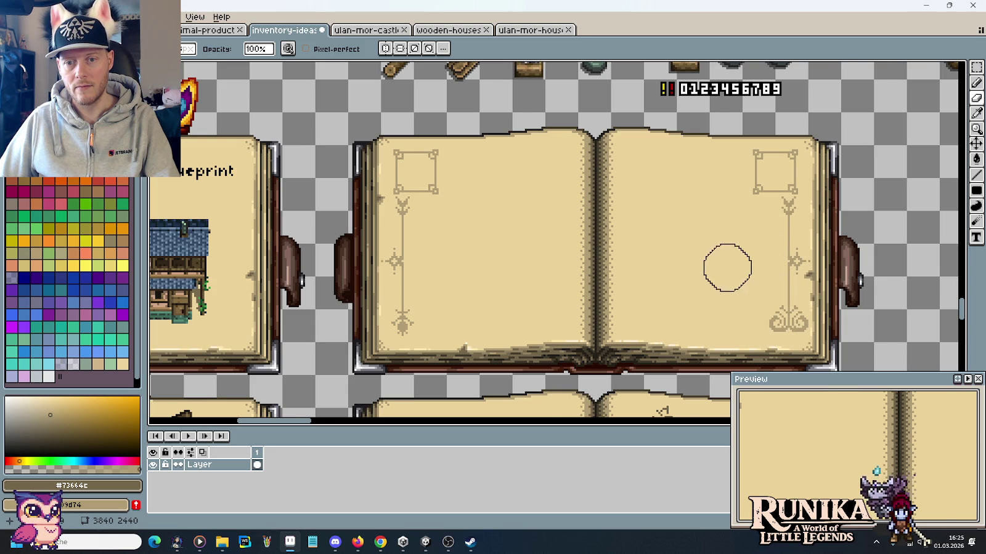
{"action": "scroll", "coordinate": [727, 267], "scroll_direction": "down", "scroll_amount": 3}
{"action": "scroll", "coordinate": [727, 267], "scroll_direction": "up", "scroll_amount": 2}
{"action": "scroll", "coordinate": [776, 208], "scroll_direction": "up", "scroll_amount": 1}
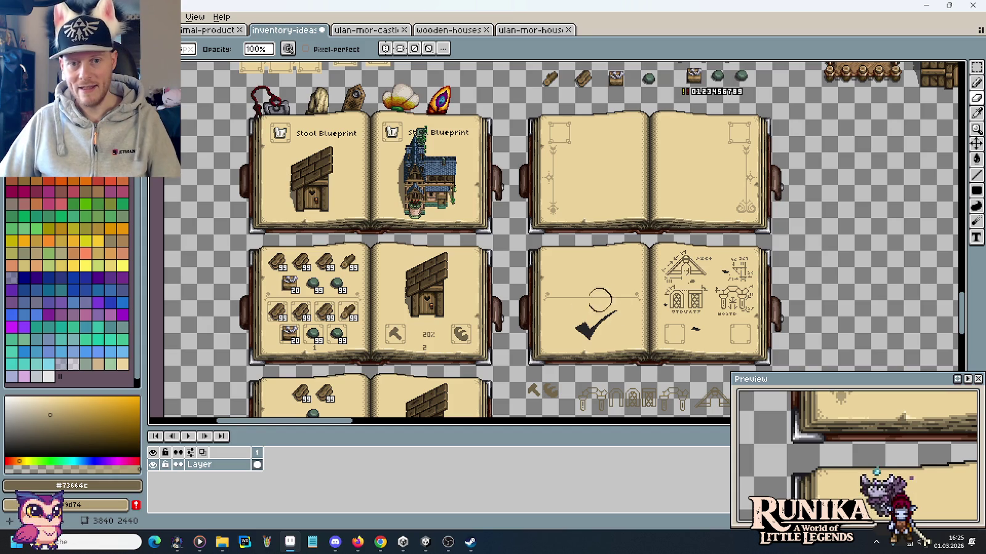
{"action": "key", "text": "v"}
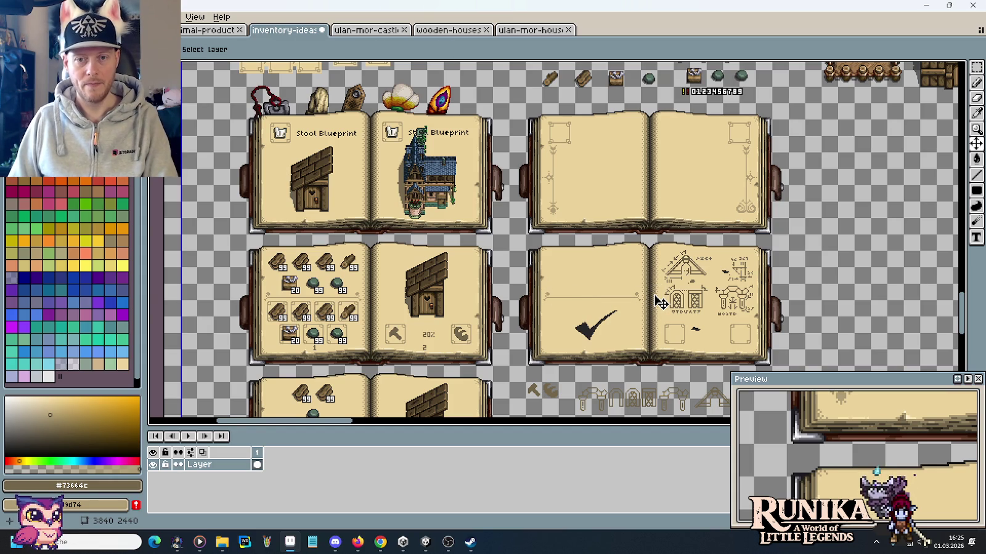
{"action": "key", "text": "e"}
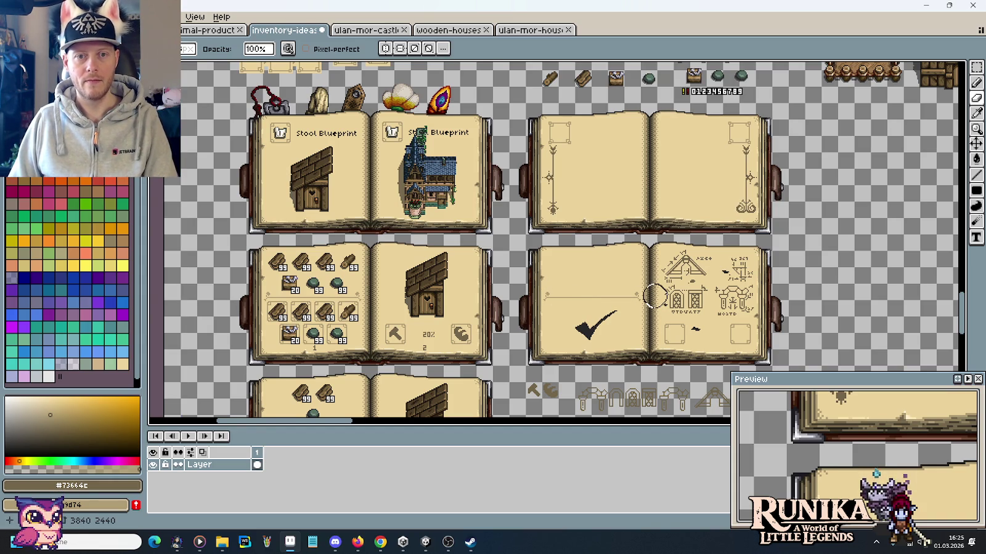
{"action": "key", "text": "v"}
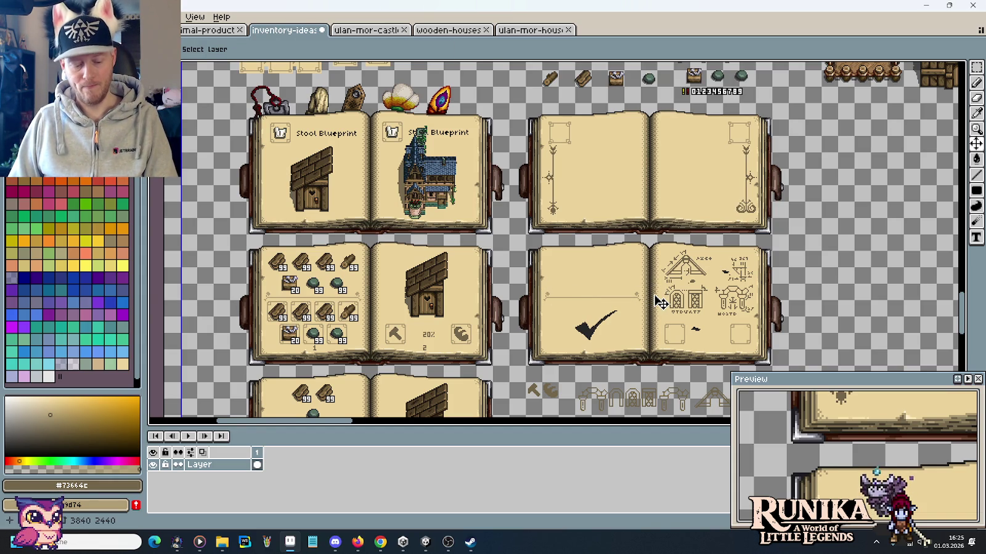
{"action": "key", "text": "e"}
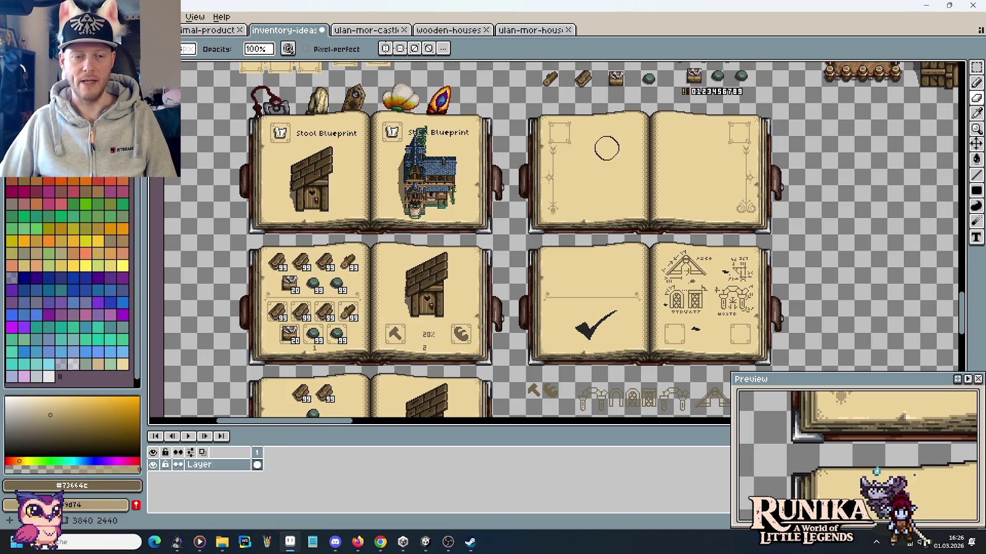
{"action": "mouse_move", "coordinate": [597, 141]}
{"action": "left_mouse_down"}
{"action": "mouse_move", "coordinate": [607, 215]}
{"action": "mouse_move", "coordinate": [606, 146]}
{"action": "left_mouse_up"}
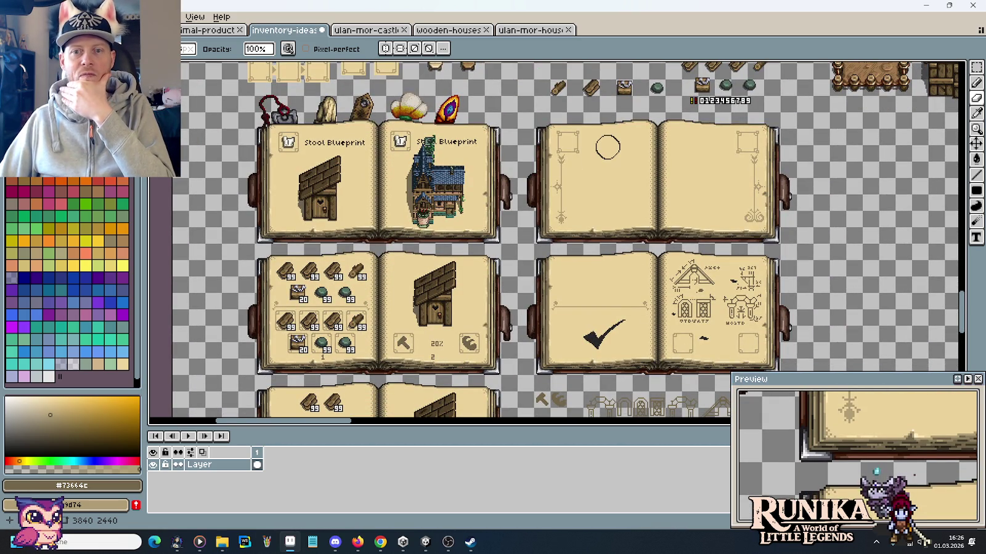
Toggle between the Move and Brush tools, ending on the Rectangular Marquee tool.
{"action": "key", "text": "v"}
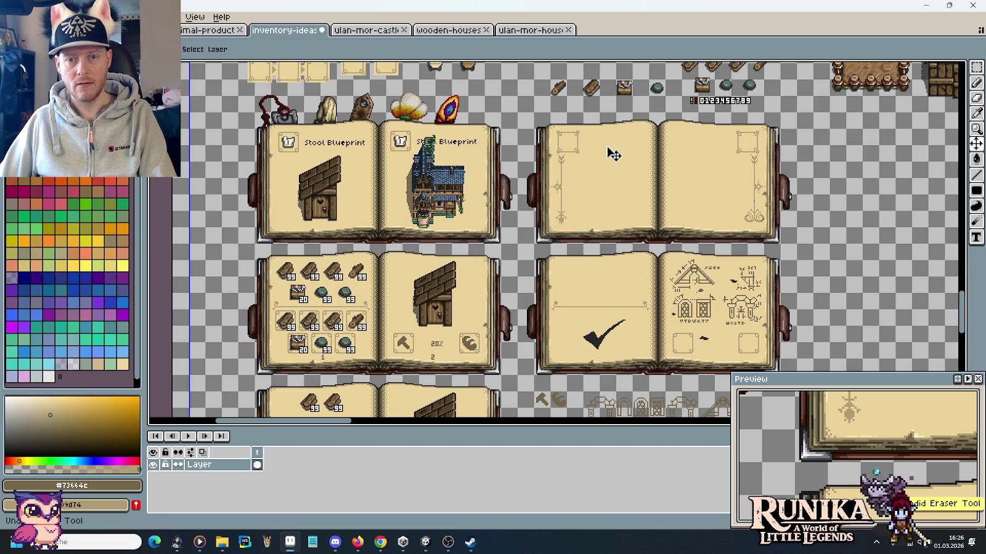
{"action": "key", "text": "b"}
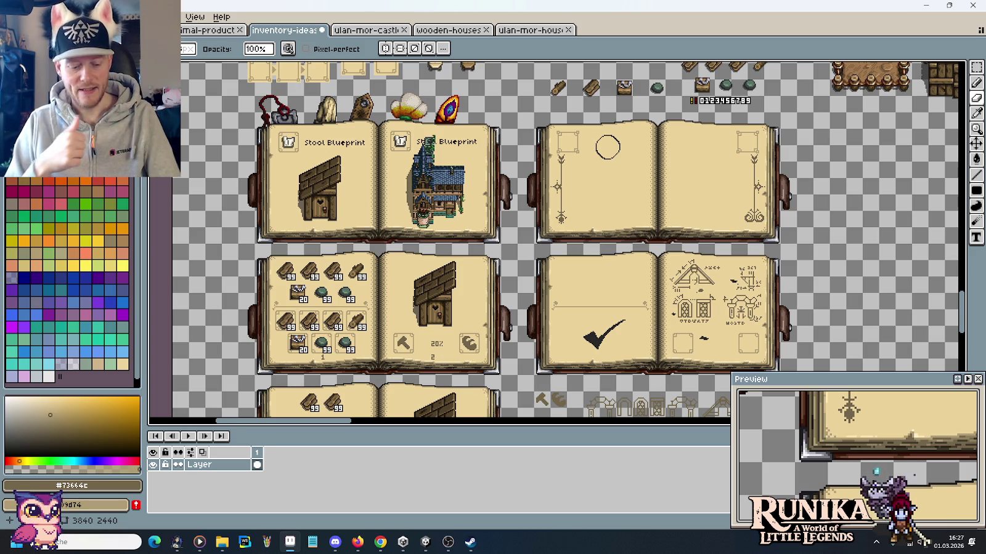
{"action": "key", "text": "v"}
{"action": "key", "text": "m"}
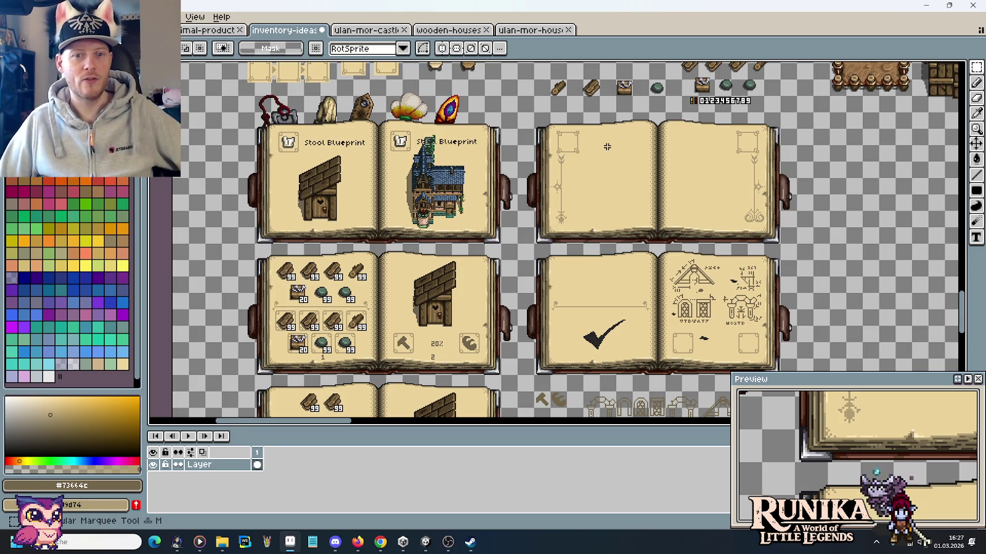
{"action": "left_click_drag", "start_coordinate": [608, 148], "coordinate": [608, 234]}
{"action": "left_click_drag", "start_coordinate": [532, 126], "coordinate": [572, 269]}
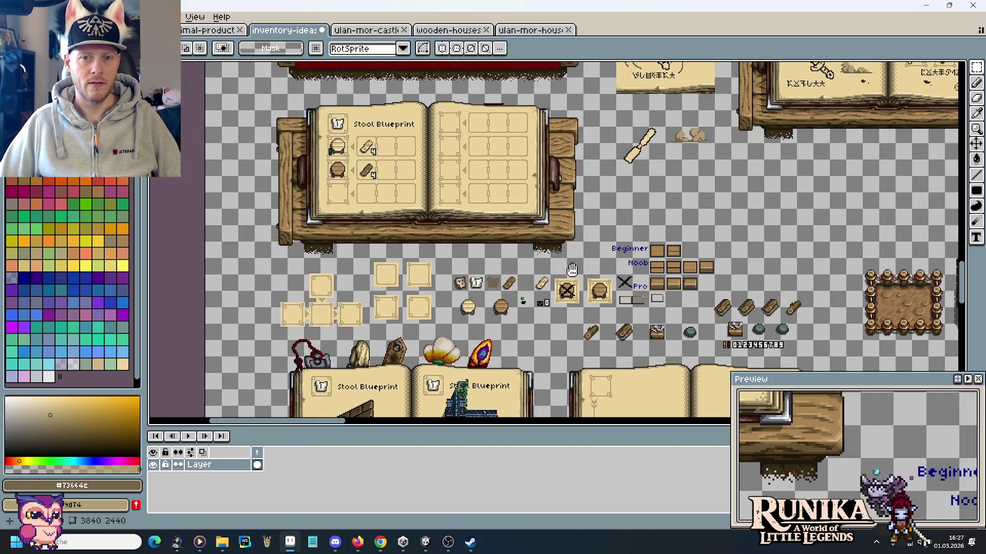
{"action": "scroll", "coordinate": [571, 270], "scroll_direction": "down", "scroll_amount": 5}
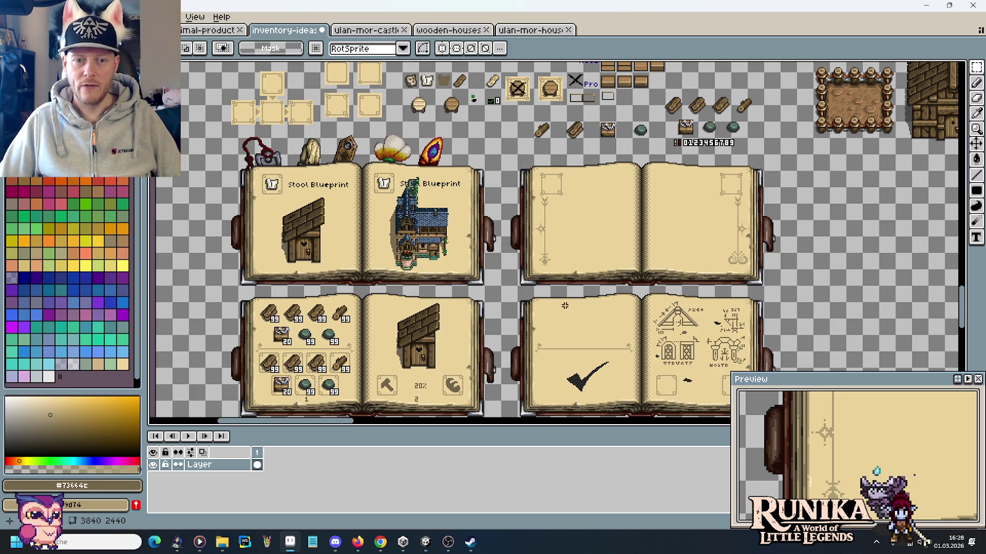
{"action": "scroll", "coordinate": [552, 287], "scroll_direction": "up", "scroll_amount": 4}
{"action": "left_click_drag", "start_coordinate": [598, 246], "coordinate": [417, 304]}
{"action": "mouse_move", "coordinate": [206, 335]}
{"action": "left_mouse_down"}
{"action": "mouse_move", "coordinate": [954, 258]}
{"action": "mouse_move", "coordinate": [278, 251]}
{"action": "mouse_move", "coordinate": [920, 254]}
{"action": "left_mouse_up"}
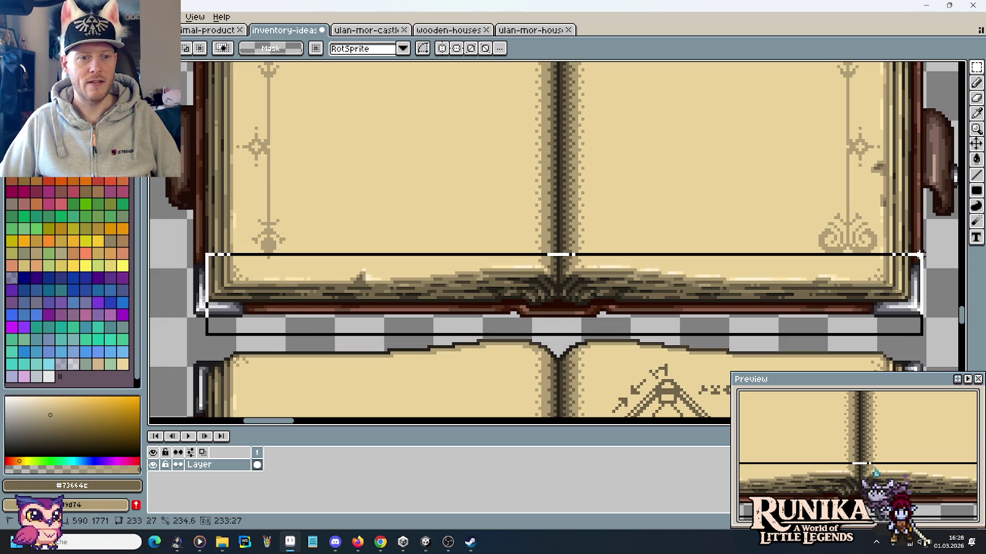
{"action": "left_click", "coordinate": [610, 208]}
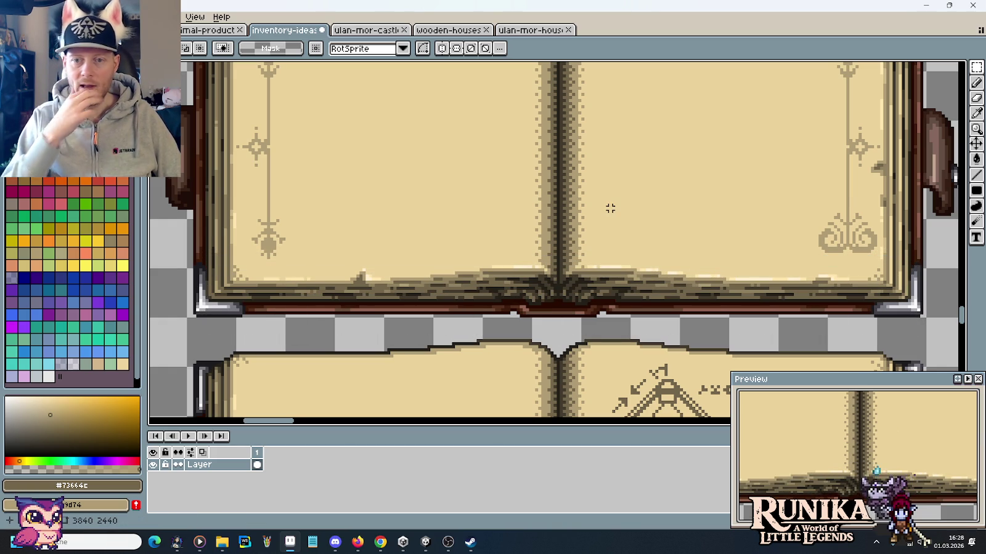
{"action": "scroll", "coordinate": [673, 224], "scroll_direction": "down", "scroll_amount": 1}
{"action": "scroll", "coordinate": [709, 253], "scroll_direction": "down", "scroll_amount": 1}
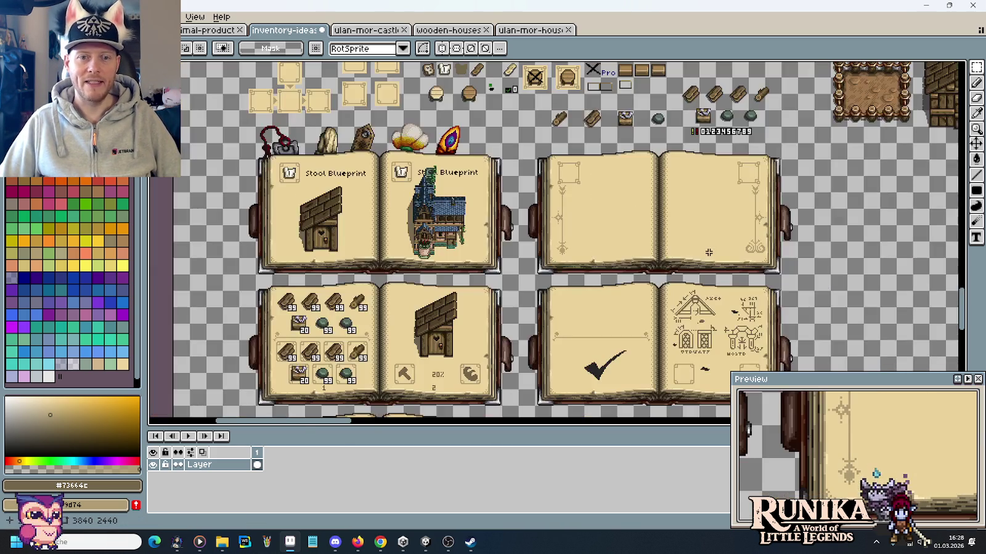
{"action": "scroll", "coordinate": [709, 252], "scroll_direction": "up", "scroll_amount": 2}
{"action": "scroll", "coordinate": [763, 253], "scroll_direction": "down", "scroll_amount": 2}
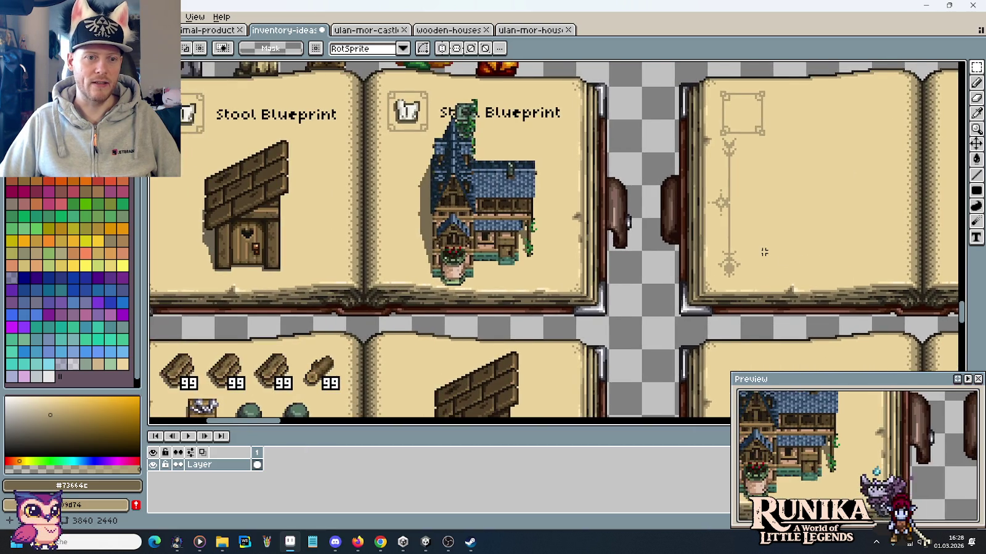
{"action": "mouse_move", "coordinate": [767, 252]}
{"action": "left_mouse_down"}
{"action": "mouse_move", "coordinate": [630, 220]}
{"action": "mouse_move", "coordinate": [617, 188]}
{"action": "left_mouse_up"}
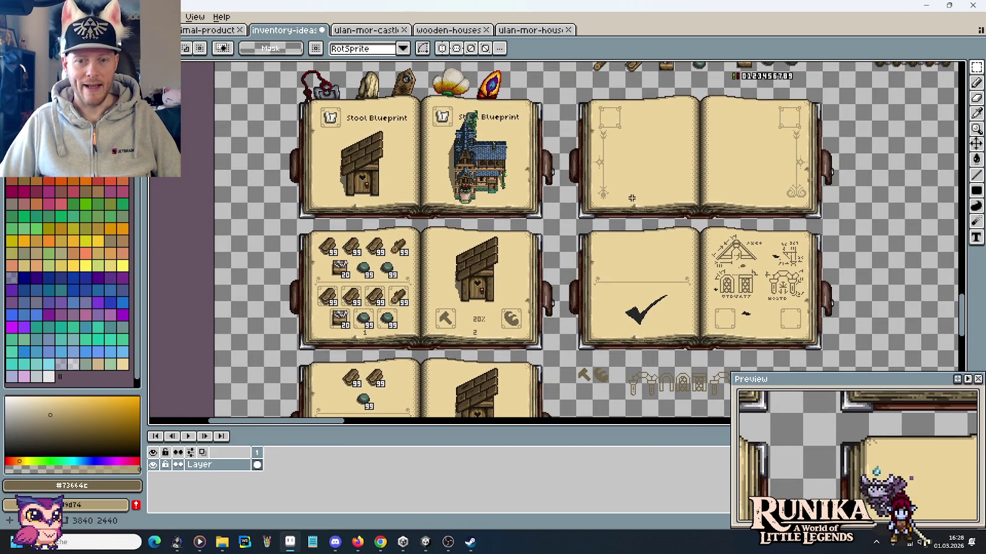
{"action": "scroll", "coordinate": [811, 294], "scroll_direction": "up", "scroll_amount": 3}
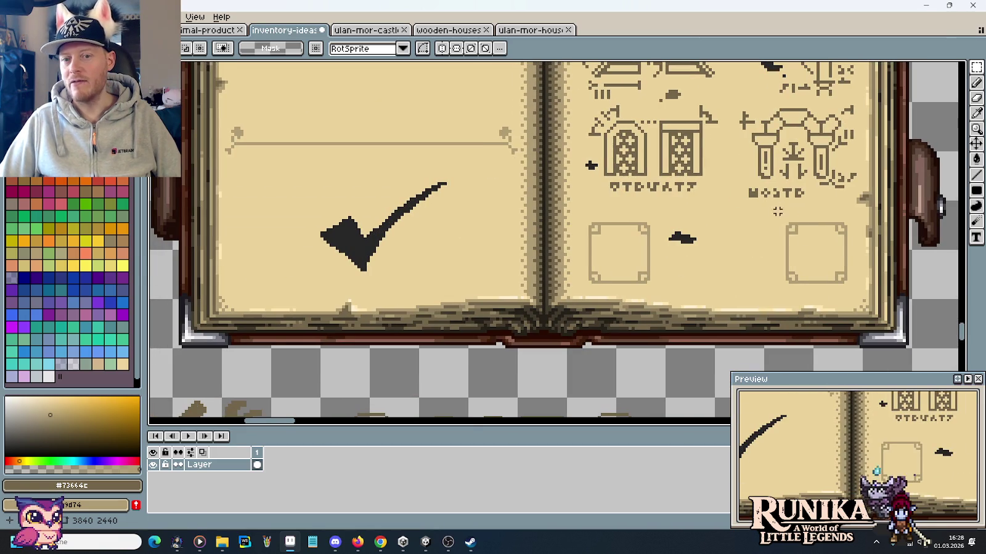
{"action": "scroll", "coordinate": [700, 195], "scroll_direction": "down", "scroll_amount": 2}
{"action": "scroll", "coordinate": [700, 194], "scroll_direction": "down", "scroll_amount": 1}
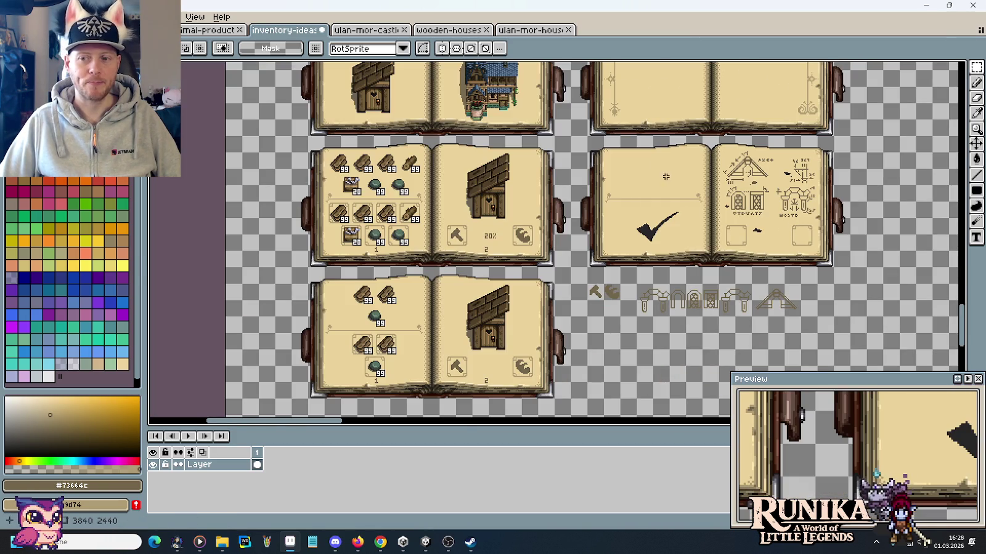
{"action": "scroll", "coordinate": [641, 210], "scroll_direction": "up", "scroll_amount": 5}
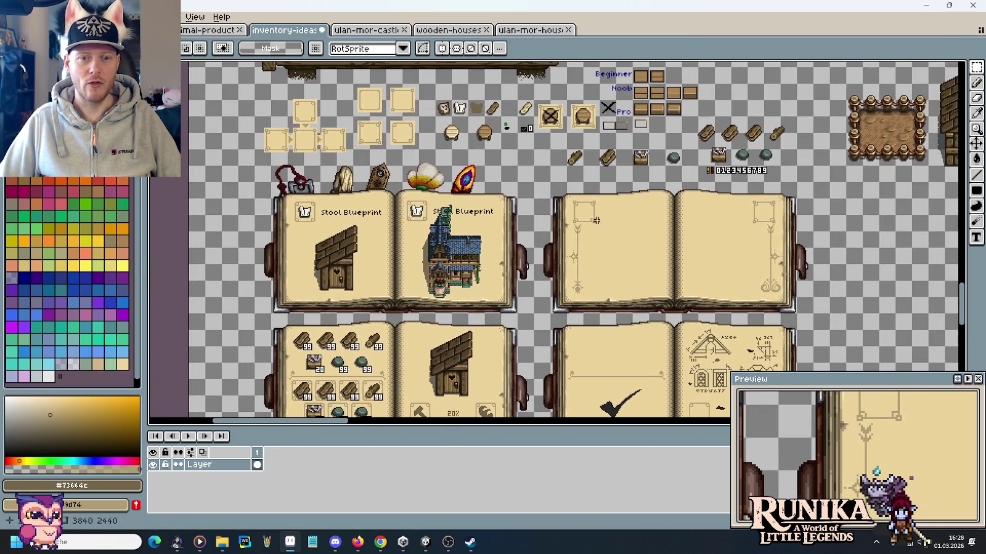
{"action": "scroll", "coordinate": [623, 222], "scroll_direction": "up", "scroll_amount": 1}
{"action": "scroll", "coordinate": [623, 222], "scroll_direction": "down", "scroll_amount": 1}
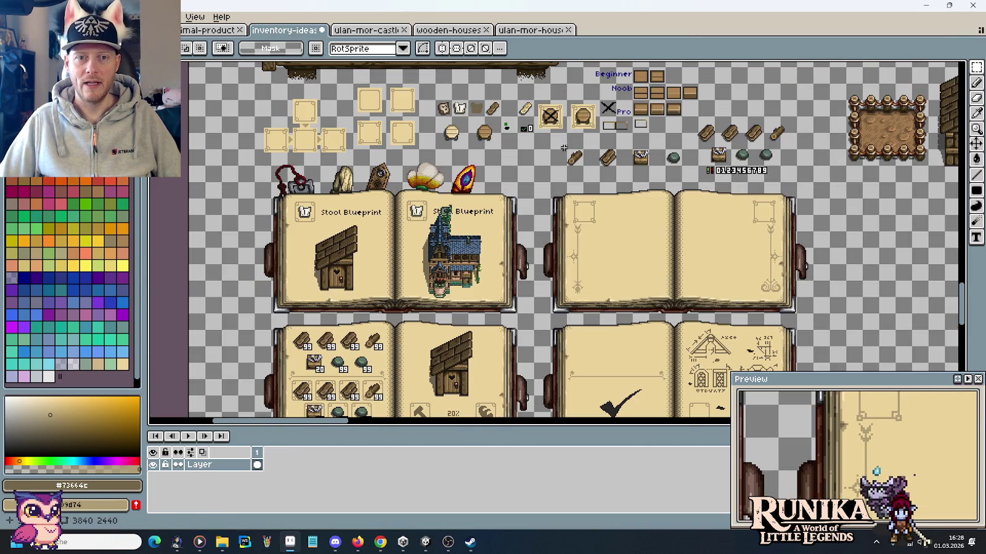
{"action": "scroll", "coordinate": [544, 311], "scroll_direction": "up", "scroll_amount": 2}
{"action": "scroll", "coordinate": [545, 311], "scroll_direction": "up", "scroll_amount": 2}
{"action": "scroll", "coordinate": [545, 311], "scroll_direction": "up", "scroll_amount": 2}
{"action": "scroll", "coordinate": [544, 311], "scroll_direction": "up", "scroll_amount": 1}
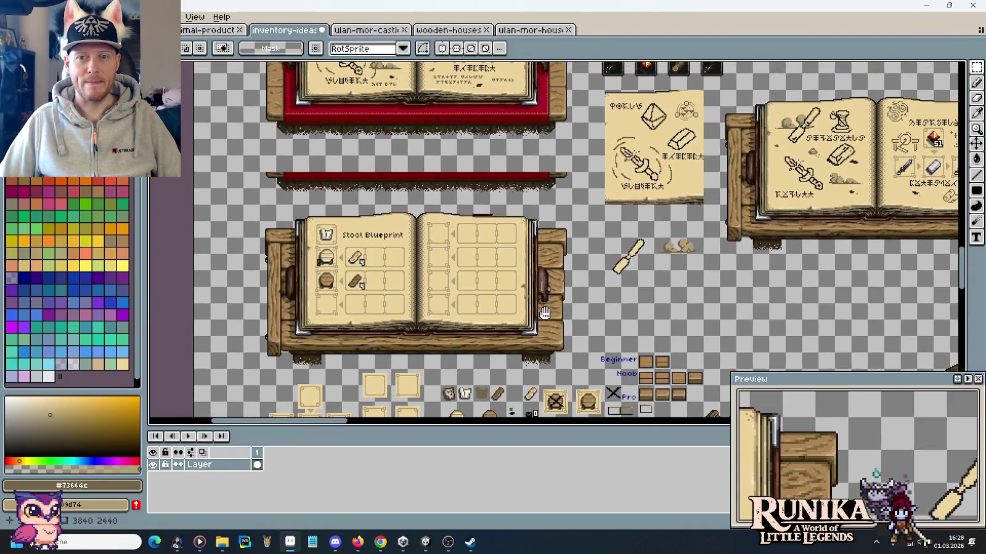
{"action": "left_click_drag", "start_coordinate": [544, 311], "coordinate": [488, 318]}
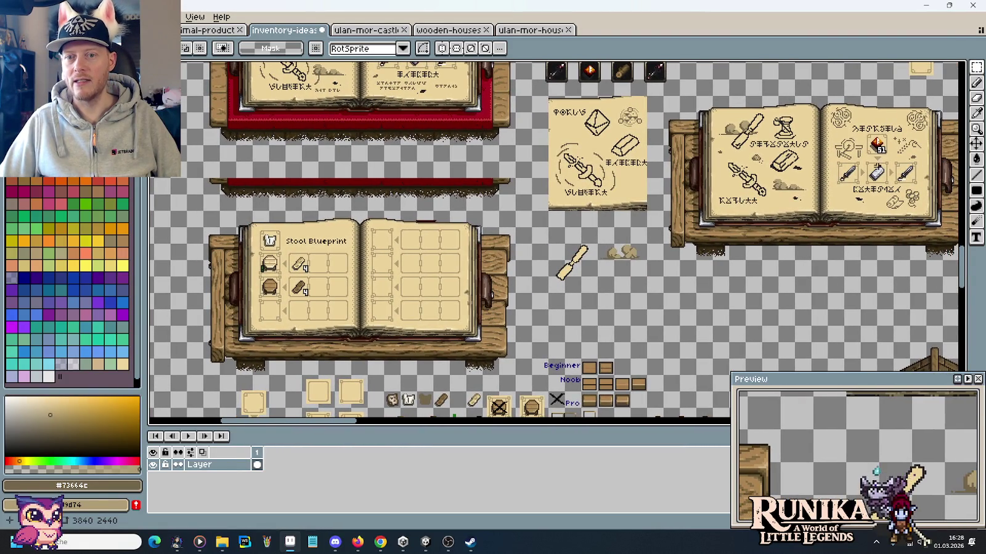
{"action": "scroll", "coordinate": [736, 171], "scroll_direction": "up", "scroll_amount": 3}
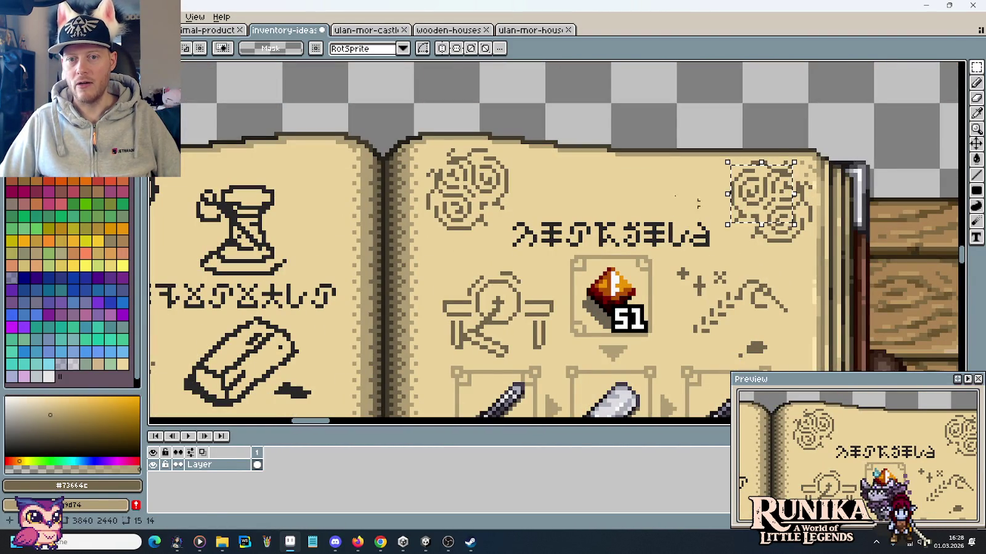
{"action": "scroll", "coordinate": [678, 203], "scroll_direction": "down", "scroll_amount": 3}
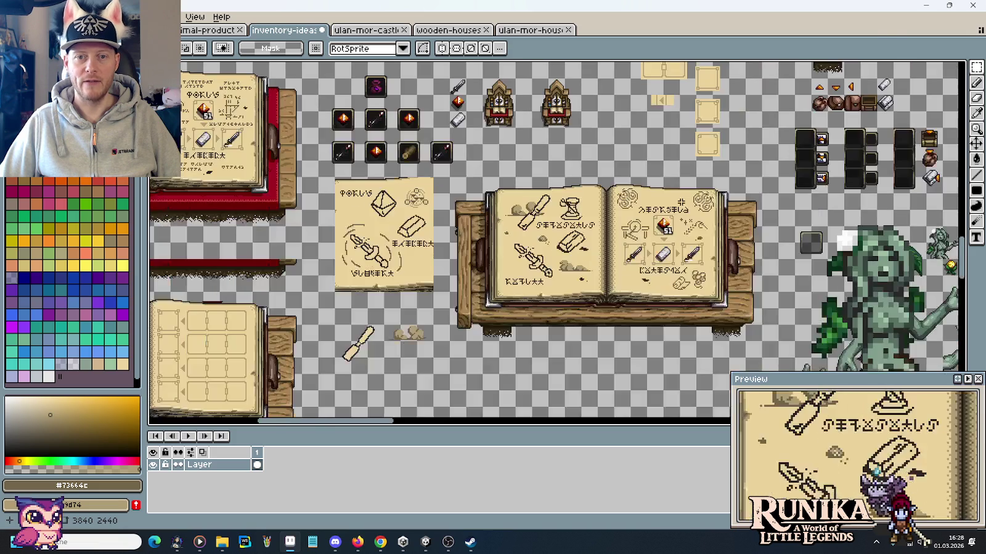
{"action": "scroll", "coordinate": [681, 203], "scroll_direction": "up", "scroll_amount": 1}
{"action": "scroll", "coordinate": [629, 221], "scroll_direction": "up", "scroll_amount": 2}
{"action": "scroll", "coordinate": [575, 245], "scroll_direction": "up", "scroll_amount": 1}
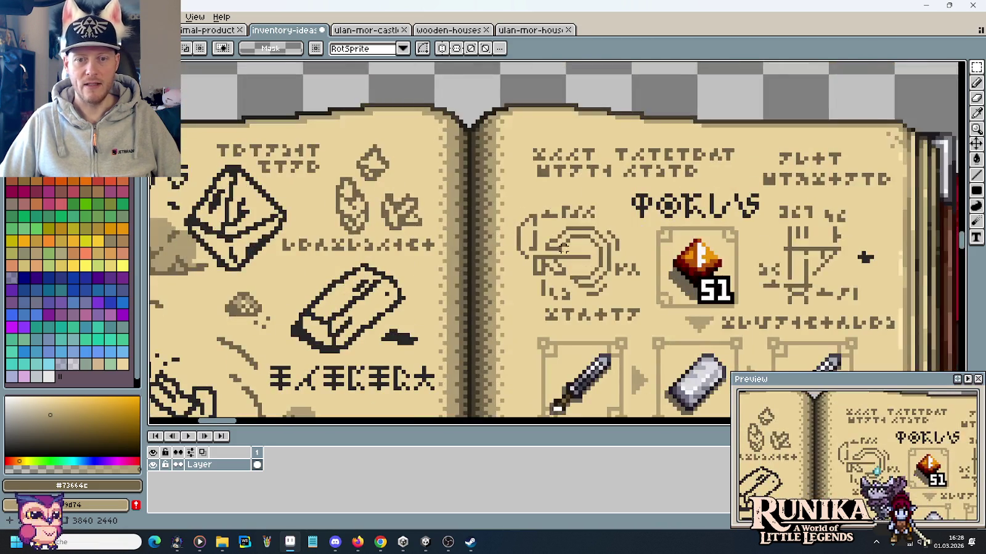
{"action": "scroll", "coordinate": [829, 269], "scroll_direction": "down", "scroll_amount": 3}
{"action": "scroll", "coordinate": [733, 293], "scroll_direction": "down", "scroll_amount": 3}
{"action": "scroll", "coordinate": [678, 271], "scroll_direction": "down", "scroll_amount": 2}
{"action": "scroll", "coordinate": [594, 250], "scroll_direction": "up", "scroll_amount": 2}
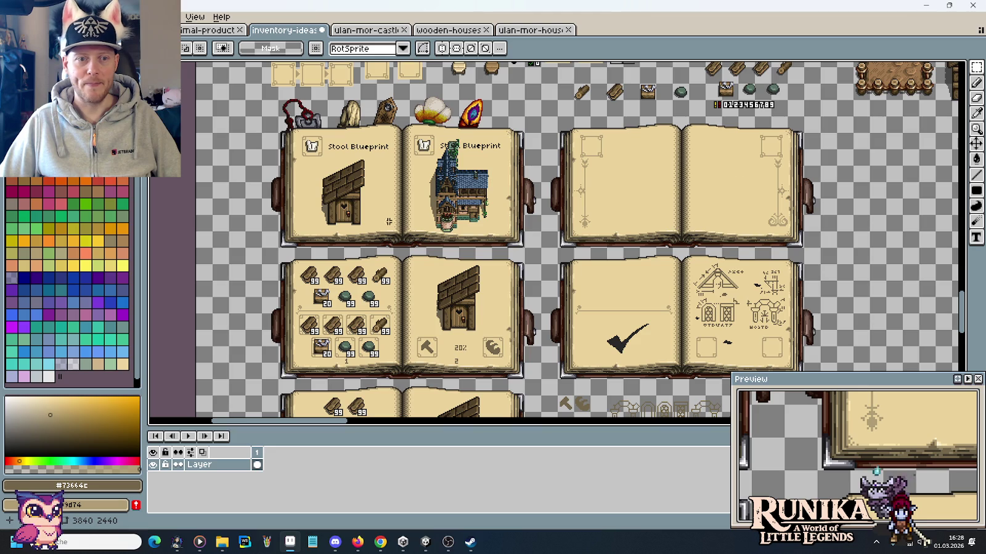
Try a stool copy on the top-right book's empty right page, discard it, and save the sheet.
{"action": "left_click_drag", "start_coordinate": [365, 157], "coordinate": [313, 215]}
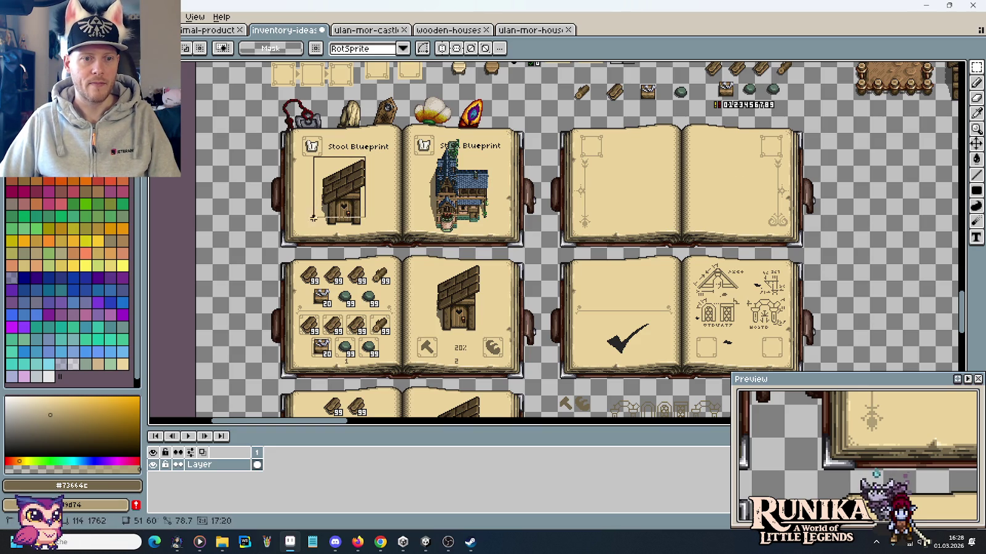
{"action": "left_click_drag", "start_coordinate": [368, 154], "coordinate": [320, 234]}
{"action": "left_click_drag", "start_coordinate": [365, 211], "coordinate": [744, 205]}
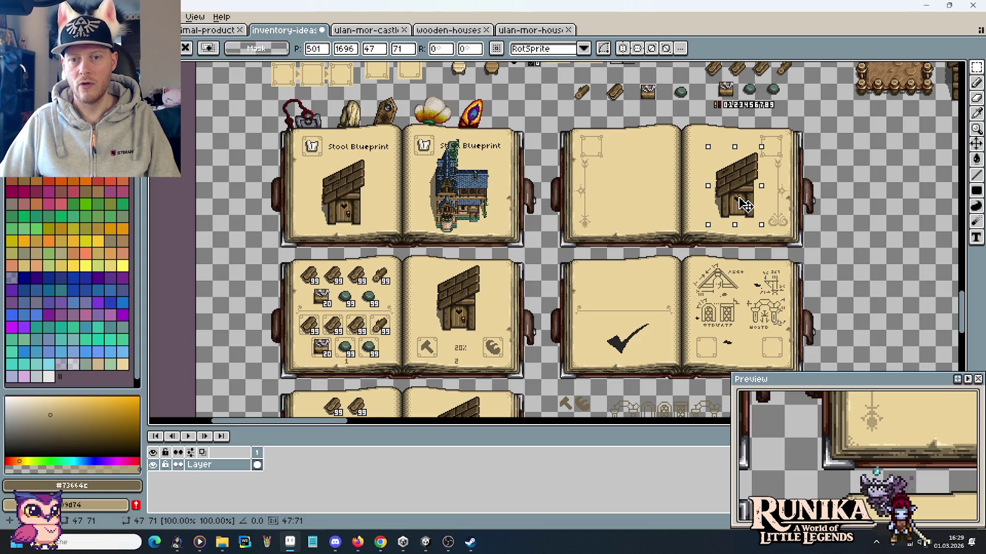
{"action": "key", "text": "Escape"}
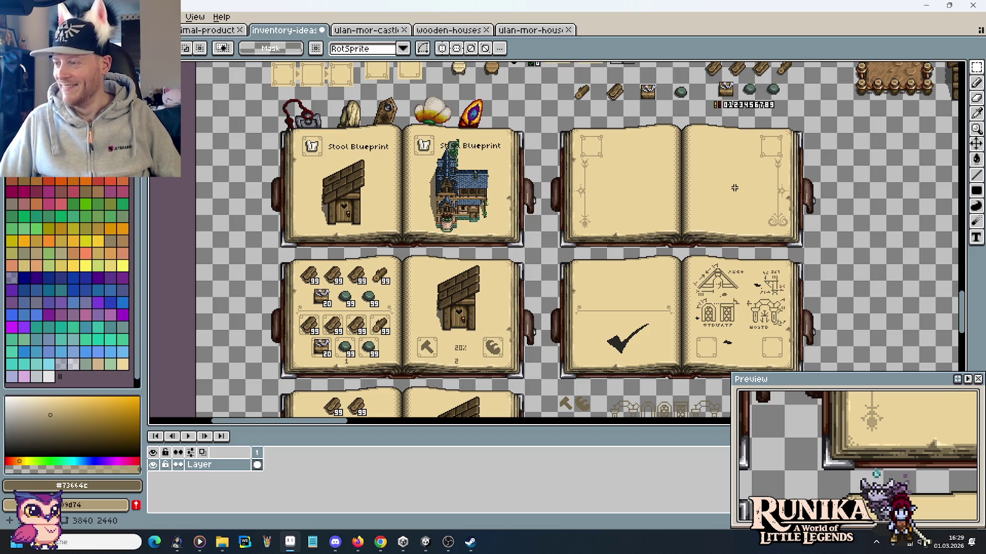
{"action": "key", "text": "ctrl+s"}
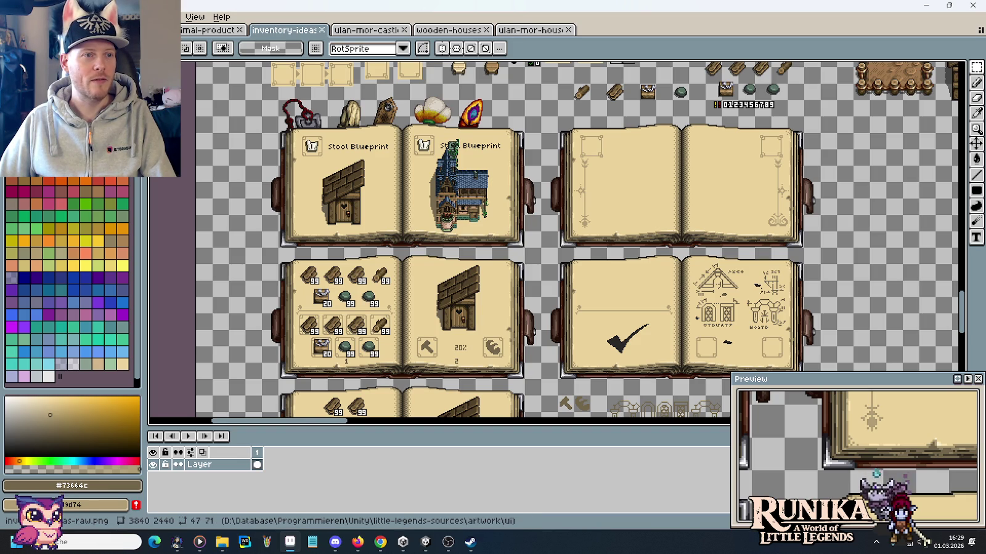
{"action": "left_click", "coordinate": [28, 17]}
Open animal-products.png from the items folder and look over its honey, meat, leather and egg sprites.
{"action": "left_click", "coordinate": [37, 38]}
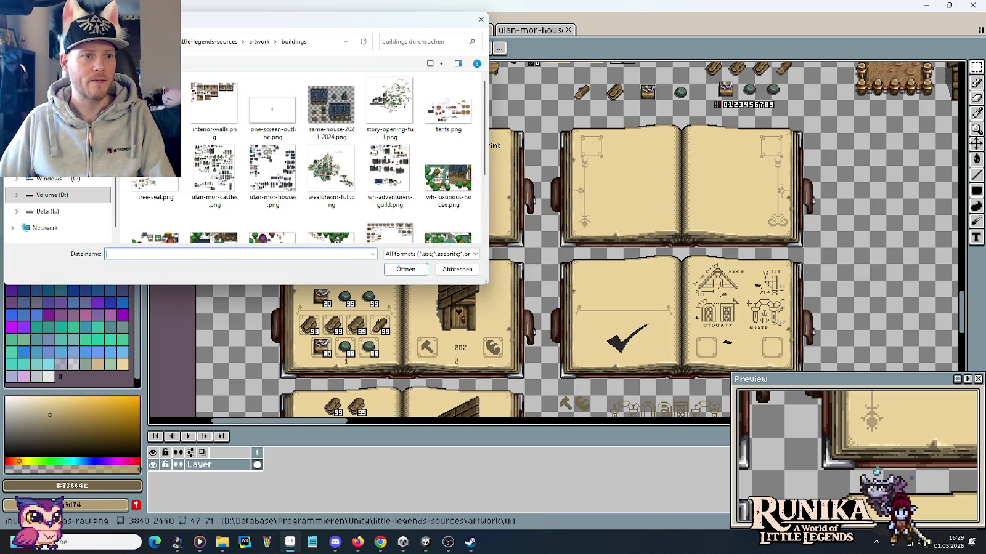
{"action": "scroll", "coordinate": [319, 179], "scroll_direction": "down", "scroll_amount": 3}
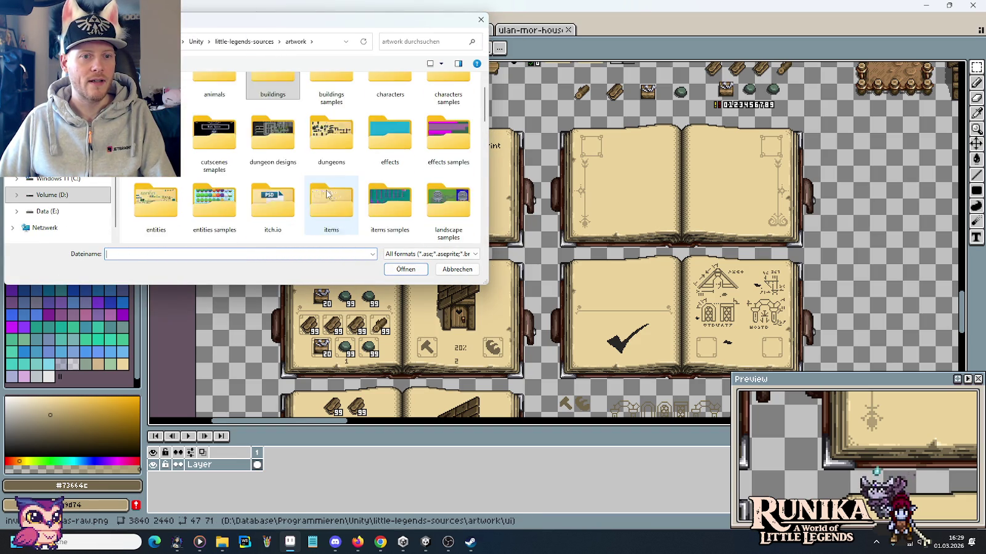
{"action": "scroll", "coordinate": [320, 179], "scroll_direction": "down", "scroll_amount": 2}
{"action": "double_click", "coordinate": [325, 143]}
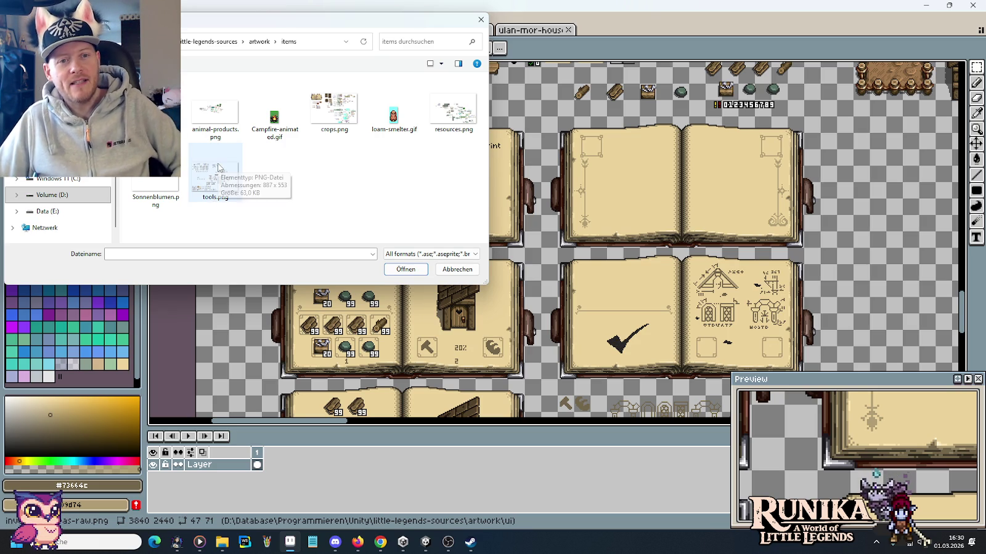
{"action": "left_click", "coordinate": [454, 110]}
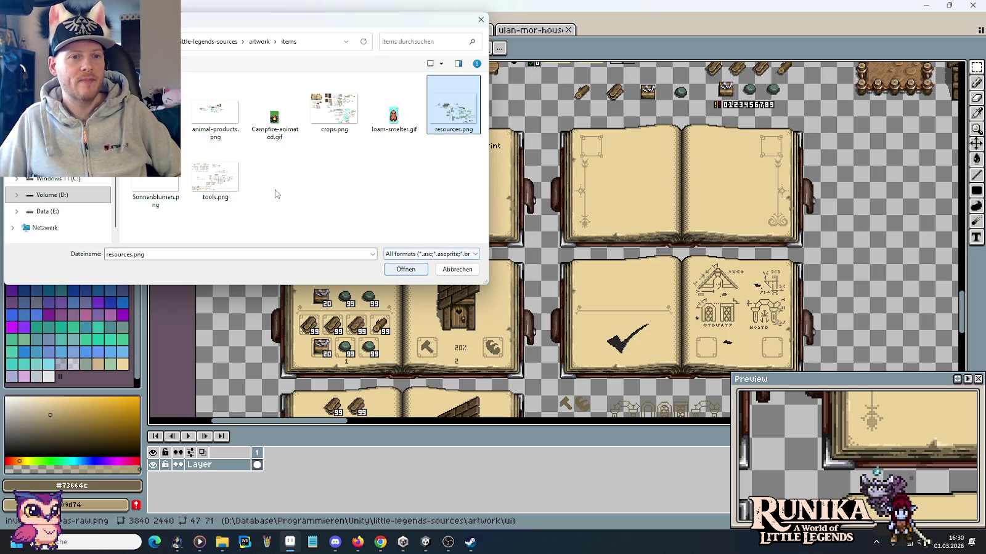
{"action": "left_click", "coordinate": [222, 126]}
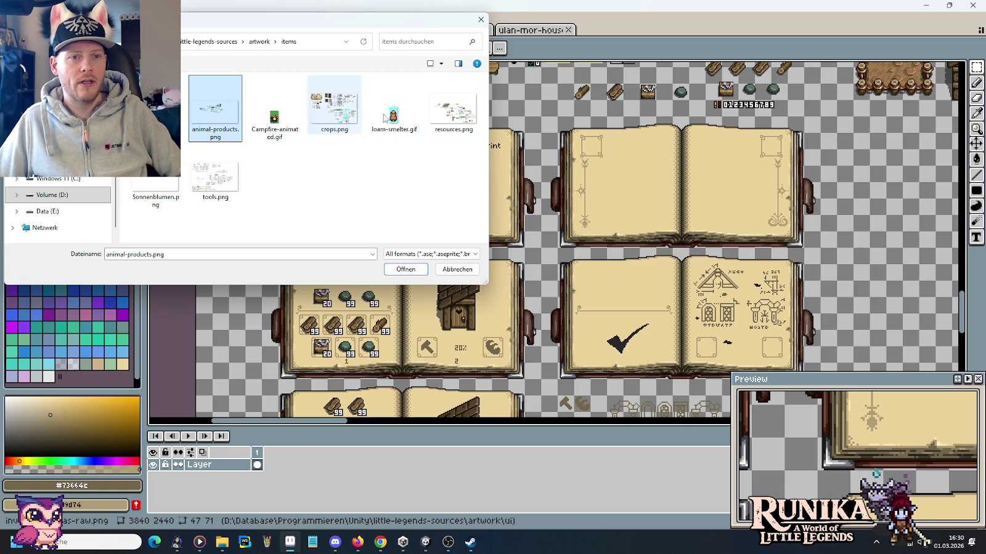
{"action": "key", "text": "Return"}
{"action": "mouse_move", "coordinate": [371, 142]}
{"action": "left_mouse_down"}
{"action": "mouse_move", "coordinate": [576, 286]}
{"action": "mouse_move", "coordinate": [732, 214]}
{"action": "mouse_move", "coordinate": [443, 189]}
{"action": "left_mouse_up"}
{"action": "mouse_move", "coordinate": [576, 162]}
{"action": "left_mouse_down"}
{"action": "mouse_move", "coordinate": [555, 206]}
{"action": "mouse_move", "coordinate": [441, 229]}
{"action": "left_mouse_up"}
{"action": "left_click_drag", "start_coordinate": [515, 183], "coordinate": [540, 243]}
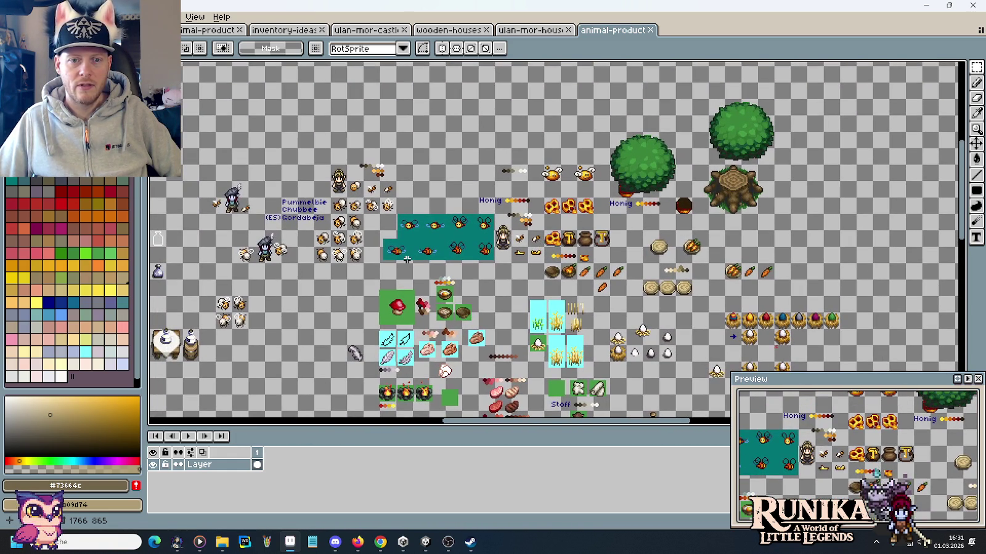
Close the animal-products.png tab.
{"action": "mouse_move", "coordinate": [406, 259]}
{"action": "left_mouse_down"}
{"action": "mouse_move", "coordinate": [398, 172]}
{"action": "mouse_move", "coordinate": [606, 154]}
{"action": "mouse_move", "coordinate": [755, 175]}
{"action": "left_mouse_up"}
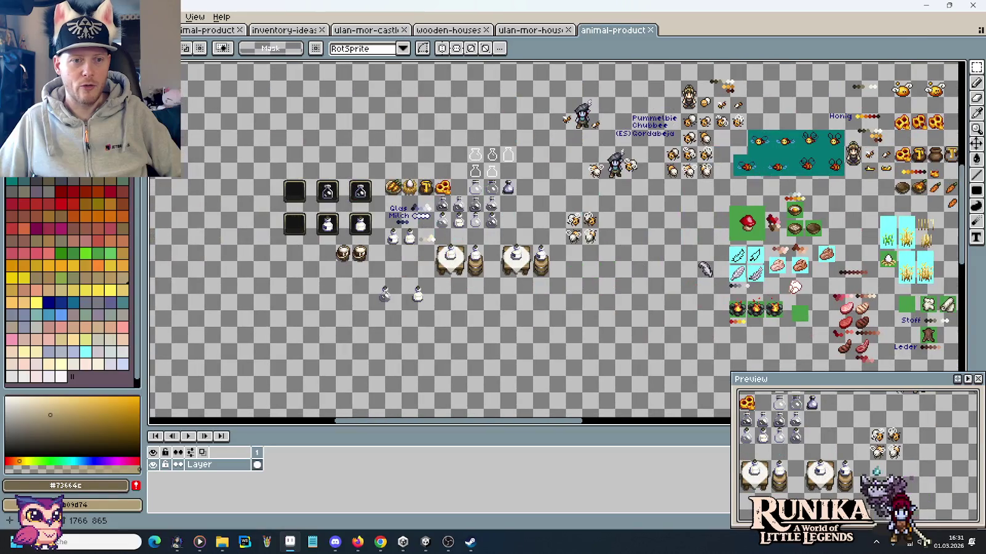
{"action": "left_click", "coordinate": [648, 30]}
{"action": "left_click", "coordinate": [37, 17]}
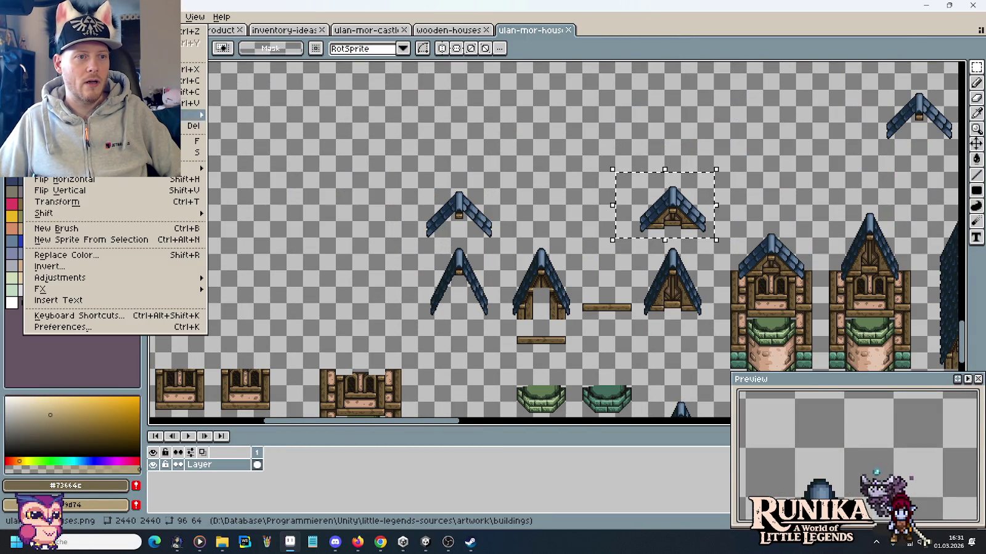
{"action": "key", "text": "Escape"}
{"action": "left_click", "coordinate": [13, 16]}
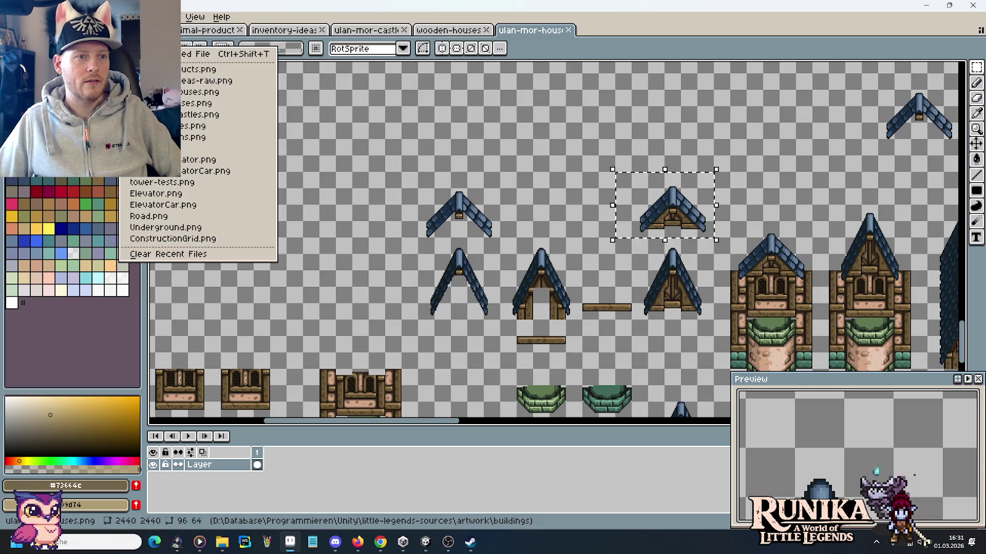
Open resources.png, look over its sprite rows, and close it.
{"action": "key", "text": "ctrl+o"}
{"action": "double_click", "coordinate": [457, 129]}
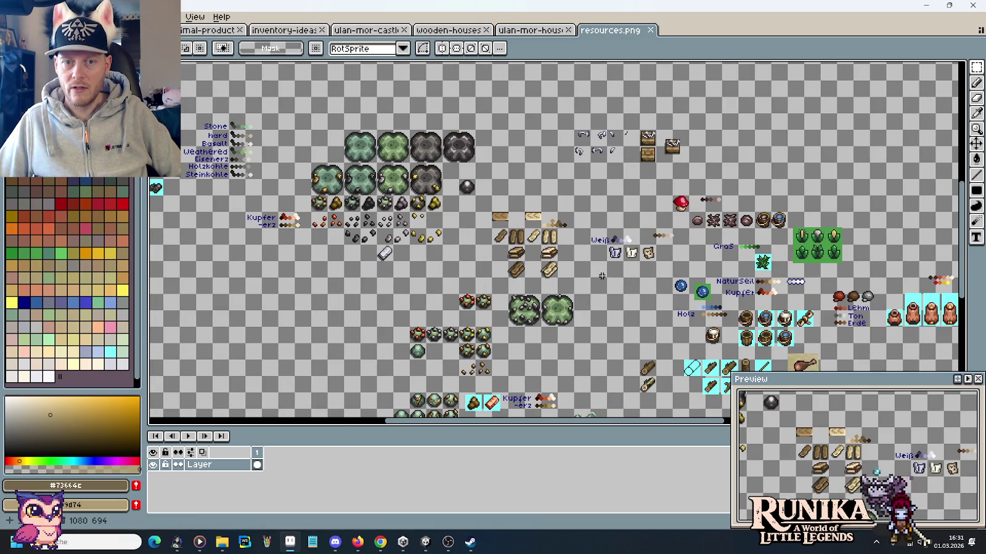
{"action": "left_click_drag", "start_coordinate": [607, 281], "coordinate": [580, 201]}
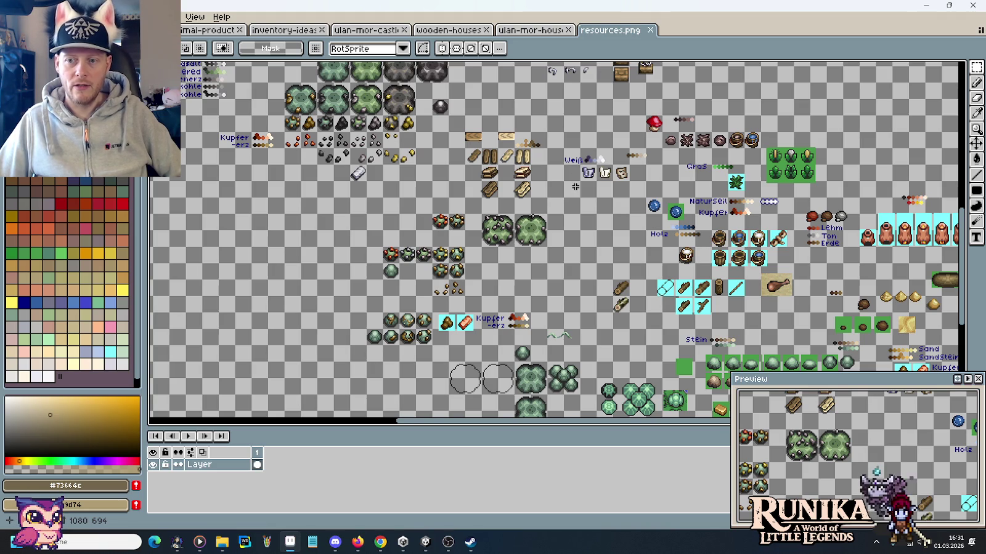
{"action": "left_click_drag", "start_coordinate": [567, 238], "coordinate": [521, 222]}
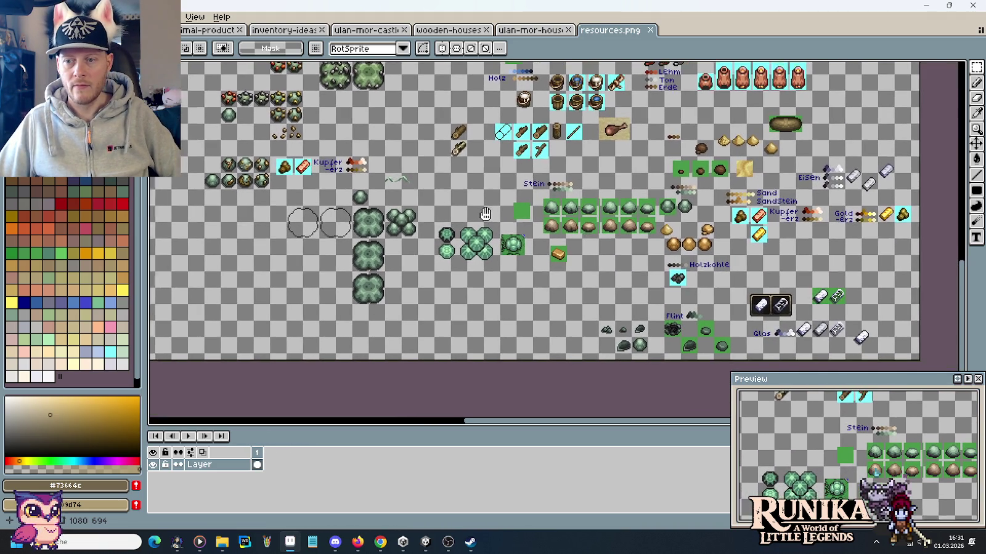
{"action": "mouse_move", "coordinate": [530, 228]}
{"action": "left_mouse_down"}
{"action": "mouse_move", "coordinate": [502, 165]}
{"action": "mouse_move", "coordinate": [463, 252]}
{"action": "mouse_move", "coordinate": [613, 309]}
{"action": "mouse_move", "coordinate": [517, 178]}
{"action": "mouse_move", "coordinate": [541, 341]}
{"action": "left_mouse_up"}
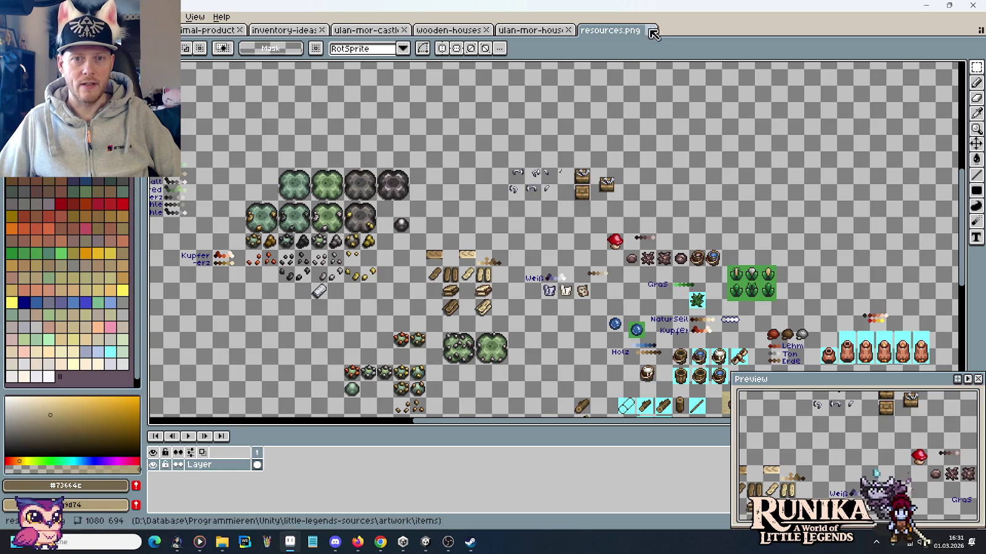
{"action": "left_click", "coordinate": [650, 30]}
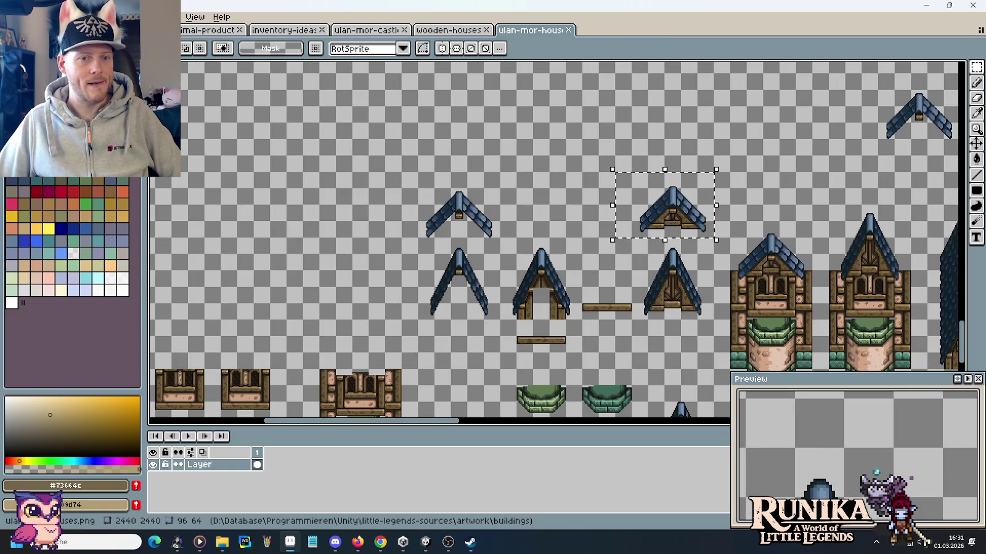
Open and review tools.png, close it, and bring up the file browser on the items folder.
{"action": "key", "text": "ctrl+o"}
{"action": "double_click", "coordinate": [216, 182]}
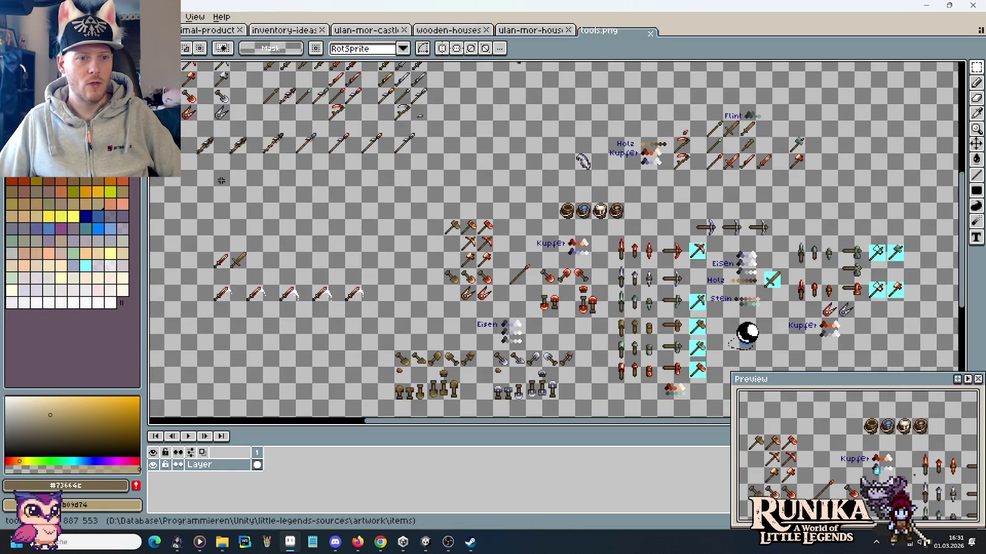
{"action": "scroll", "coordinate": [338, 255], "scroll_direction": "down", "scroll_amount": 1}
{"action": "scroll", "coordinate": [337, 255], "scroll_direction": "down", "scroll_amount": 1}
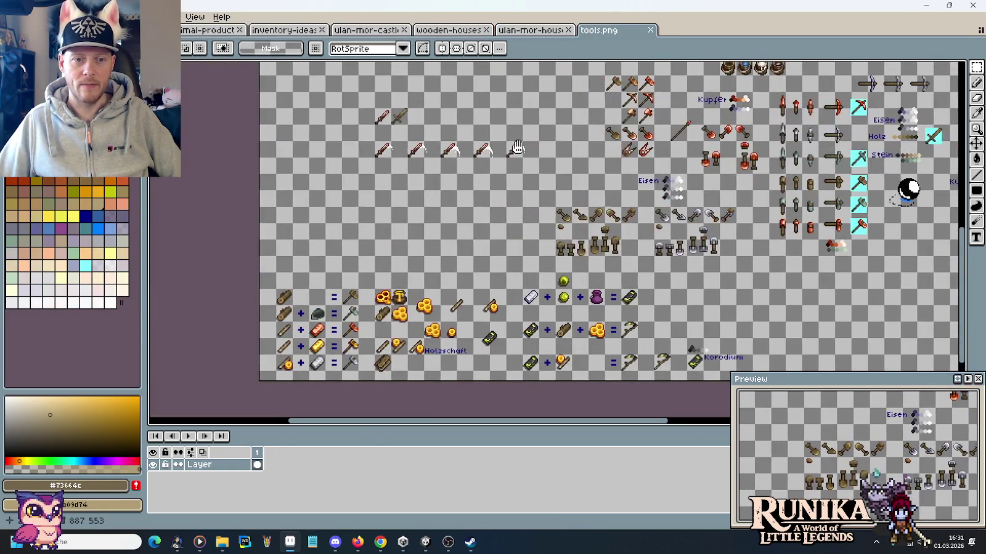
{"action": "scroll", "coordinate": [521, 285], "scroll_direction": "up", "scroll_amount": 2}
{"action": "left_click_drag", "start_coordinate": [521, 286], "coordinate": [504, 422]}
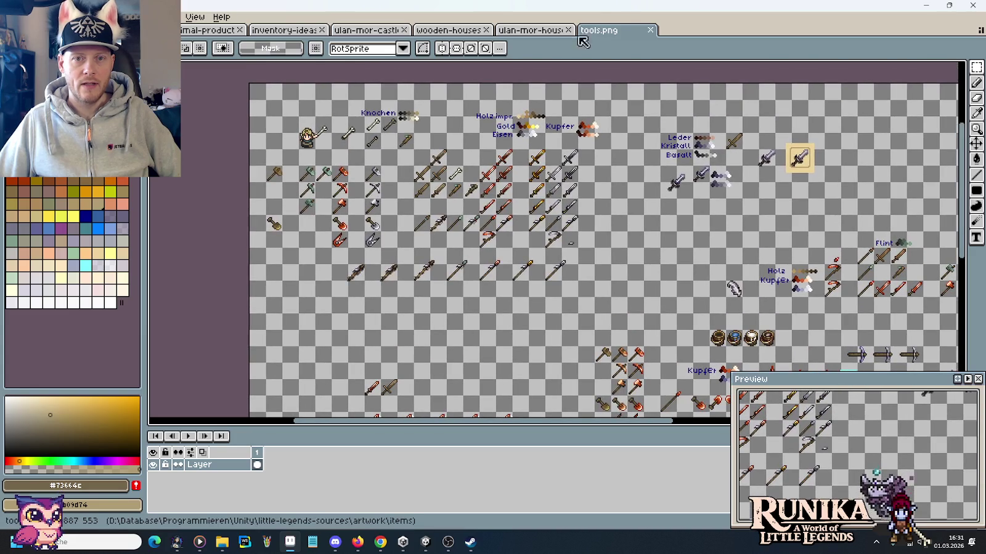
{"action": "left_click", "coordinate": [650, 29]}
{"action": "left_click", "coordinate": [34, 17]}
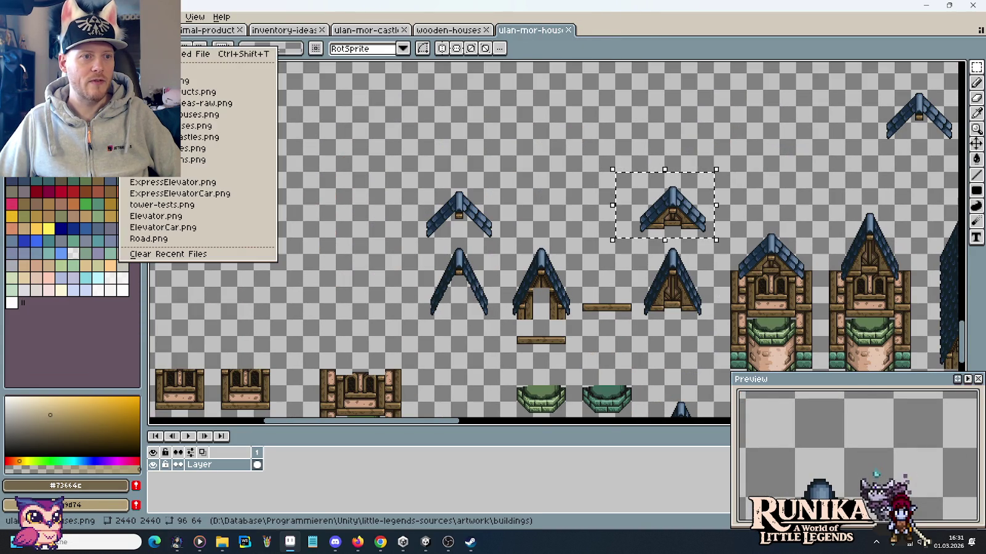
{"action": "left_click", "coordinate": [30, 41]}
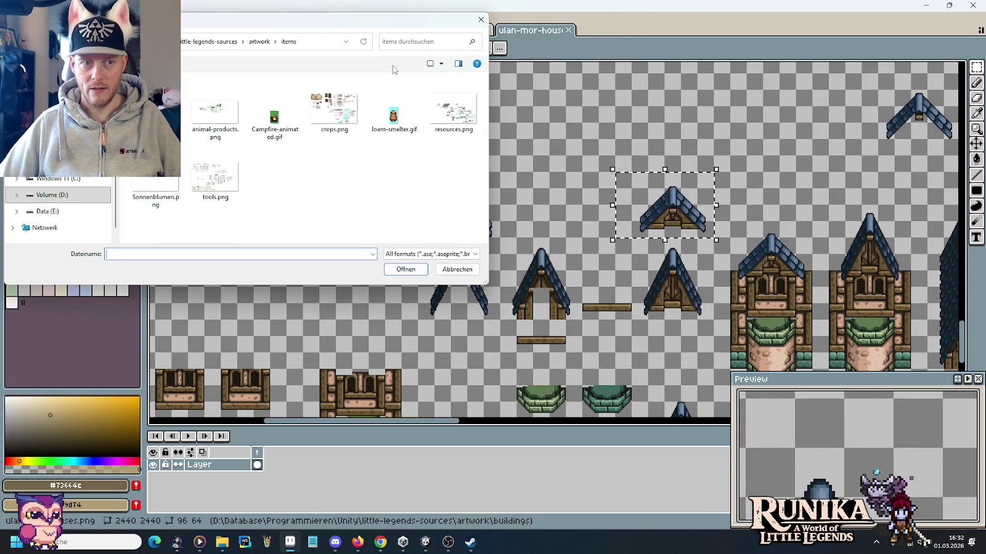
Open entities\crafting-devices.PNG from the artwork folder.
{"action": "left_click", "coordinate": [259, 41]}
{"action": "scroll", "coordinate": [259, 154], "scroll_direction": "up", "scroll_amount": 1}
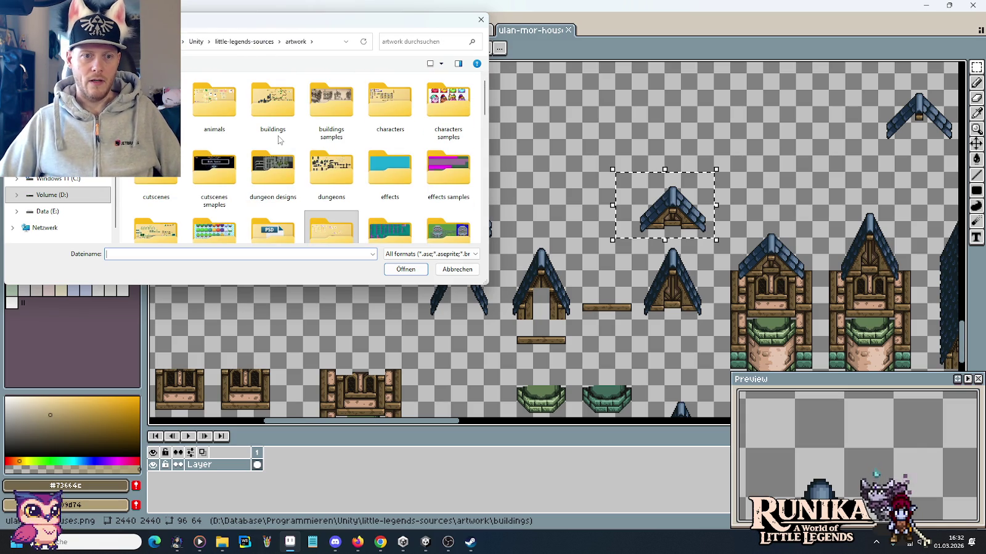
{"action": "scroll", "coordinate": [221, 157], "scroll_direction": "down", "scroll_amount": 1}
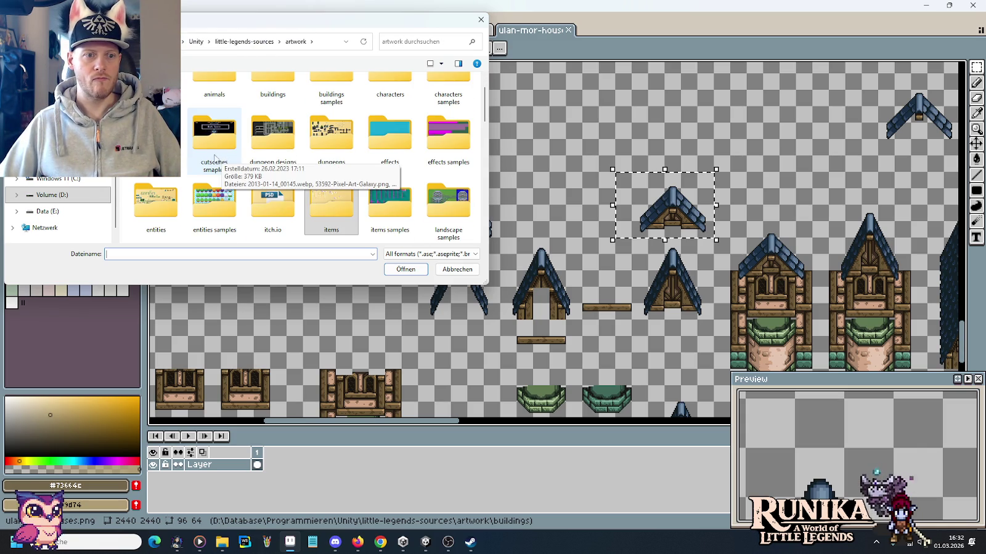
{"action": "double_click", "coordinate": [167, 196]}
{"action": "double_click", "coordinate": [448, 112]}
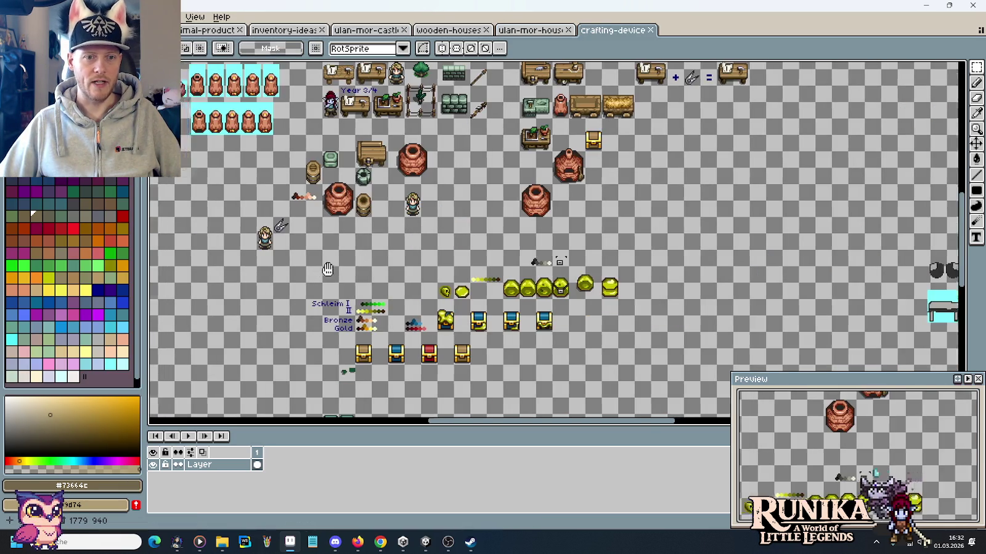
Browse the sheet's book and furniture sprites, briefly selecting the small table sprite.
{"action": "left_click_drag", "start_coordinate": [327, 269], "coordinate": [374, 192]}
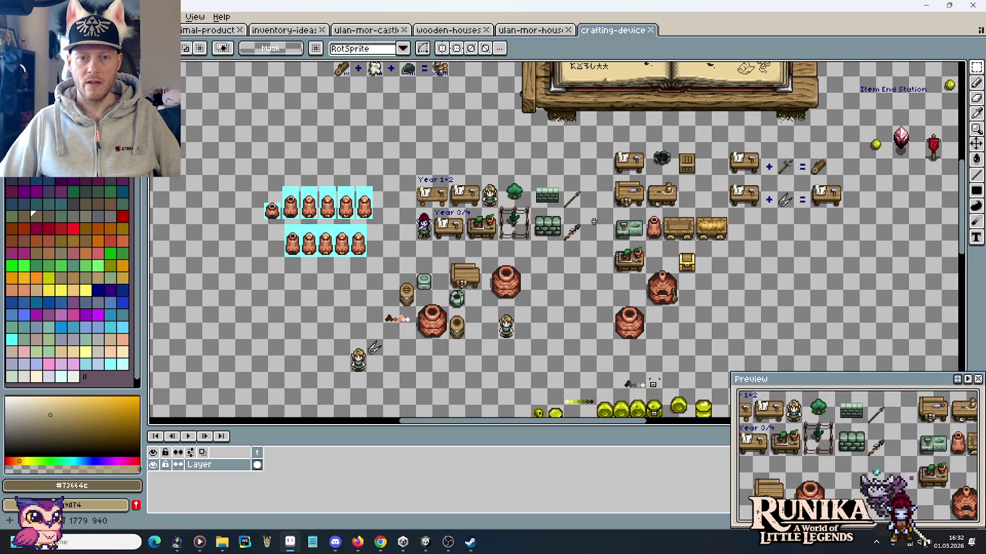
{"action": "left_click_drag", "start_coordinate": [370, 229], "coordinate": [581, 148]}
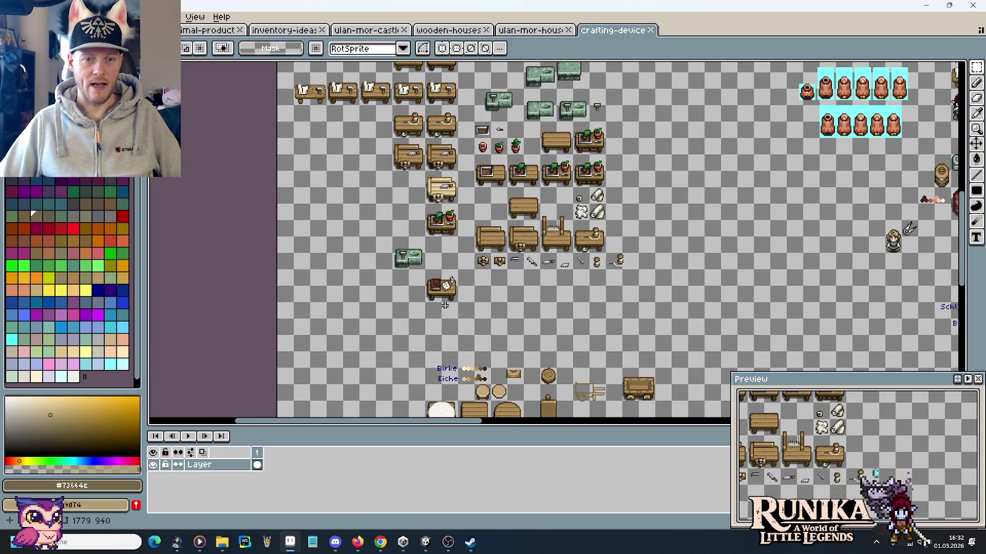
{"action": "left_click_drag", "start_coordinate": [444, 305], "coordinate": [465, 241]}
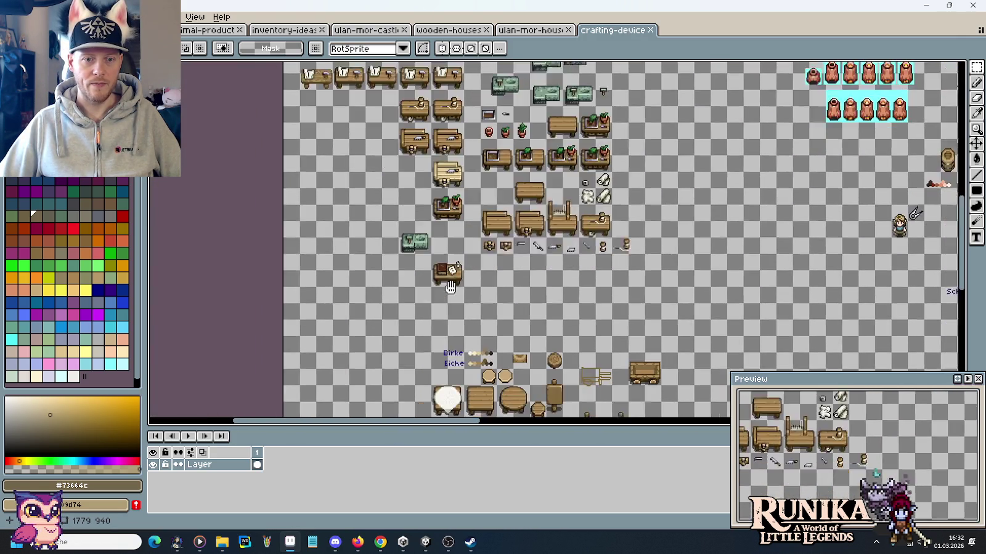
{"action": "mouse_move", "coordinate": [425, 186]}
{"action": "left_mouse_down"}
{"action": "mouse_move", "coordinate": [497, 257]}
{"action": "mouse_move", "coordinate": [471, 109]}
{"action": "left_mouse_up"}
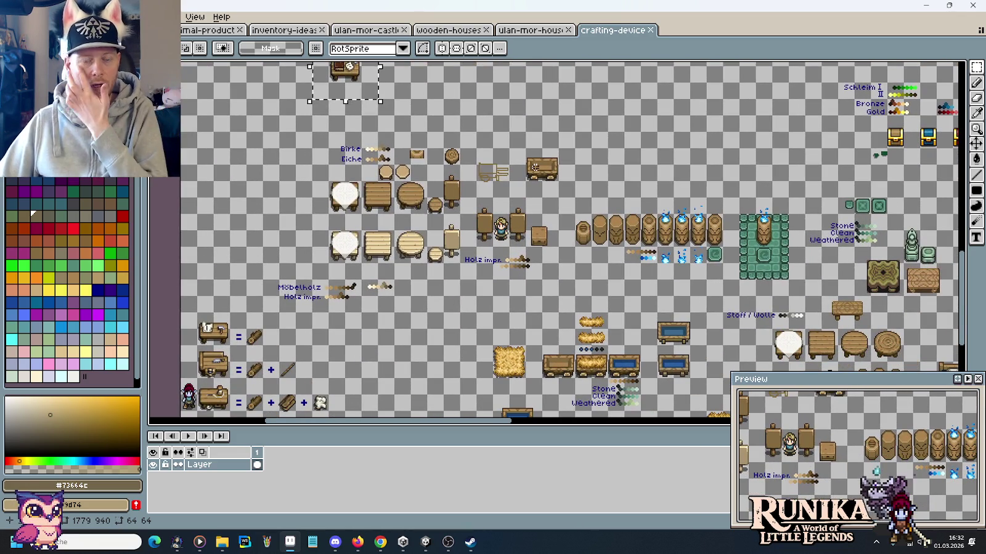
{"action": "left_click_drag", "start_coordinate": [557, 291], "coordinate": [542, 154]}
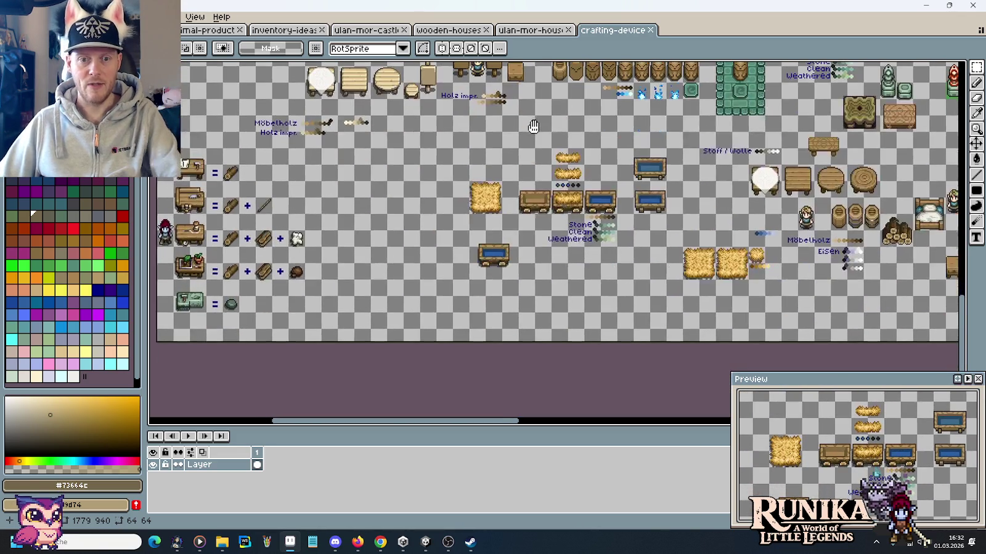
Bring the book and paper sprites into view and select the 16×16 brown book.
{"action": "left_click_drag", "start_coordinate": [468, 92], "coordinate": [468, 296]}
{"action": "left_click_drag", "start_coordinate": [462, 111], "coordinate": [465, 258]}
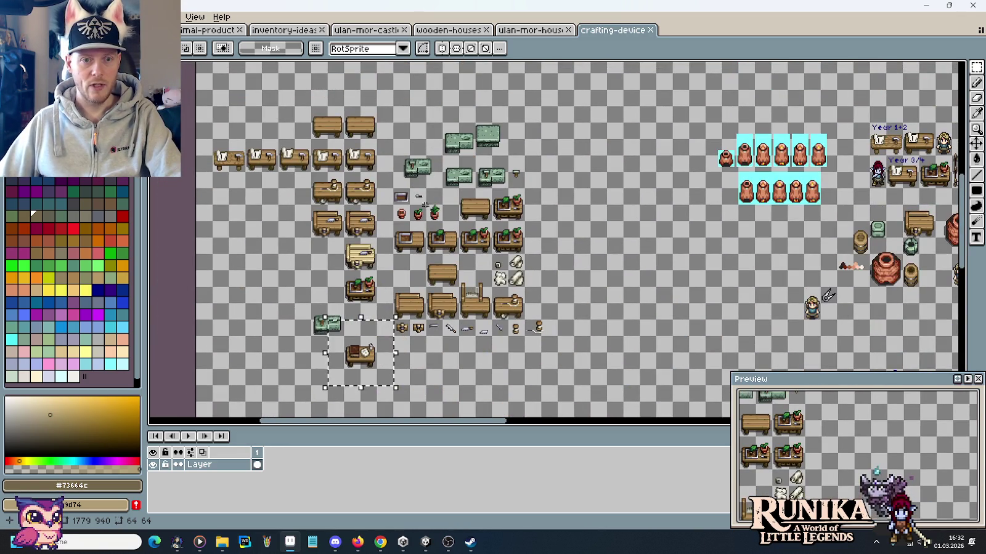
{"action": "left_click_drag", "start_coordinate": [573, 165], "coordinate": [571, 399]}
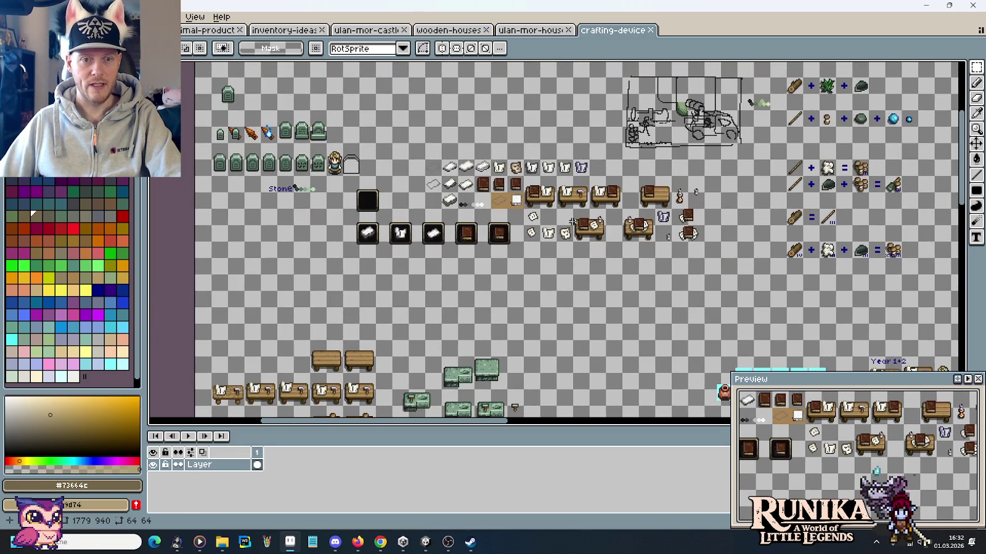
{"action": "scroll", "coordinate": [557, 218], "scroll_direction": "up", "scroll_amount": 2}
{"action": "left_click_drag", "start_coordinate": [322, 125], "coordinate": [374, 176]}
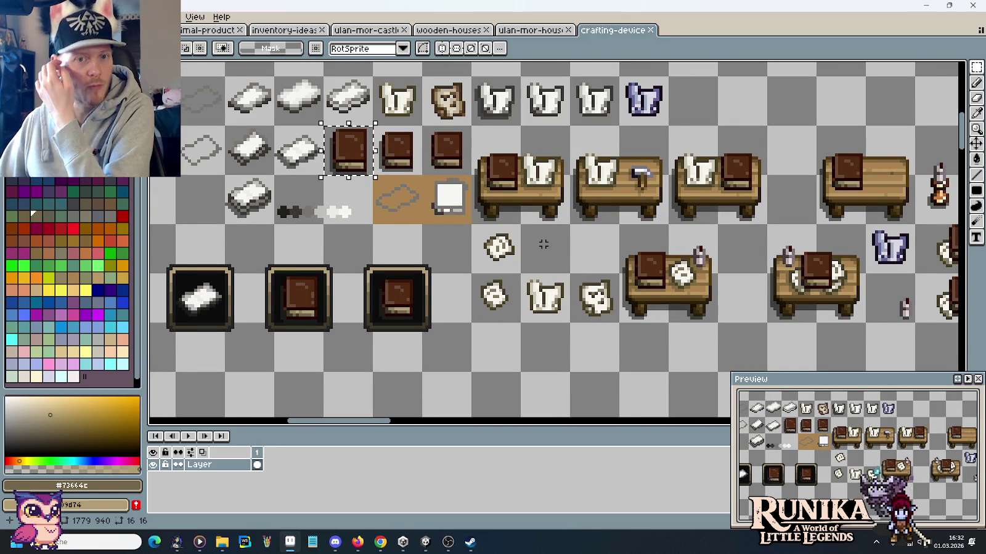
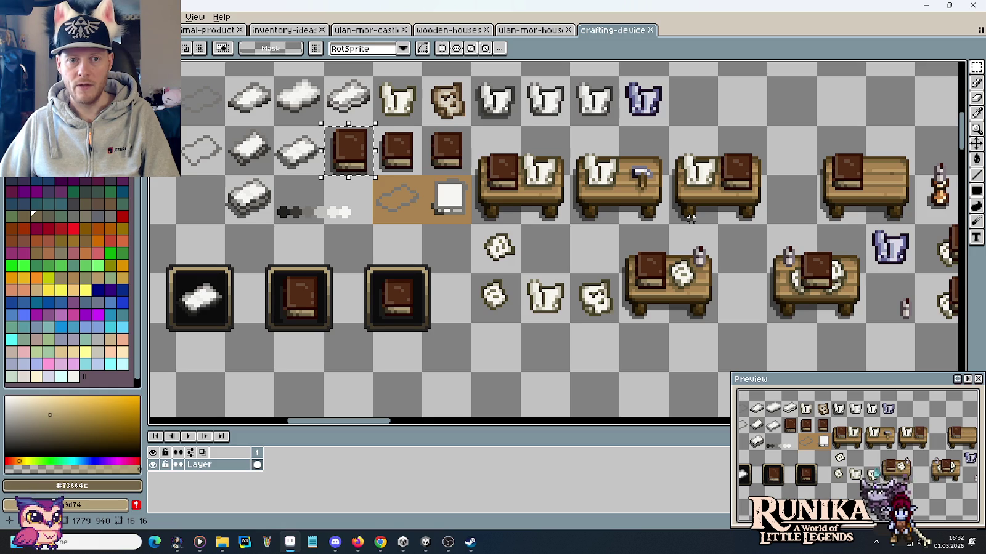
Cycle from the crafting-device sheet through the open sprite sheets toward inventory-ideas.
{"action": "scroll", "coordinate": [690, 219], "scroll_direction": "down", "scroll_amount": 3}
{"action": "scroll", "coordinate": [689, 219], "scroll_direction": "down", "scroll_amount": 1}
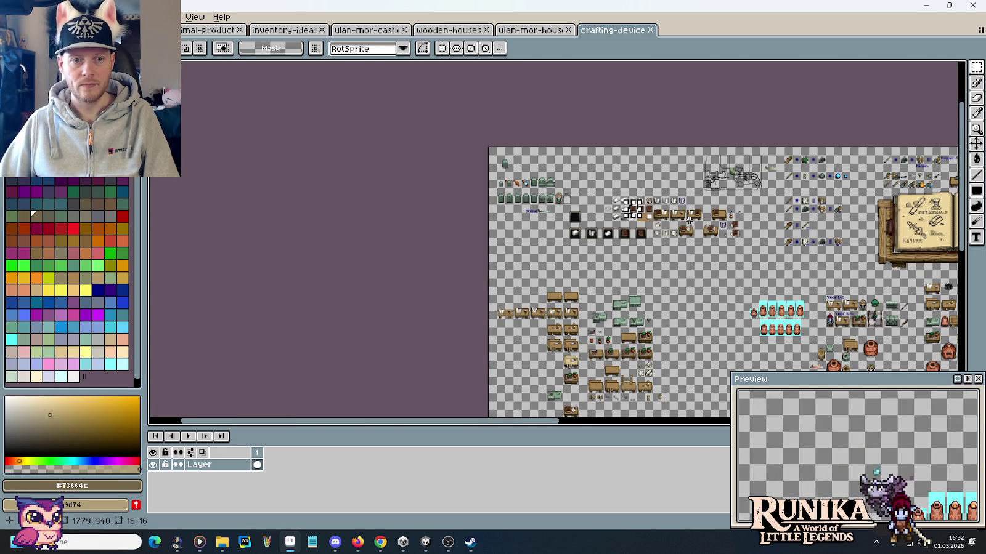
{"action": "scroll", "coordinate": [700, 187], "scroll_direction": "up", "scroll_amount": 2}
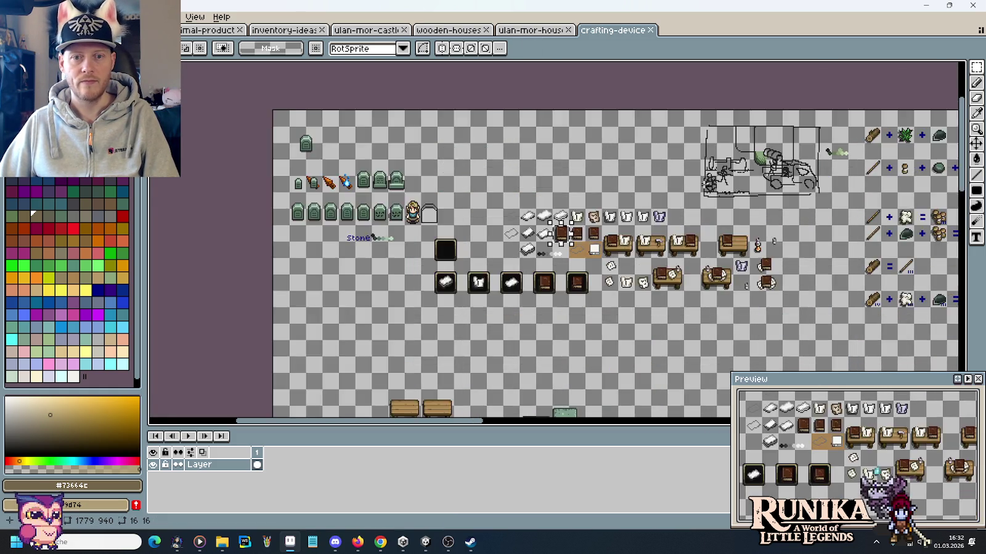
{"action": "scroll", "coordinate": [700, 187], "scroll_direction": "up", "scroll_amount": 1}
{"action": "scroll", "coordinate": [669, 246], "scroll_direction": "down", "scroll_amount": 2}
{"action": "scroll", "coordinate": [647, 222], "scroll_direction": "down", "scroll_amount": 2}
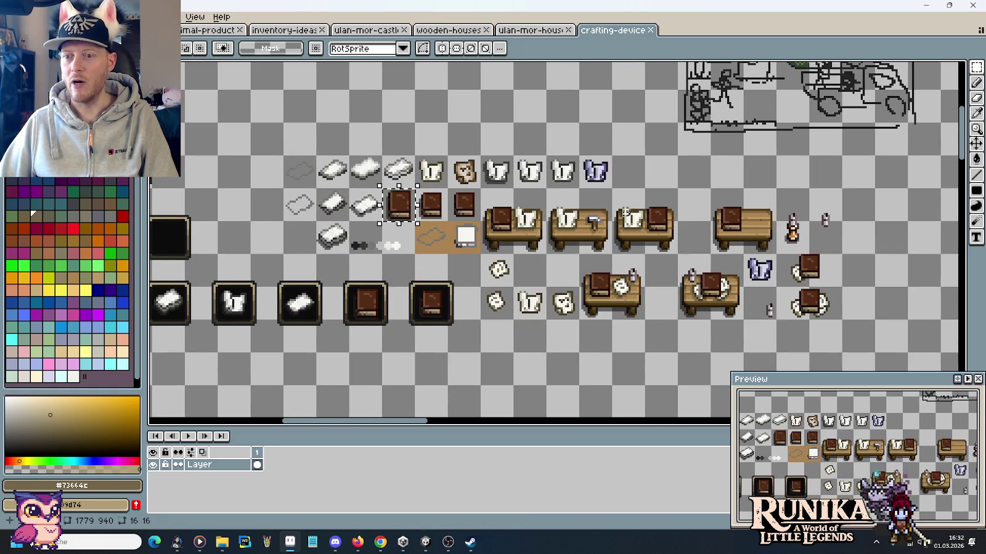
{"action": "key", "text": "ctrl+Tab"}
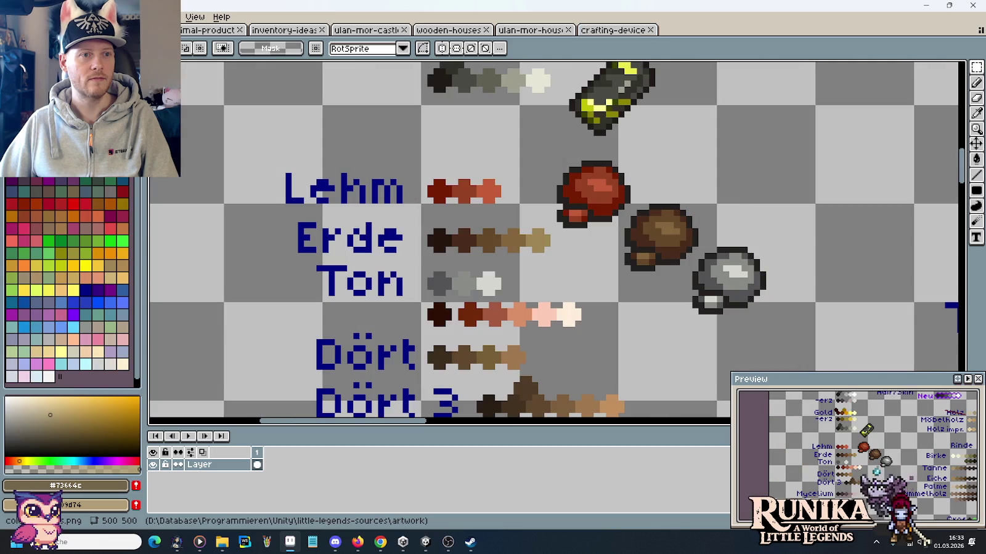
{"action": "key", "text": "ctrl+Tab"}
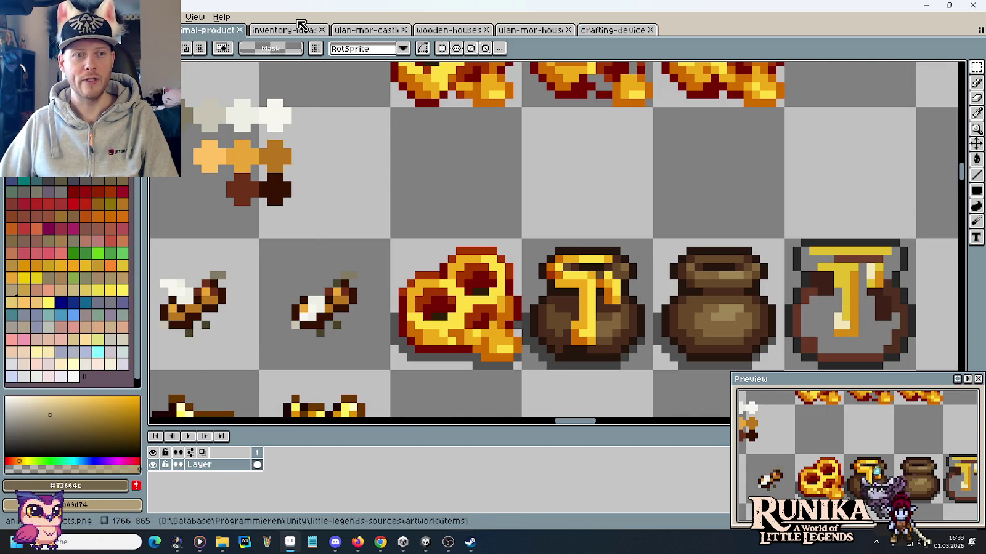
{"action": "key", "text": "ctrl+Tab"}
Paste the brown book sprite and place it just right of the Pro wooden slots.
{"action": "mouse_move", "coordinate": [710, 142]}
{"action": "left_mouse_down"}
{"action": "mouse_move", "coordinate": [646, 263]}
{"action": "mouse_move", "coordinate": [606, 247]}
{"action": "left_mouse_up"}
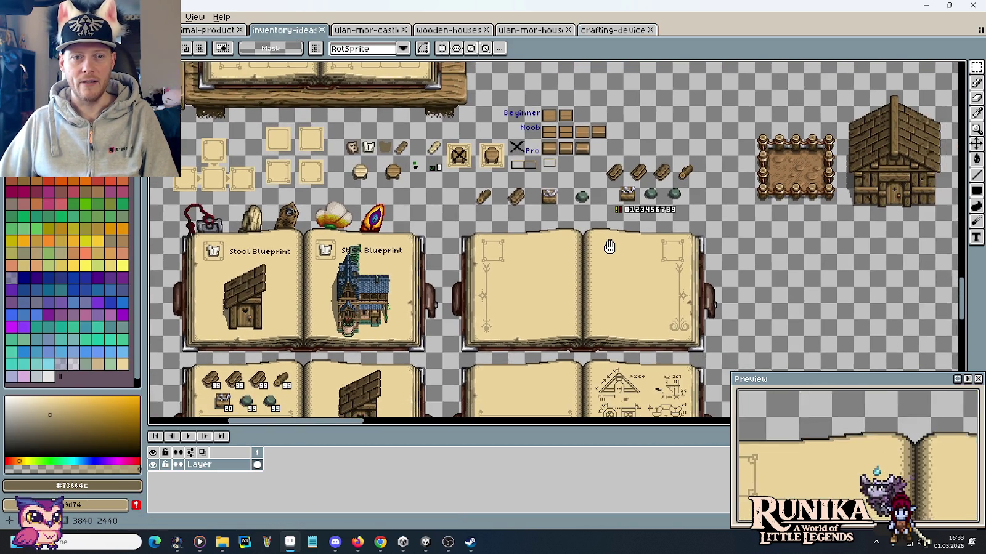
{"action": "scroll", "coordinate": [547, 173], "scroll_direction": "up", "scroll_amount": 1}
{"action": "scroll", "coordinate": [544, 173], "scroll_direction": "up", "scroll_amount": 1}
{"action": "key", "text": "ctrl+v"}
{"action": "left_click_drag", "start_coordinate": [550, 234], "coordinate": [467, 167]}
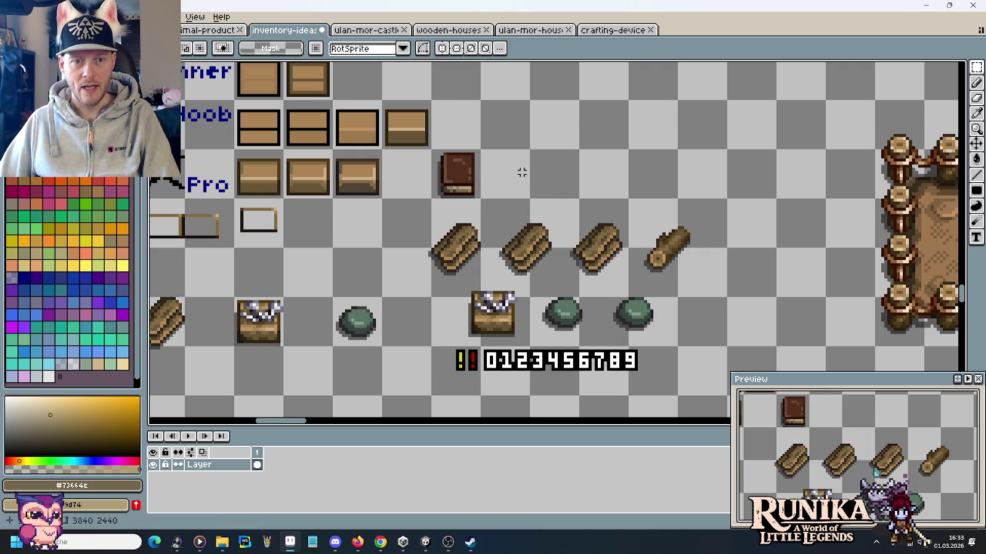
{"action": "left_click", "coordinate": [521, 169]}
{"action": "scroll", "coordinate": [521, 170], "scroll_direction": "up", "scroll_amount": 1}
{"action": "scroll", "coordinate": [536, 166], "scroll_direction": "up", "scroll_amount": 2}
Inspect the large open book and lower book sprites, then go to the colour-reference sheet.
{"action": "left_click_drag", "start_coordinate": [542, 163], "coordinate": [545, 263]}
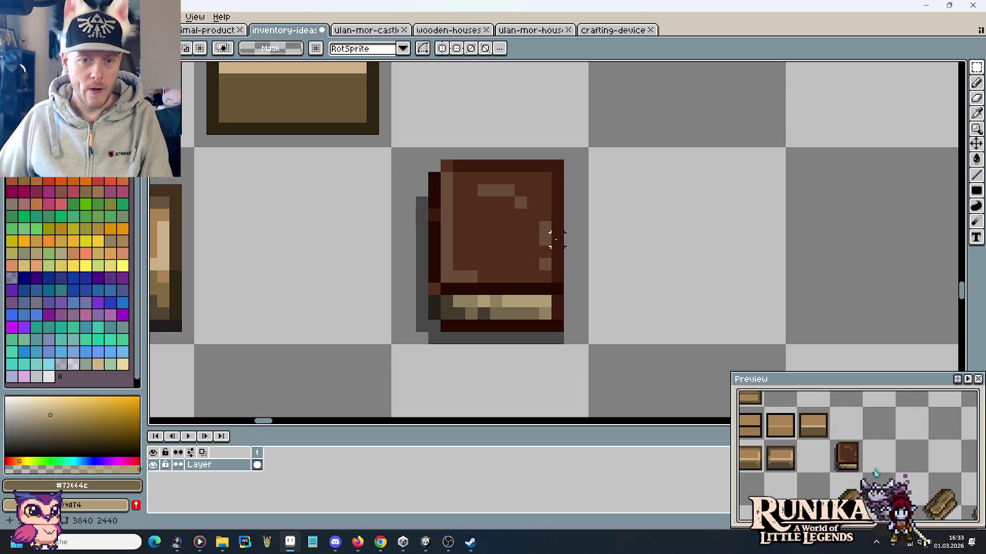
{"action": "scroll", "coordinate": [549, 253], "scroll_direction": "down", "scroll_amount": 1}
{"action": "scroll", "coordinate": [565, 250], "scroll_direction": "down", "scroll_amount": 1}
{"action": "scroll", "coordinate": [555, 281], "scroll_direction": "down", "scroll_amount": 1}
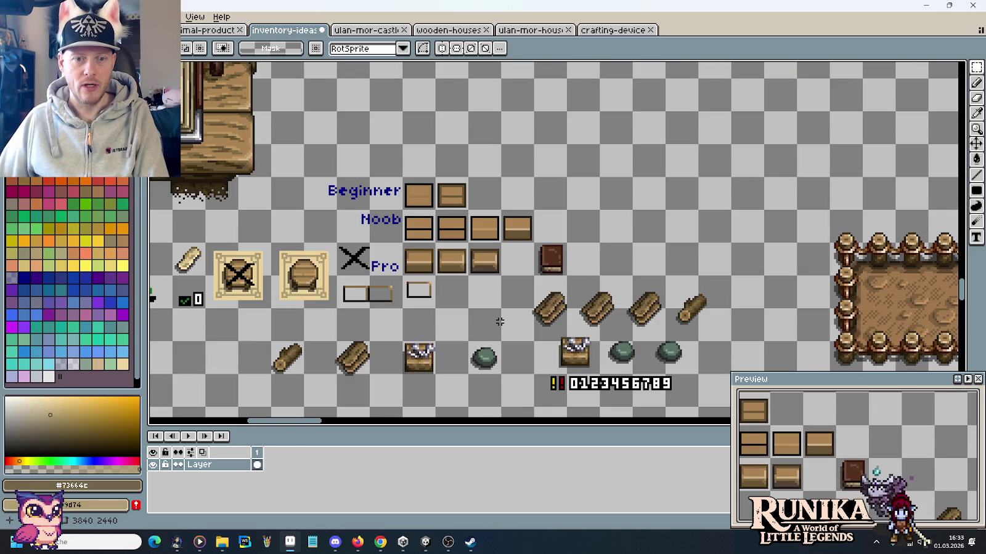
{"action": "left_click_drag", "start_coordinate": [497, 321], "coordinate": [534, 169]}
{"action": "left_click_drag", "start_coordinate": [502, 289], "coordinate": [577, 154]}
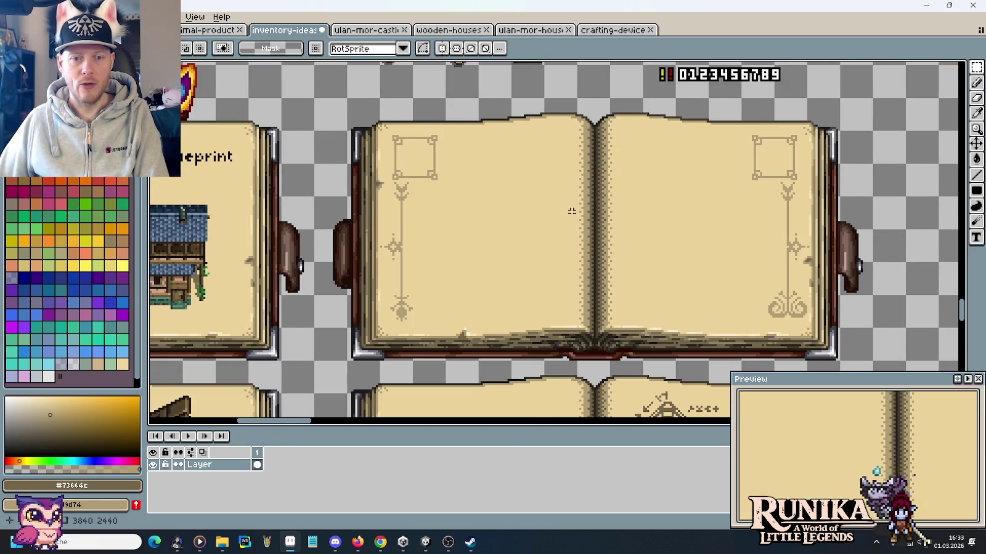
{"action": "scroll", "coordinate": [572, 201], "scroll_direction": "down", "scroll_amount": 1}
{"action": "scroll", "coordinate": [616, 83], "scroll_direction": "up", "scroll_amount": 3}
{"action": "scroll", "coordinate": [575, 175], "scroll_direction": "down", "scroll_amount": 1}
{"action": "scroll", "coordinate": [578, 178], "scroll_direction": "down", "scroll_amount": 1}
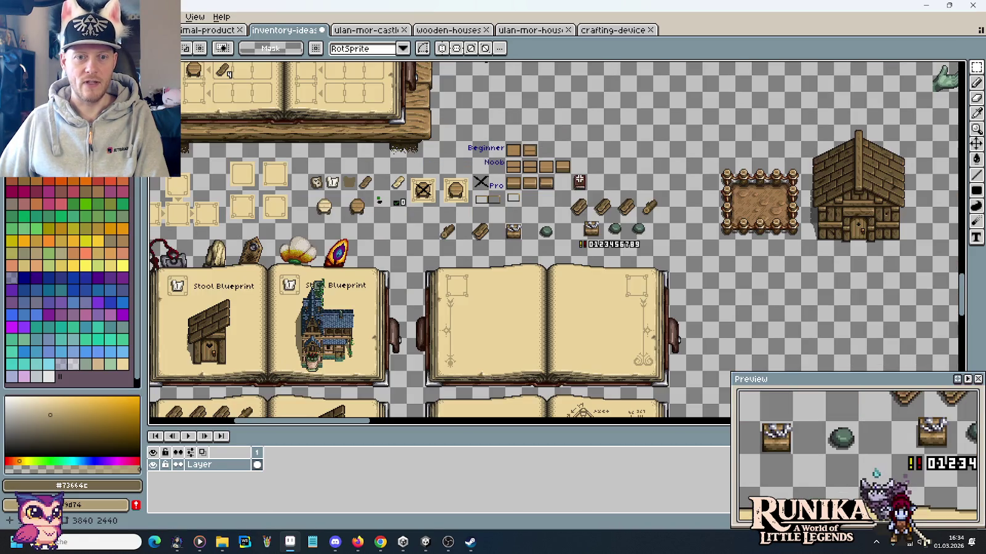
{"action": "mouse_move", "coordinate": [507, 259]}
{"action": "left_mouse_down"}
{"action": "mouse_move", "coordinate": [564, 188]}
{"action": "mouse_move", "coordinate": [606, 193]}
{"action": "left_mouse_up"}
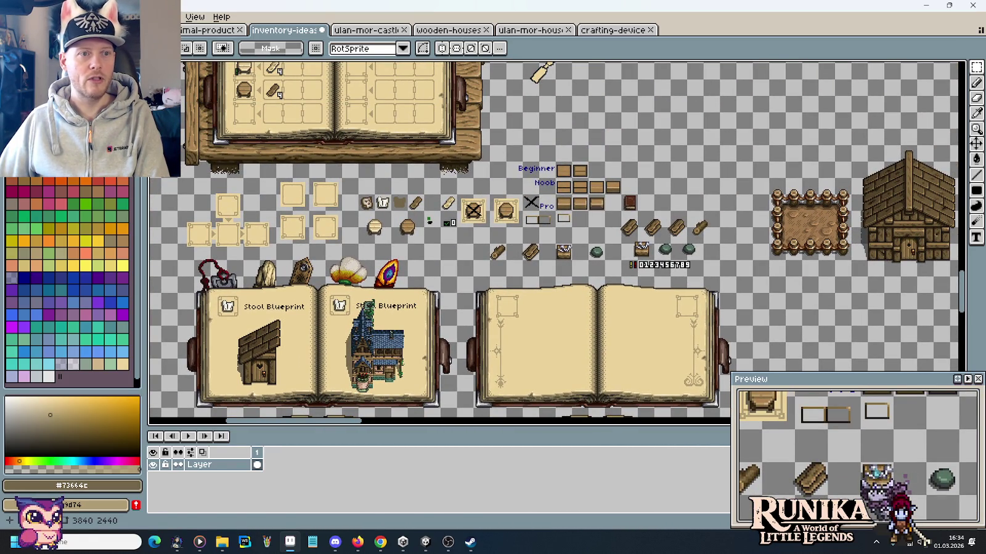
{"action": "left_click", "coordinate": [92, 29]}
Zoom to the Stoff/Wolle blue ramp and pick its dark blue #0e334f.
{"action": "scroll", "coordinate": [418, 228], "scroll_direction": "down", "scroll_amount": 1}
{"action": "scroll", "coordinate": [418, 228], "scroll_direction": "down", "scroll_amount": 1}
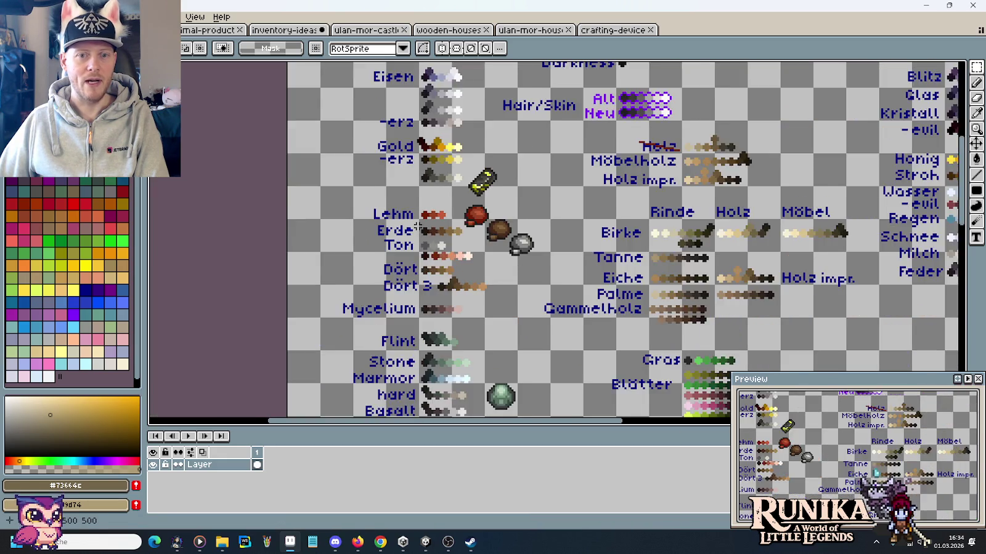
{"action": "scroll", "coordinate": [417, 228], "scroll_direction": "down", "scroll_amount": 1}
{"action": "scroll", "coordinate": [743, 134], "scroll_direction": "up", "scroll_amount": 3}
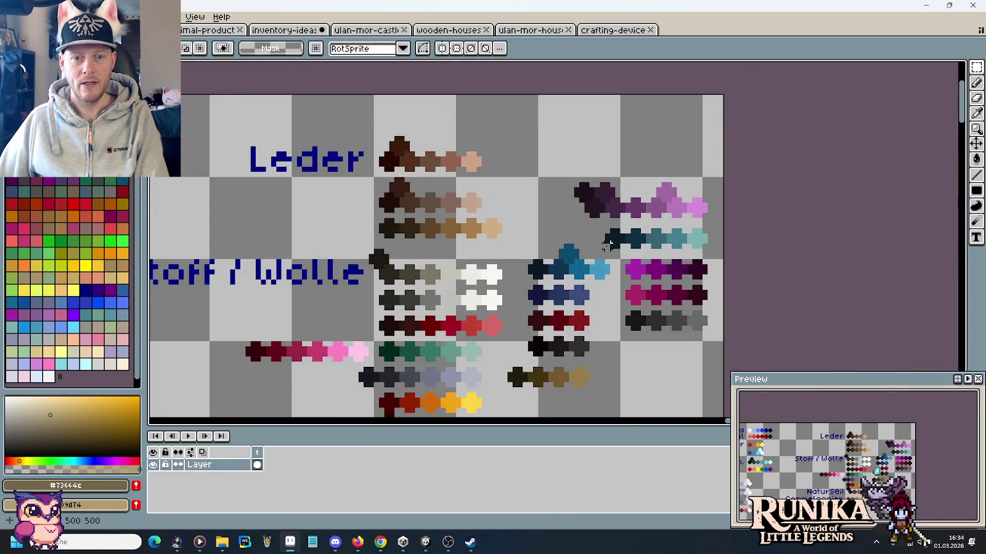
{"action": "scroll", "coordinate": [607, 244], "scroll_direction": "up", "scroll_amount": 1}
{"action": "scroll", "coordinate": [679, 172], "scroll_direction": "up", "scroll_amount": 2}
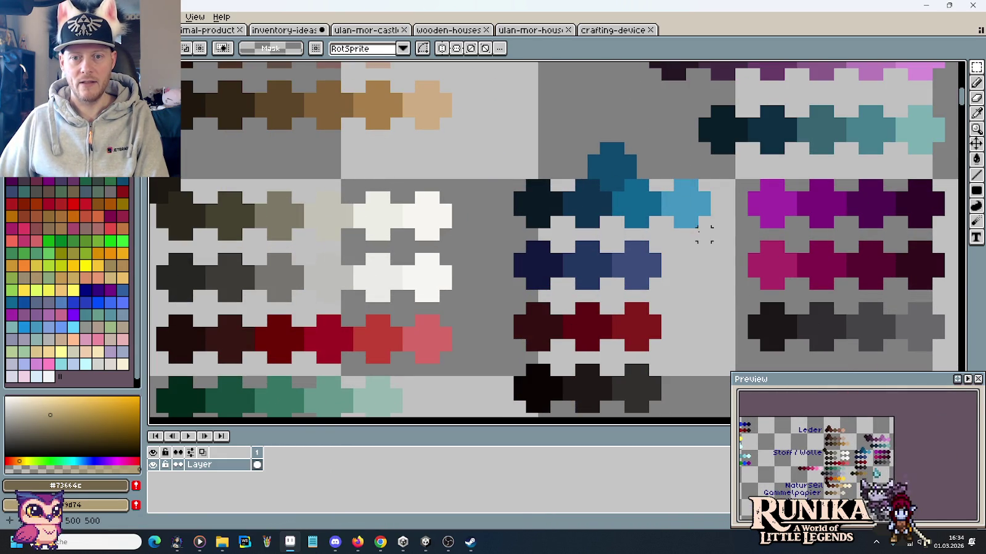
{"action": "left_click_drag", "start_coordinate": [704, 235], "coordinate": [517, 148]}
{"action": "key", "text": "ctrl+d"}
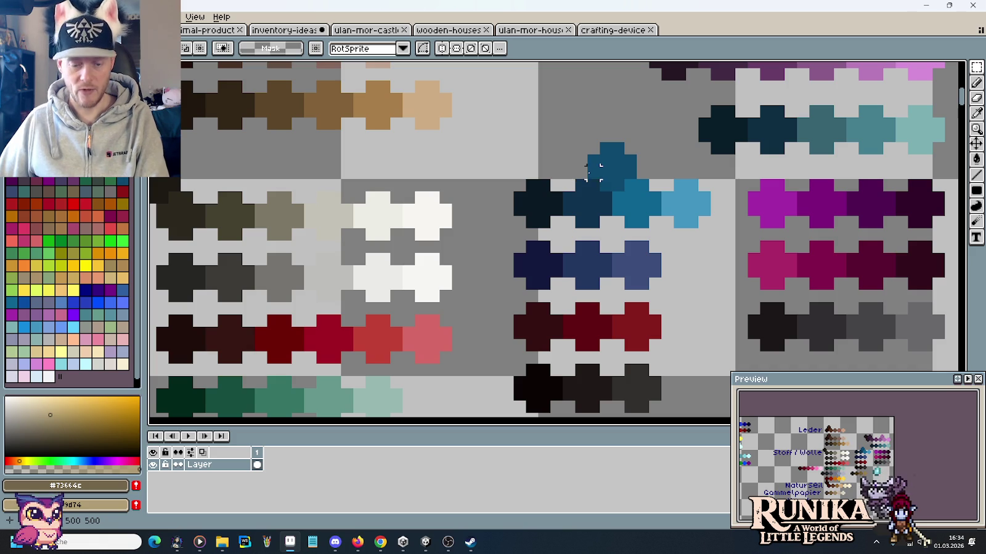
{"action": "key", "text": "i"}
{"action": "left_click", "coordinate": [607, 197]}
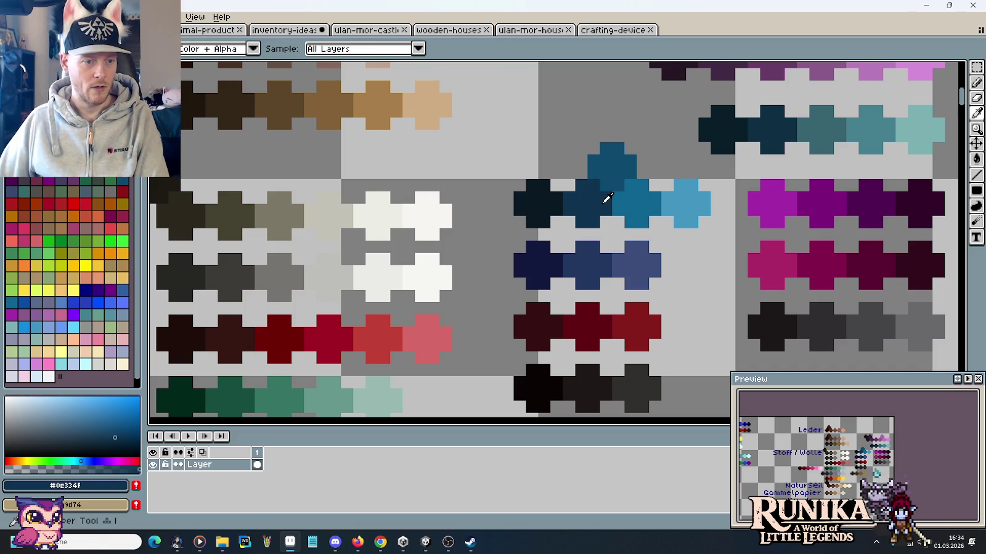
Select the whole blue colour ramp and return to the inventory-ideas sheet beside the books.
{"action": "key", "text": "m"}
{"action": "left_click_drag", "start_coordinate": [708, 241], "coordinate": [515, 142]}
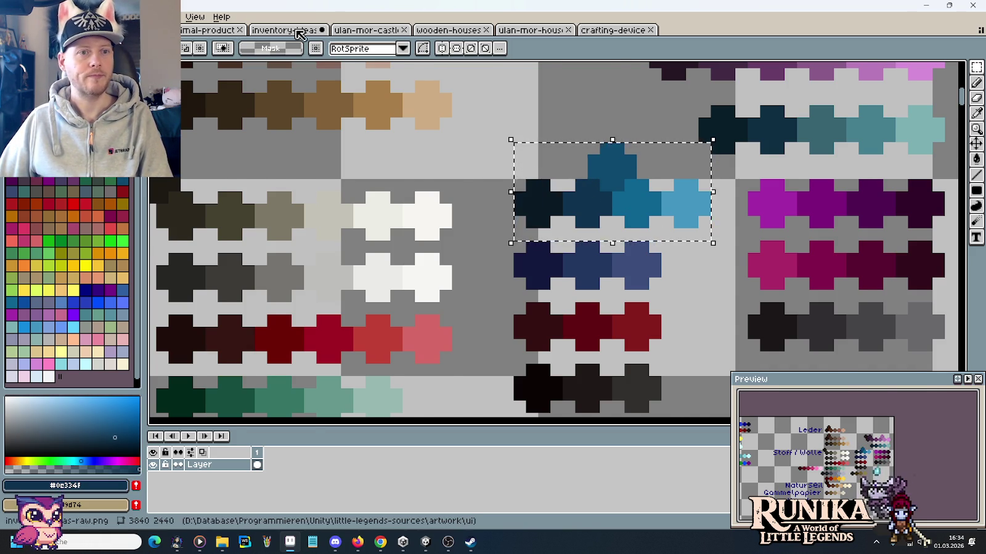
{"action": "left_click", "coordinate": [297, 30]}
{"action": "left_click_drag", "start_coordinate": [678, 259], "coordinate": [558, 170]}
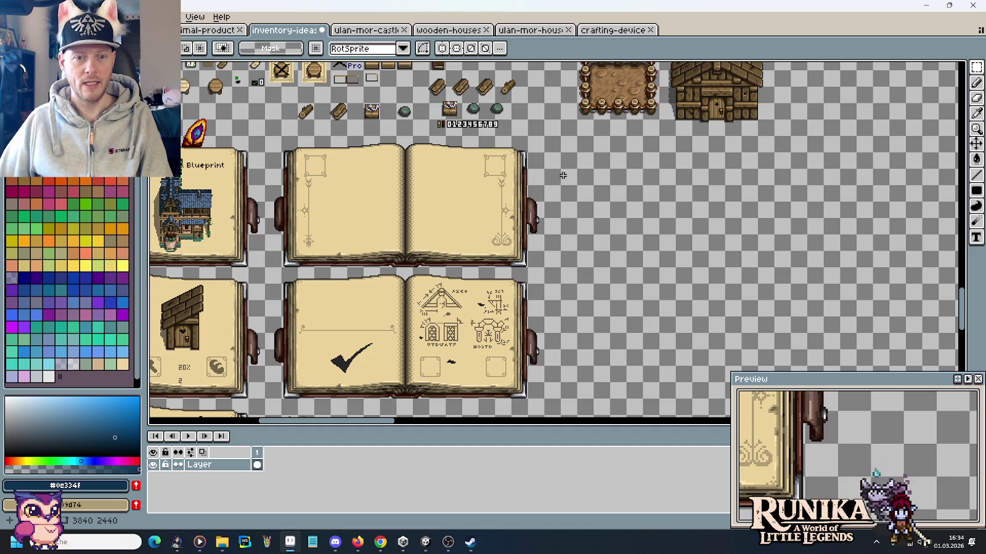
Paste the blue colour ramp just above the brown book.
{"action": "scroll", "coordinate": [541, 193], "scroll_direction": "down", "scroll_amount": 2}
{"action": "scroll", "coordinate": [536, 172], "scroll_direction": "up", "scroll_amount": 2}
{"action": "scroll", "coordinate": [534, 166], "scroll_direction": "up", "scroll_amount": 1}
{"action": "scroll", "coordinate": [534, 159], "scroll_direction": "up", "scroll_amount": 3}
{"action": "scroll", "coordinate": [533, 159], "scroll_direction": "up", "scroll_amount": 1}
{"action": "left_click_drag", "start_coordinate": [440, 213], "coordinate": [634, 154]}
{"action": "key", "text": "ctrl+v"}
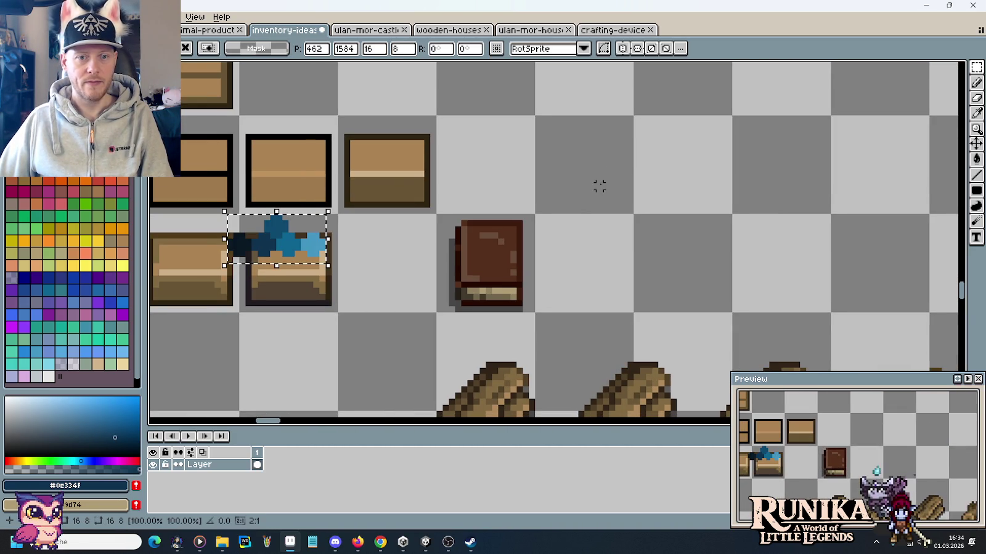
{"action": "left_click_drag", "start_coordinate": [331, 241], "coordinate": [541, 143]}
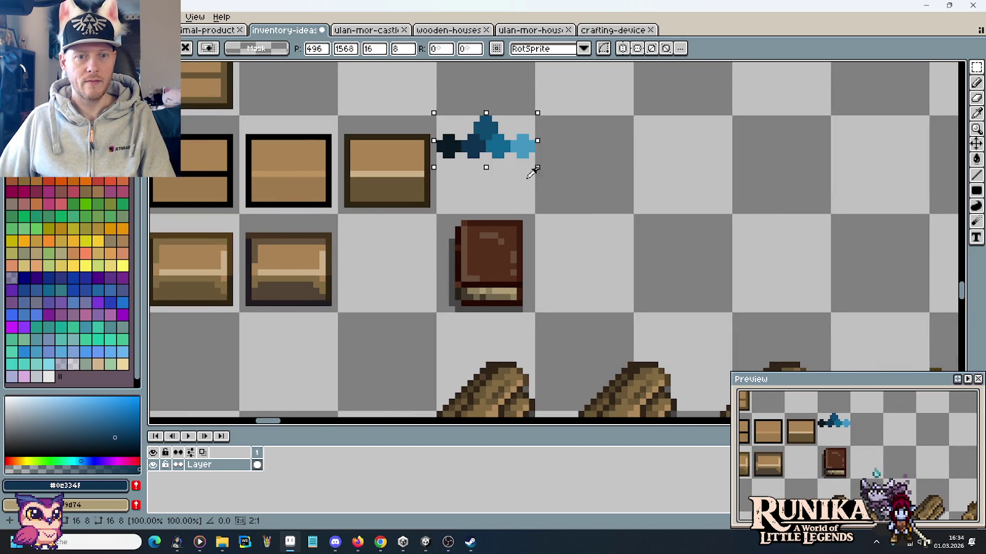
Duplicate the blank open book to its right.
{"action": "scroll", "coordinate": [529, 180], "scroll_direction": "down", "scroll_amount": 1}
{"action": "scroll", "coordinate": [603, 165], "scroll_direction": "down", "scroll_amount": 2}
{"action": "scroll", "coordinate": [602, 165], "scroll_direction": "down", "scroll_amount": 1}
{"action": "scroll", "coordinate": [605, 195], "scroll_direction": "down", "scroll_amount": 1}
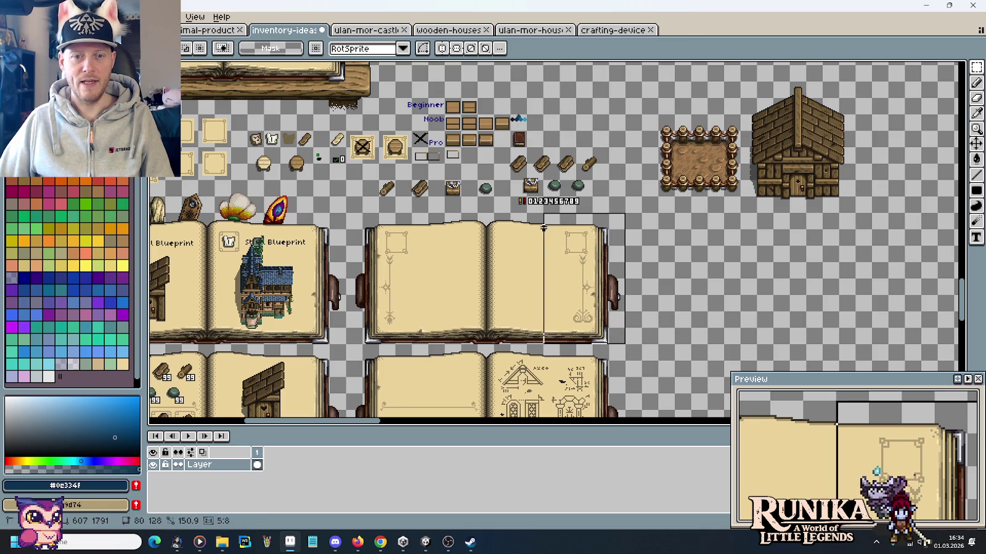
{"action": "left_click_drag", "start_coordinate": [620, 342], "coordinate": [350, 222]}
{"action": "left_click_drag", "start_coordinate": [431, 258], "coordinate": [709, 255]}
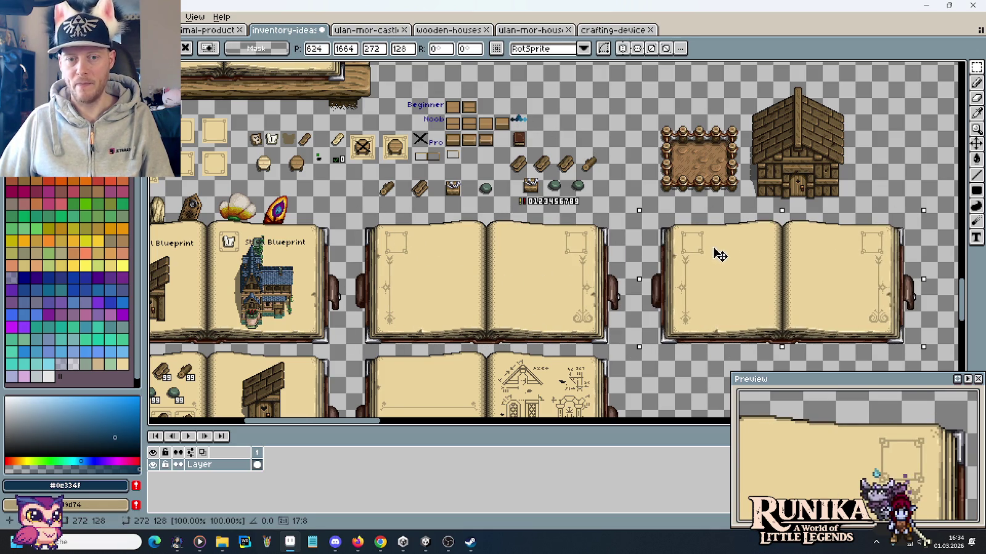
{"action": "left_click", "coordinate": [590, 164]}
Move the blue ramp and small book beside the new open book.
{"action": "scroll", "coordinate": [541, 133], "scroll_direction": "up", "scroll_amount": 2}
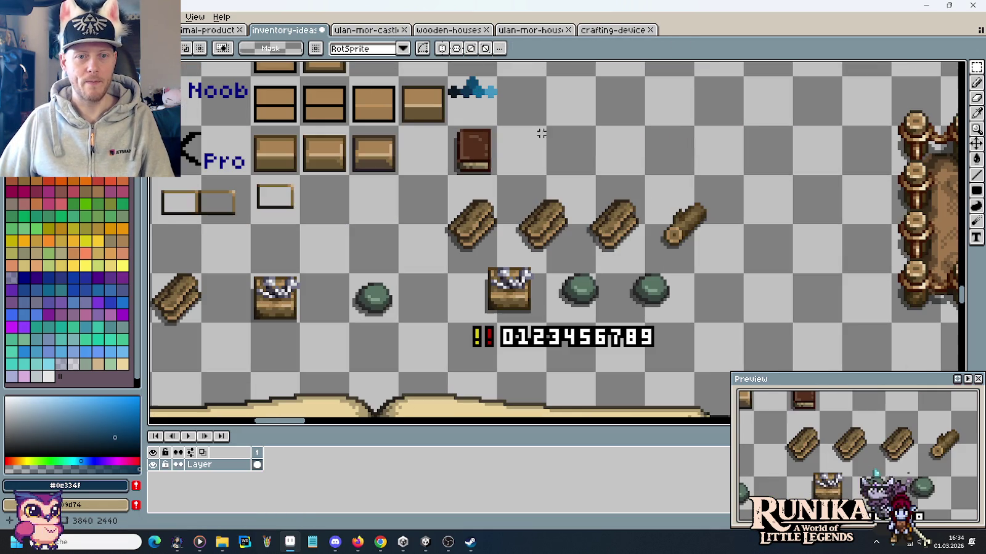
{"action": "left_click_drag", "start_coordinate": [496, 174], "coordinate": [448, 77]}
{"action": "left_click_drag", "start_coordinate": [475, 154], "coordinate": [763, 154]}
{"action": "left_click", "coordinate": [819, 188]}
Pick the book's dark brown #542f1c as the Pencil colour.
{"action": "scroll", "coordinate": [805, 187], "scroll_direction": "up", "scroll_amount": 1}
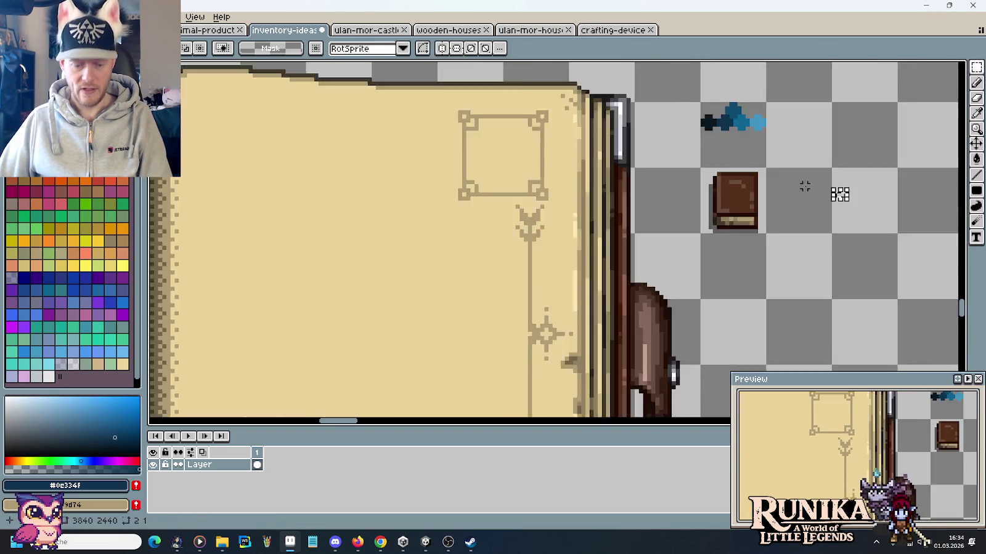
{"action": "scroll", "coordinate": [804, 185], "scroll_direction": "up", "scroll_amount": 2}
{"action": "key", "text": "b"}
{"action": "left_click", "coordinate": [636, 226], "text": "alt"}
{"action": "scroll", "coordinate": [635, 227], "scroll_direction": "up", "scroll_amount": 1}
{"action": "scroll", "coordinate": [398, 235], "scroll_direction": "up", "scroll_amount": 3}
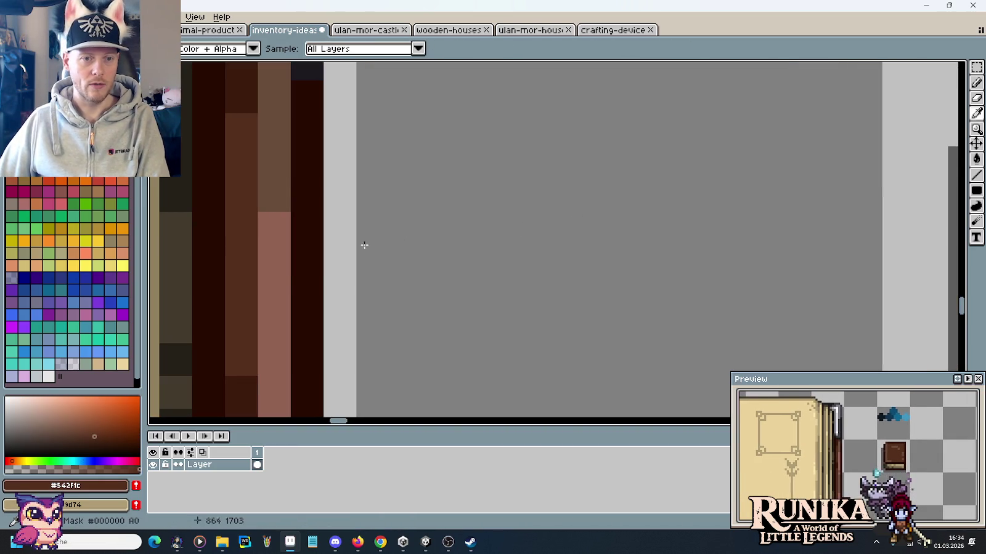
Pick a slightly lighter dark brown and paint a pixel beside the book's left edge.
{"action": "scroll", "coordinate": [241, 249], "scroll_direction": "down", "scroll_amount": 1}
{"action": "left_click", "coordinate": [613, 265], "text": "alt"}
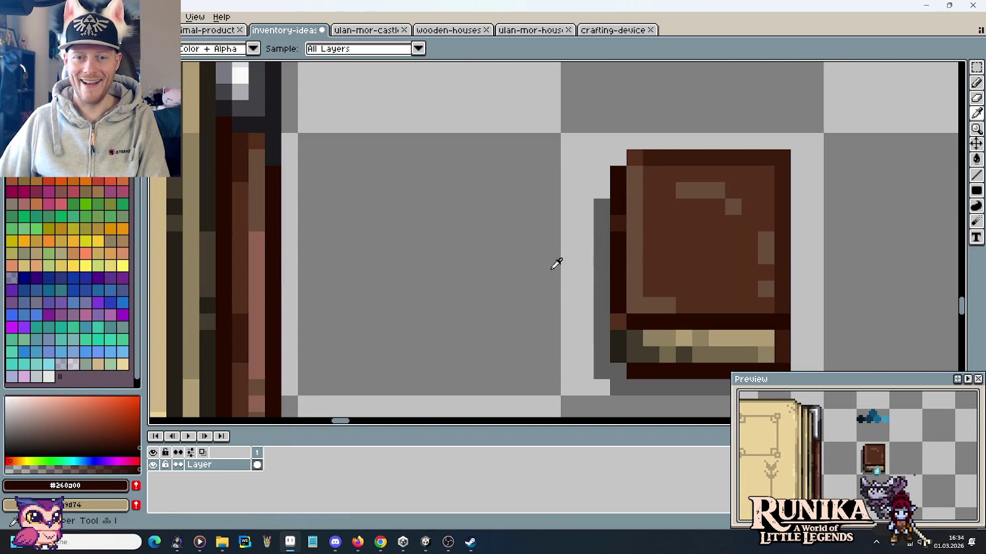
{"action": "left_click", "coordinate": [237, 326], "text": "alt"}
{"action": "left_click", "coordinate": [606, 220]}
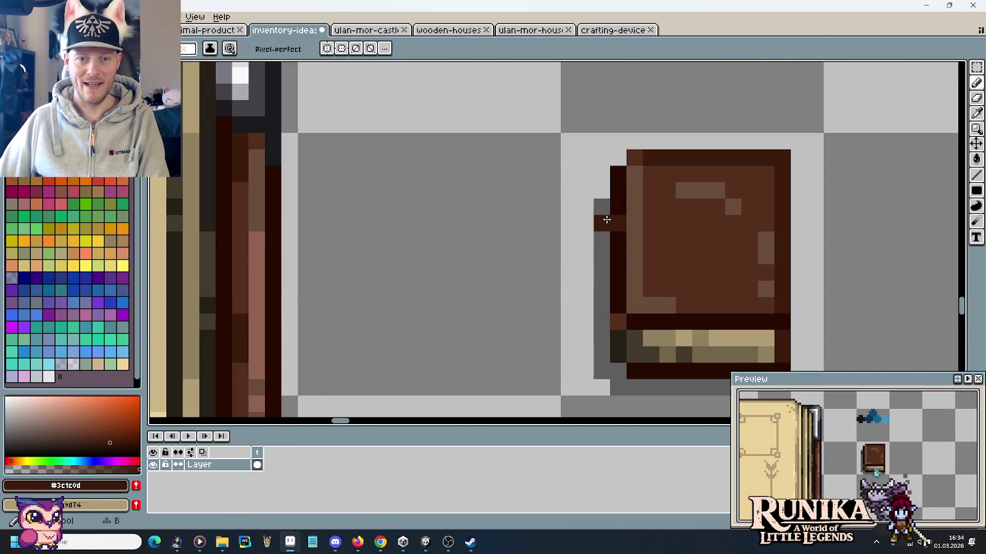
Switch to the colour-material swatch sheet and bring the brown Leder rows into view.
{"action": "scroll", "coordinate": [621, 224], "scroll_direction": "down", "scroll_amount": 3}
{"action": "scroll", "coordinate": [775, 227], "scroll_direction": "up", "scroll_amount": 1}
{"action": "scroll", "coordinate": [807, 227], "scroll_direction": "up", "scroll_amount": 2}
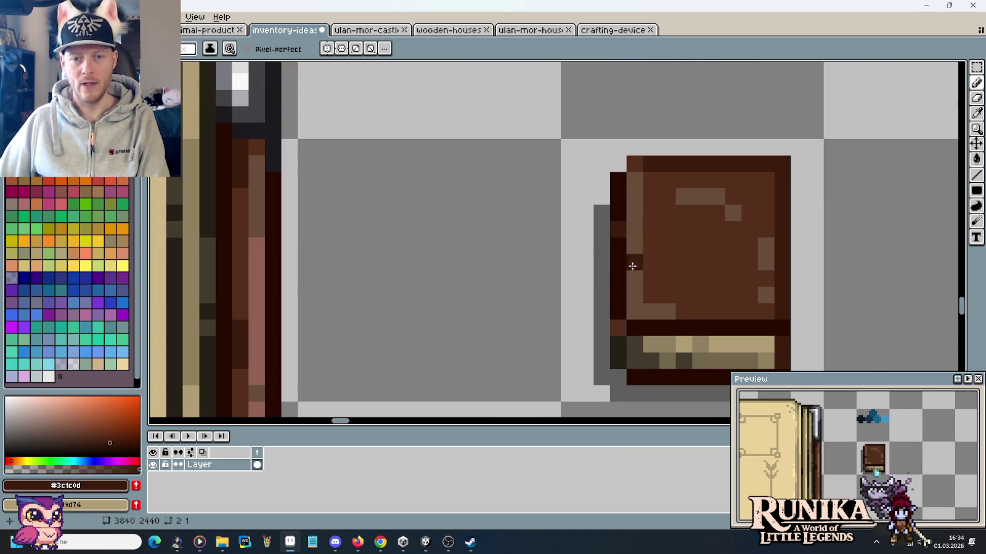
{"action": "scroll", "coordinate": [404, 235], "scroll_direction": "down", "scroll_amount": 2}
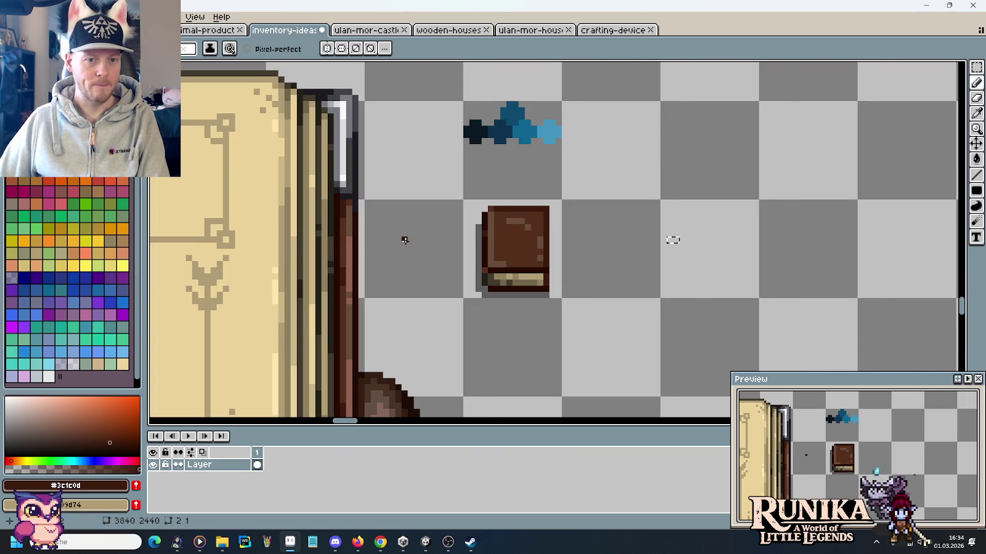
{"action": "left_click_drag", "start_coordinate": [404, 241], "coordinate": [532, 242]}
{"action": "scroll", "coordinate": [536, 241], "scroll_direction": "up", "scroll_amount": 1}
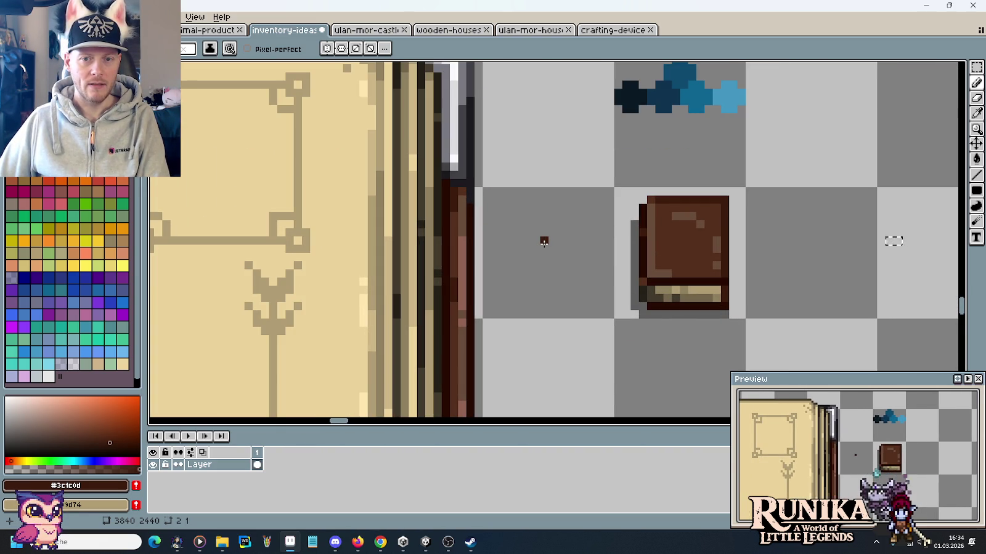
{"action": "left_click_drag", "start_coordinate": [587, 177], "coordinate": [552, 261]}
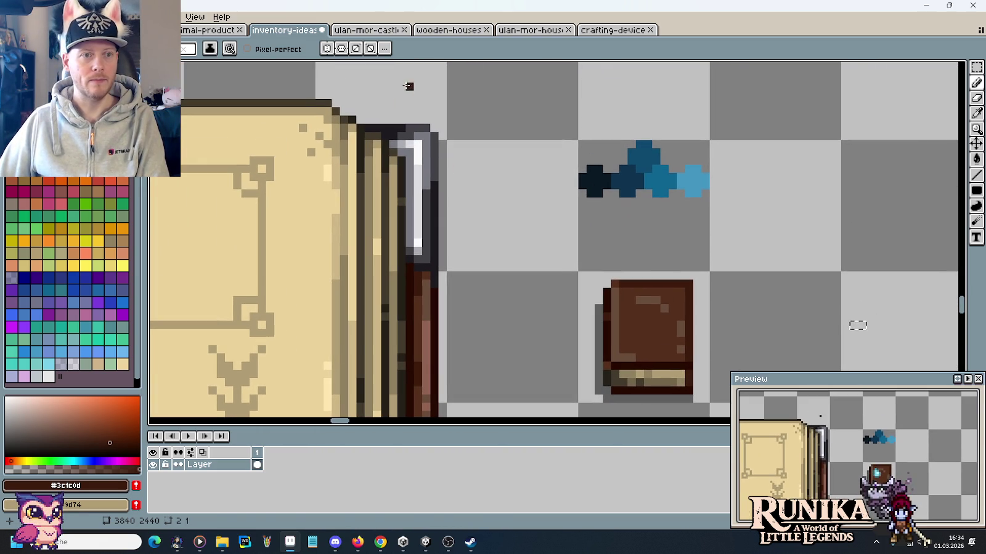
{"action": "key", "text": "ctrl+shift+Tab"}
{"action": "key", "text": "ctrl+shift+Tab"}
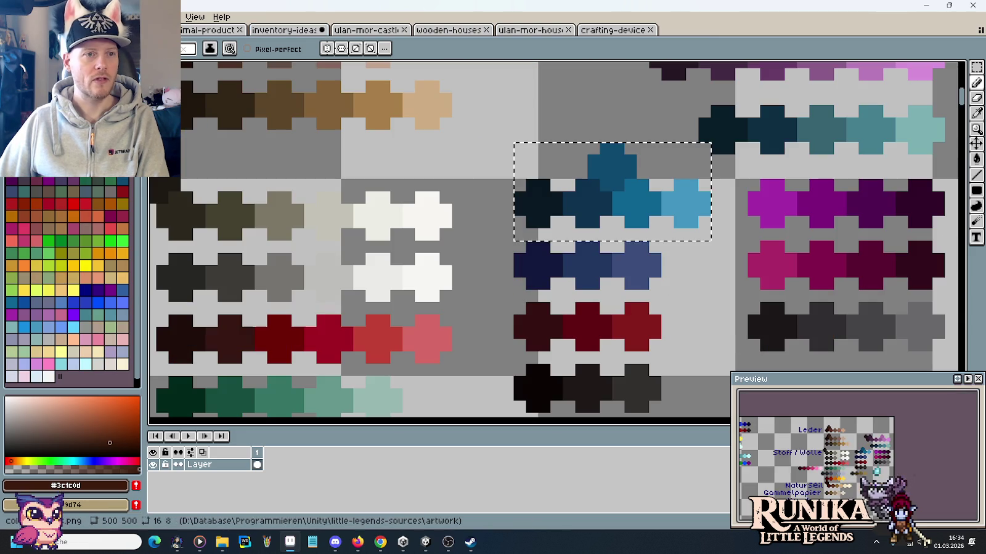
{"action": "mouse_move", "coordinate": [577, 204]}
{"action": "left_mouse_down"}
{"action": "mouse_move", "coordinate": [571, 278]}
{"action": "mouse_move", "coordinate": [823, 253]}
{"action": "left_mouse_up"}
Move the stray dark pixel back into the brown plus swatch.
{"action": "scroll", "coordinate": [577, 193], "scroll_direction": "up", "scroll_amount": 1}
{"action": "scroll", "coordinate": [632, 134], "scroll_direction": "up", "scroll_amount": 2}
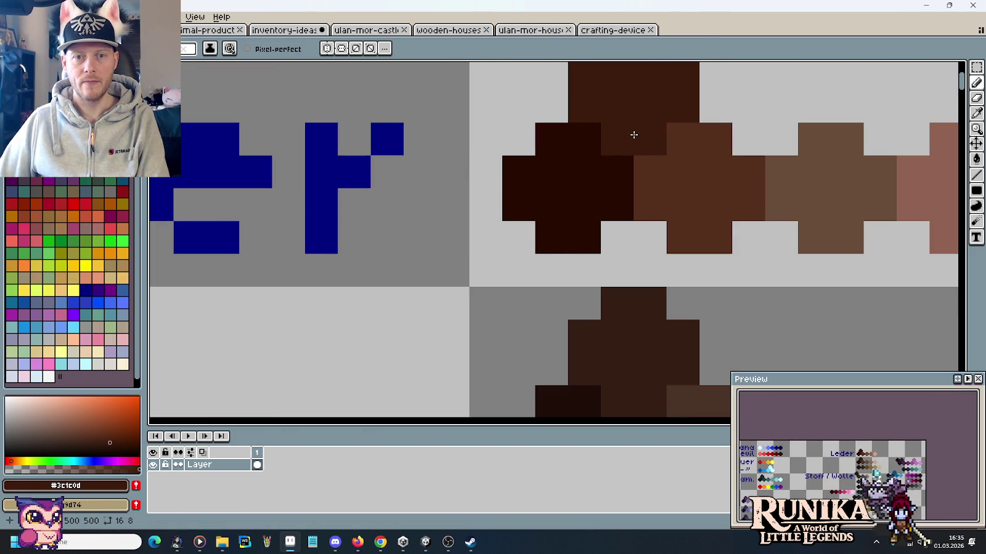
{"action": "scroll", "coordinate": [708, 203], "scroll_direction": "down", "scroll_amount": 3}
{"action": "scroll", "coordinate": [674, 292], "scroll_direction": "up", "scroll_amount": 3}
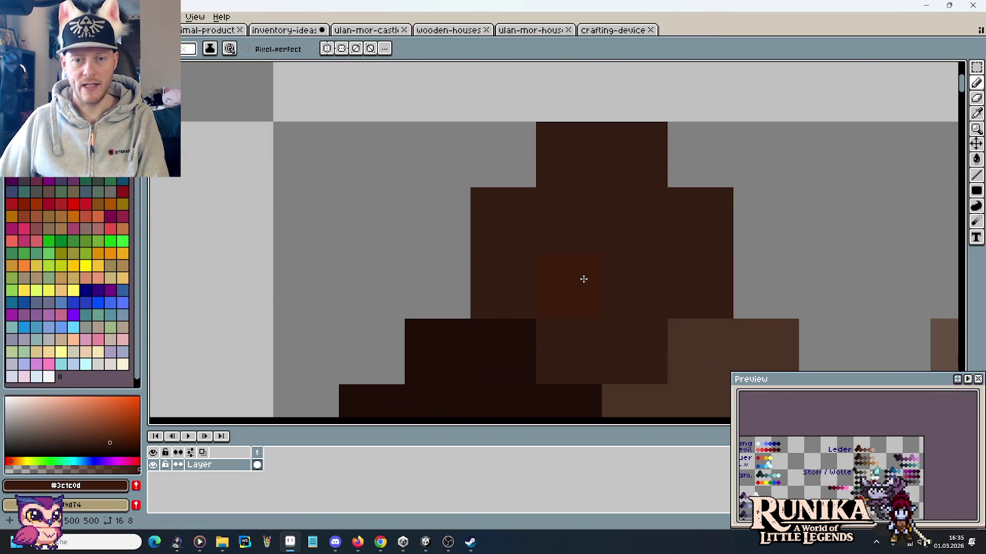
{"action": "scroll", "coordinate": [581, 279], "scroll_direction": "down", "scroll_amount": 2}
{"action": "scroll", "coordinate": [583, 277], "scroll_direction": "down", "scroll_amount": 2}
{"action": "left_click_drag", "start_coordinate": [583, 277], "coordinate": [590, 193]}
{"action": "scroll", "coordinate": [589, 193], "scroll_direction": "up", "scroll_amount": 3}
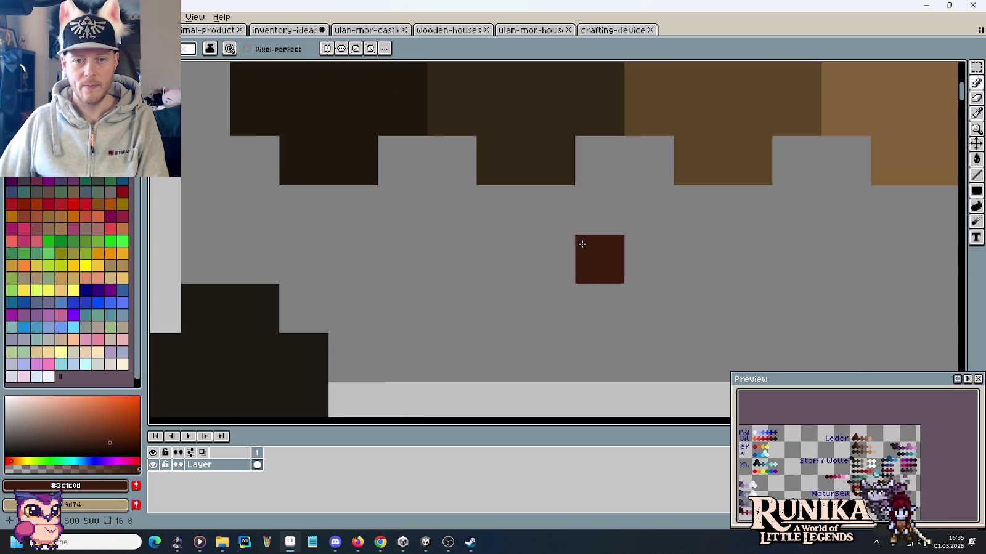
{"action": "left_click_drag", "start_coordinate": [596, 258], "coordinate": [544, 167]}
Copy the top Leder swatch row into inventory-ideas, placed just above the blue row.
{"action": "scroll", "coordinate": [544, 154], "scroll_direction": "down", "scroll_amount": 3}
{"action": "scroll", "coordinate": [489, 177], "scroll_direction": "up", "scroll_amount": 3}
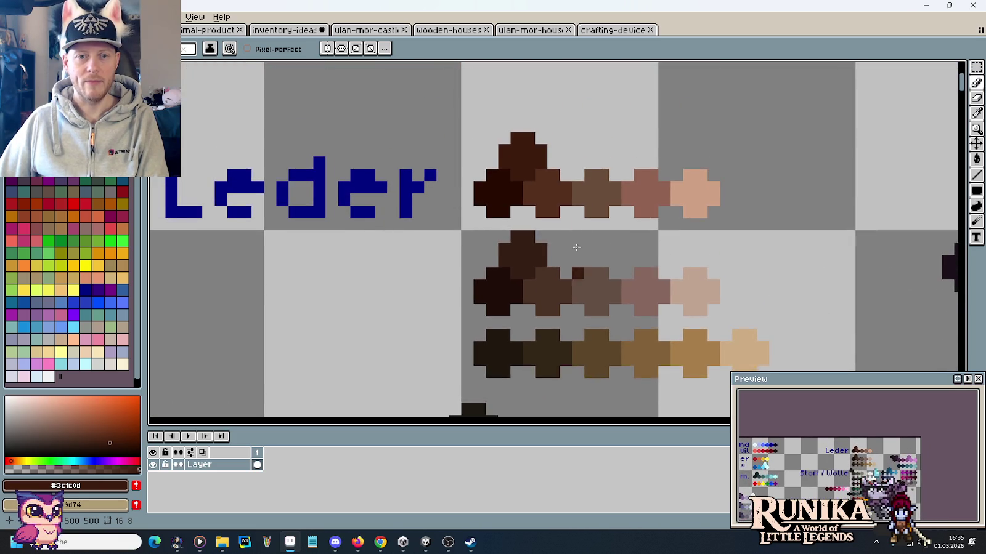
{"action": "scroll", "coordinate": [488, 178], "scroll_direction": "up", "scroll_amount": 1}
{"action": "key", "text": "m"}
{"action": "left_click_drag", "start_coordinate": [458, 164], "coordinate": [756, 277]}
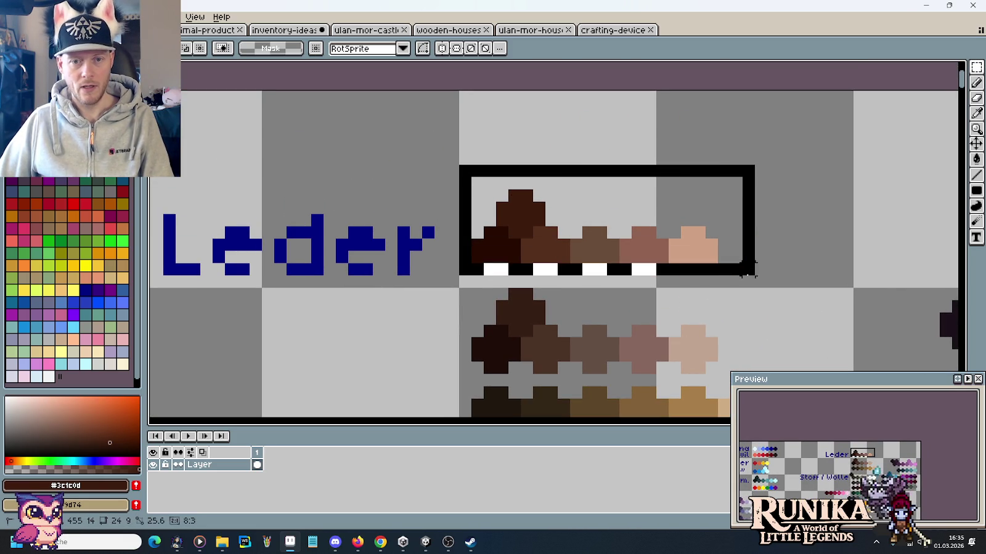
{"action": "key", "text": "ctrl+Tab"}
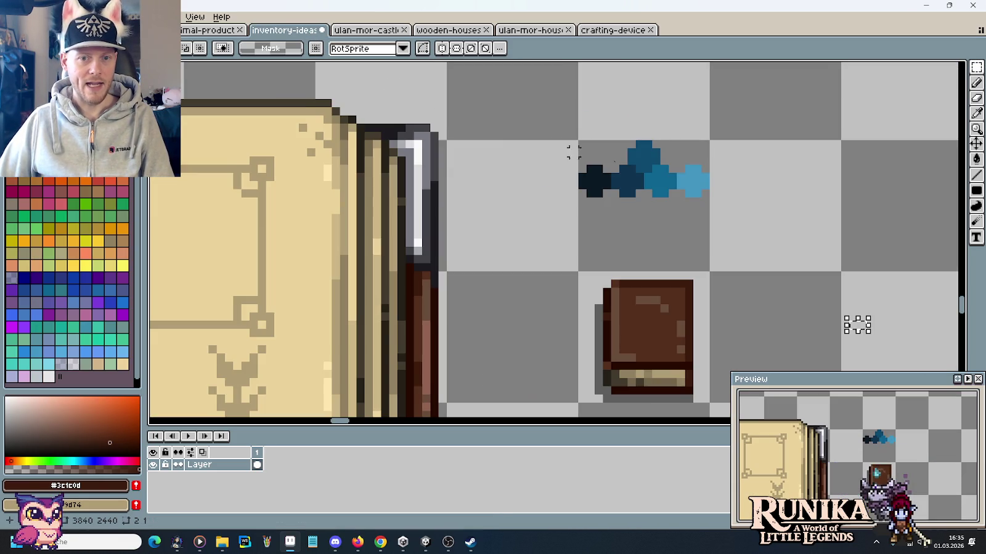
{"action": "scroll", "coordinate": [715, 171], "scroll_direction": "up", "scroll_amount": 2}
{"action": "key", "text": "ctrl+v"}
{"action": "left_click_drag", "start_coordinate": [605, 253], "coordinate": [635, 177]}
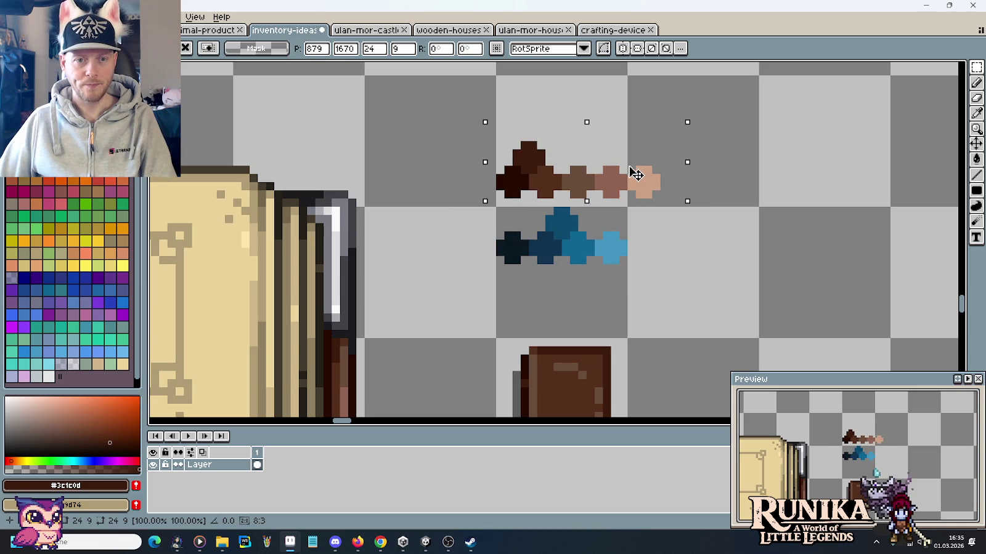
Commit the pasted brown Leder row and clear the selection.
{"action": "key", "text": "Return"}
{"action": "key", "text": "ctrl+d"}
{"action": "scroll", "coordinate": [555, 234], "scroll_direction": "up", "scroll_amount": 2}
{"action": "scroll", "coordinate": [546, 210], "scroll_direction": "up", "scroll_amount": 1}
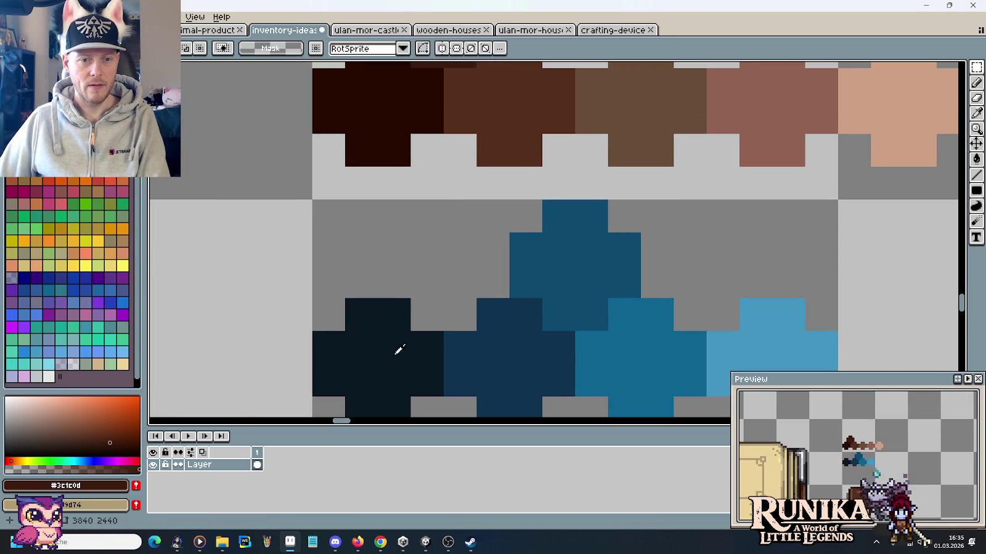
{"action": "key", "text": "b"}
Pick dark blue #0e334f and paint a test pixel on the brown cross.
{"action": "left_click", "coordinate": [379, 330], "text": "alt"}
{"action": "scroll", "coordinate": [399, 143], "scroll_direction": "down", "scroll_amount": 2}
{"action": "scroll", "coordinate": [399, 144], "scroll_direction": "up", "scroll_amount": 1}
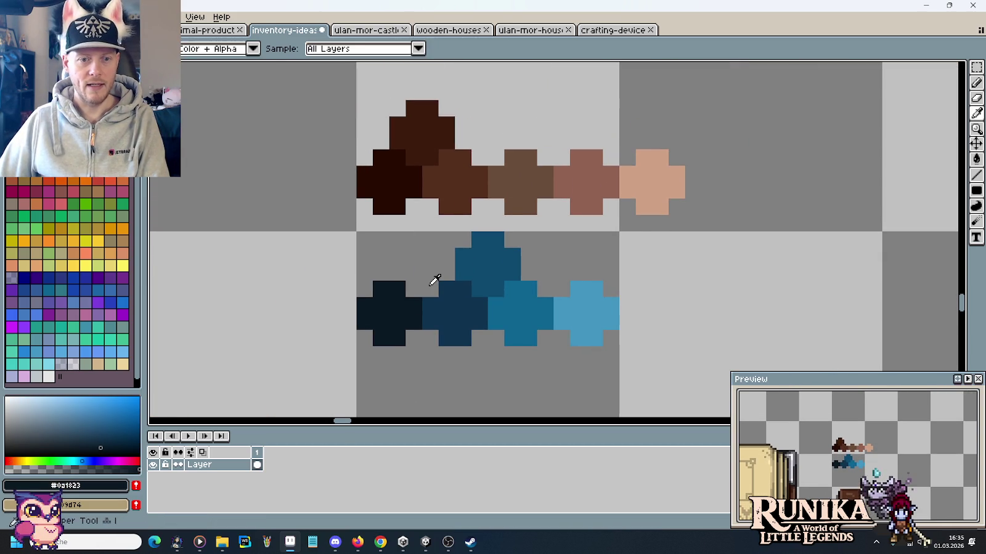
{"action": "left_click", "coordinate": [432, 273], "text": "alt"}
{"action": "left_click", "coordinate": [431, 136]}
{"action": "scroll", "coordinate": [427, 134], "scroll_direction": "up", "scroll_amount": 1}
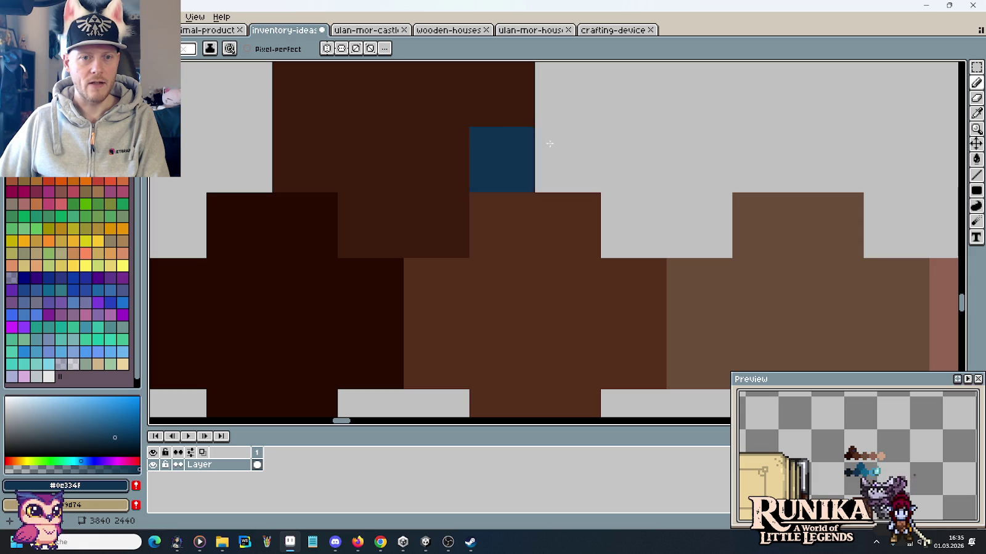
{"action": "scroll", "coordinate": [480, 139], "scroll_direction": "down", "scroll_amount": 1}
{"action": "scroll", "coordinate": [480, 138], "scroll_direction": "down", "scroll_amount": 1}
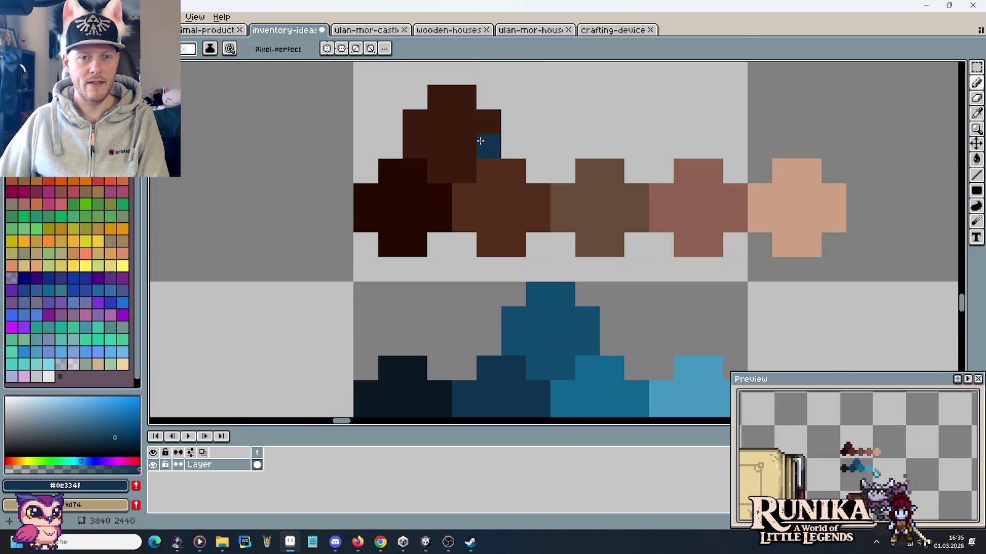
Compare blue shades #0c4b6f, #0e334f, #4496c1 and #0c6490 from the blue crosses.
{"action": "left_click", "coordinate": [532, 346], "text": "alt"}
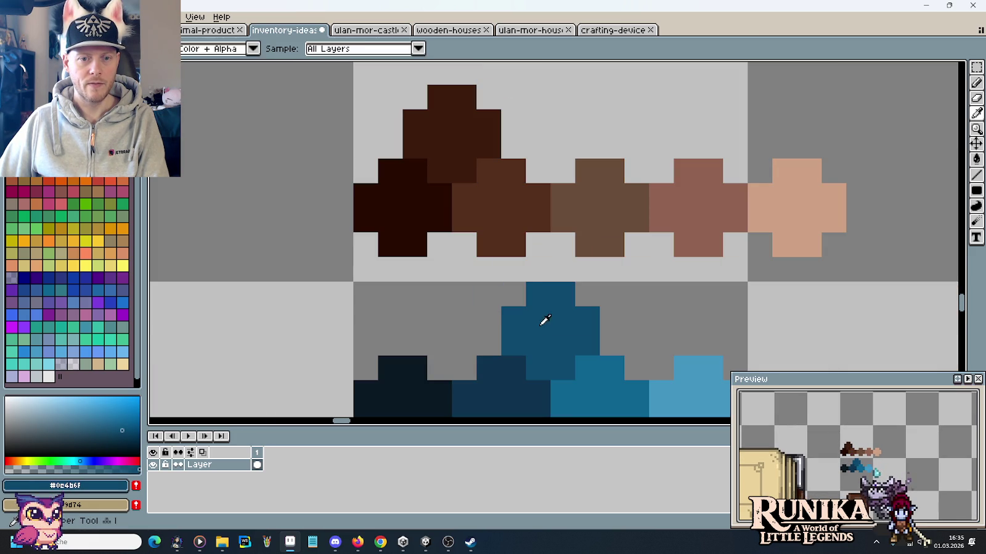
{"action": "left_click", "coordinate": [500, 374], "text": "alt"}
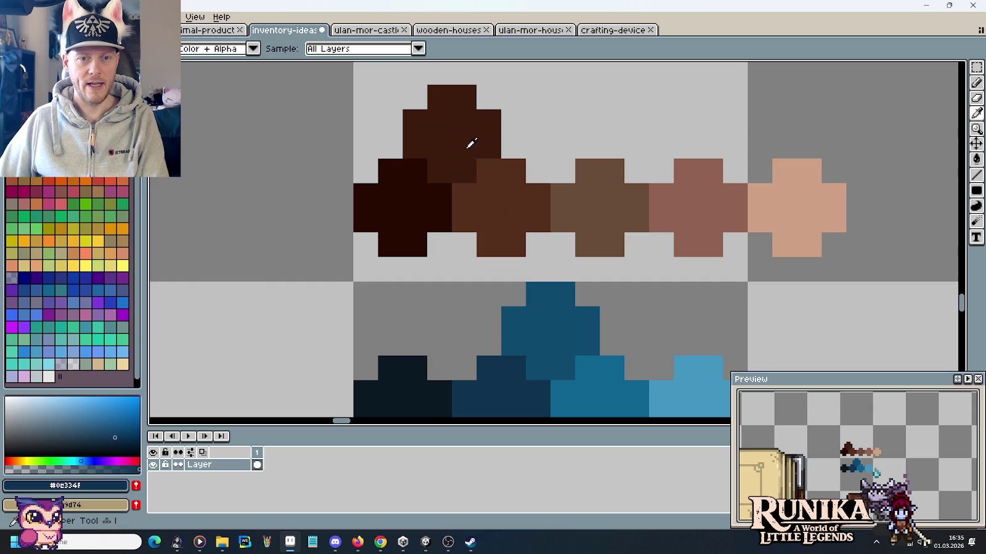
{"action": "left_click", "coordinate": [547, 285], "text": "alt"}
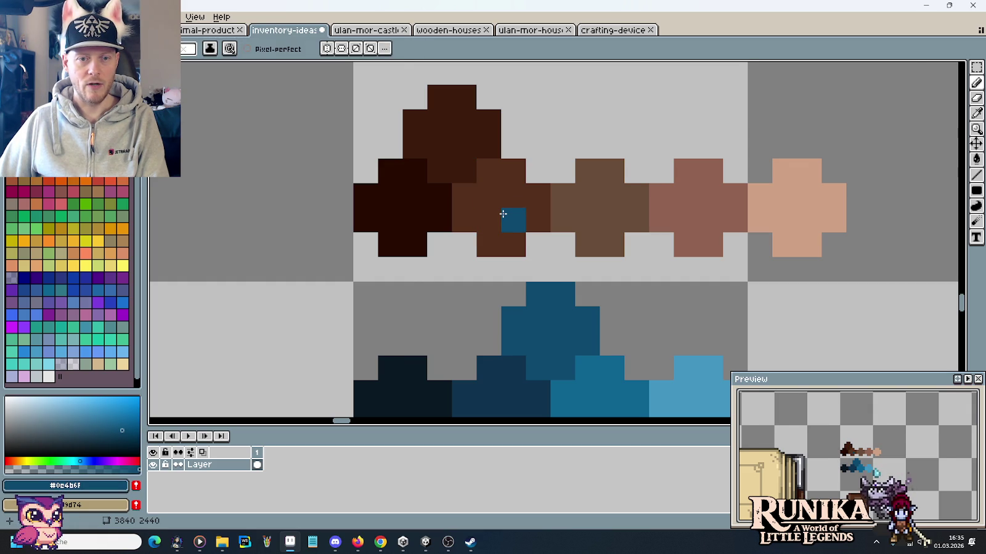
{"action": "scroll", "coordinate": [503, 213], "scroll_direction": "down", "scroll_amount": 2}
{"action": "left_click", "coordinate": [620, 290], "text": "alt"}
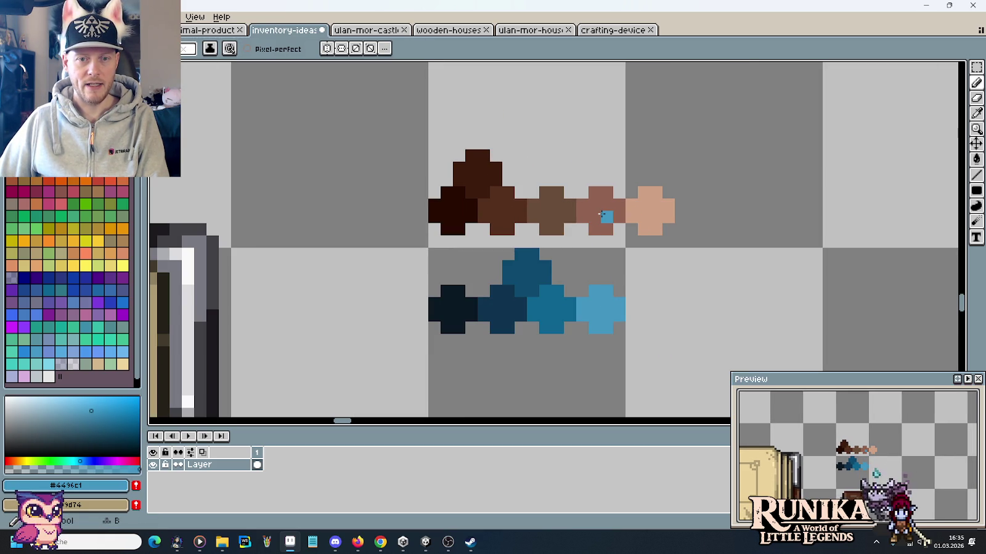
{"action": "key", "text": "i"}
{"action": "left_click", "coordinate": [567, 291]}
{"action": "key", "text": "b"}
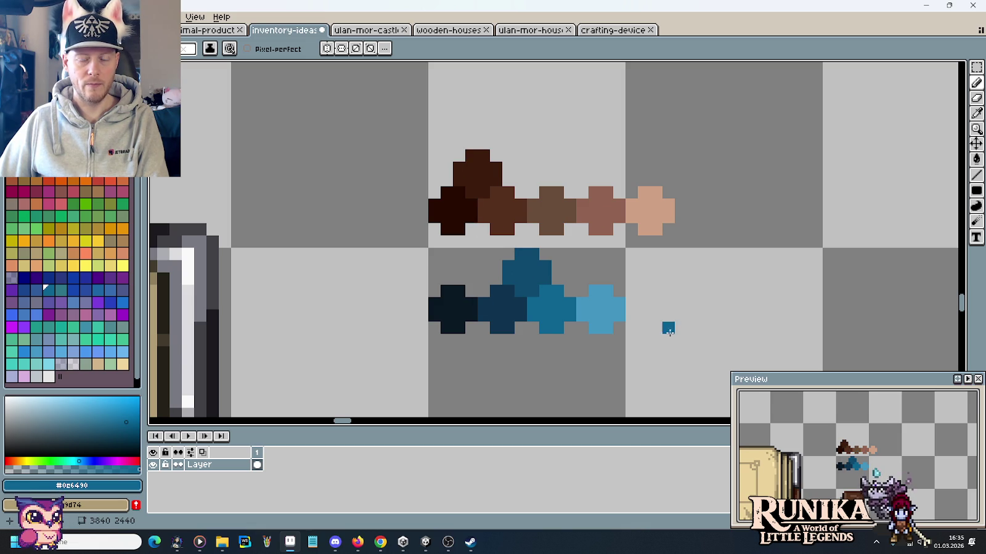
Test light blue #4496c1 on the pink cross, undo it, and edit that colour.
{"action": "key", "text": "i"}
{"action": "left_click", "coordinate": [610, 307]}
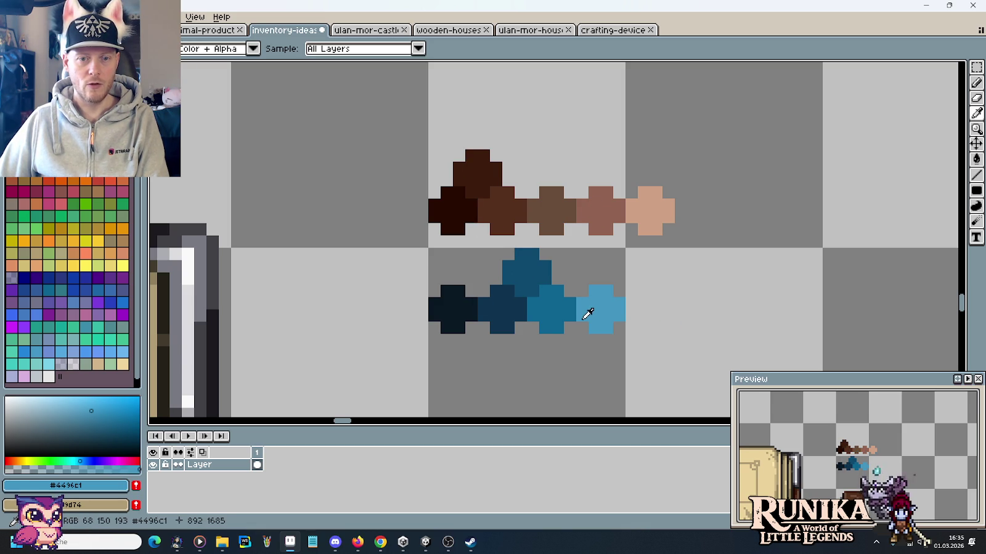
{"action": "key", "text": "b"}
{"action": "left_click", "coordinate": [633, 216]}
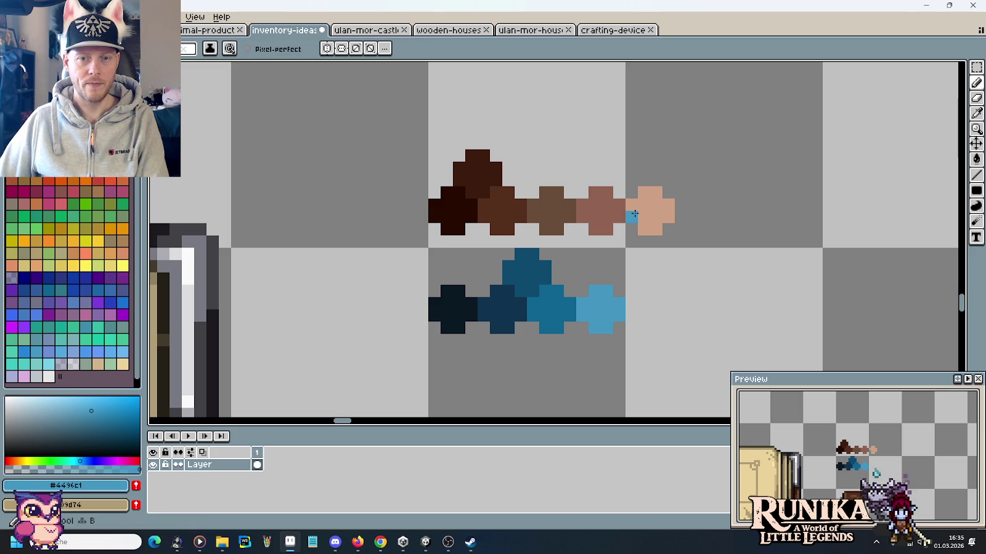
{"action": "key", "text": "ctrl+z"}
{"action": "key", "text": "i"}
{"action": "left_click", "coordinate": [66, 485]}
Brighten the light blue to HSV 201, 65, 95 and paint it as a fifth plus.
{"action": "left_click", "coordinate": [36, 399]}
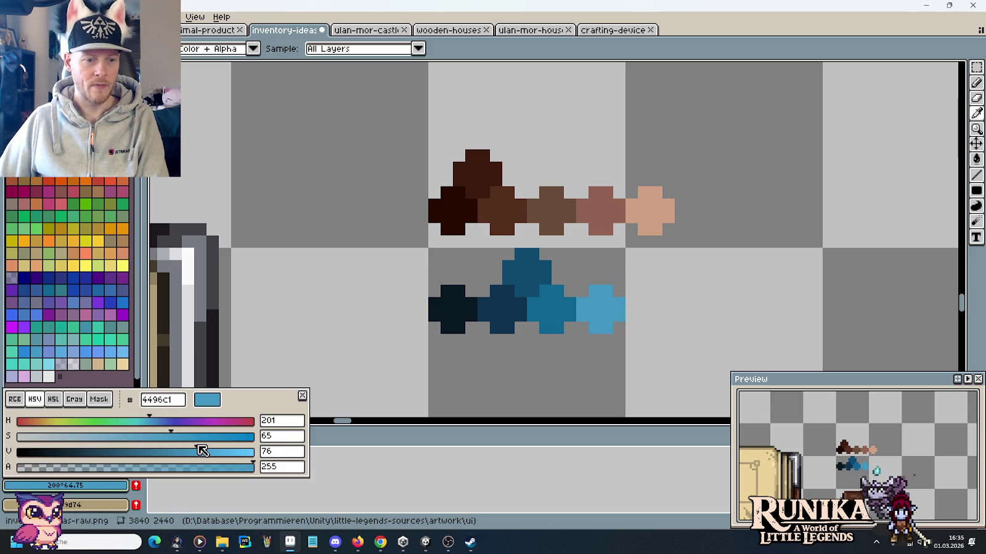
{"action": "left_click_drag", "start_coordinate": [202, 452], "coordinate": [254, 451]}
{"action": "key", "text": "Return"}
{"action": "key", "text": "b"}
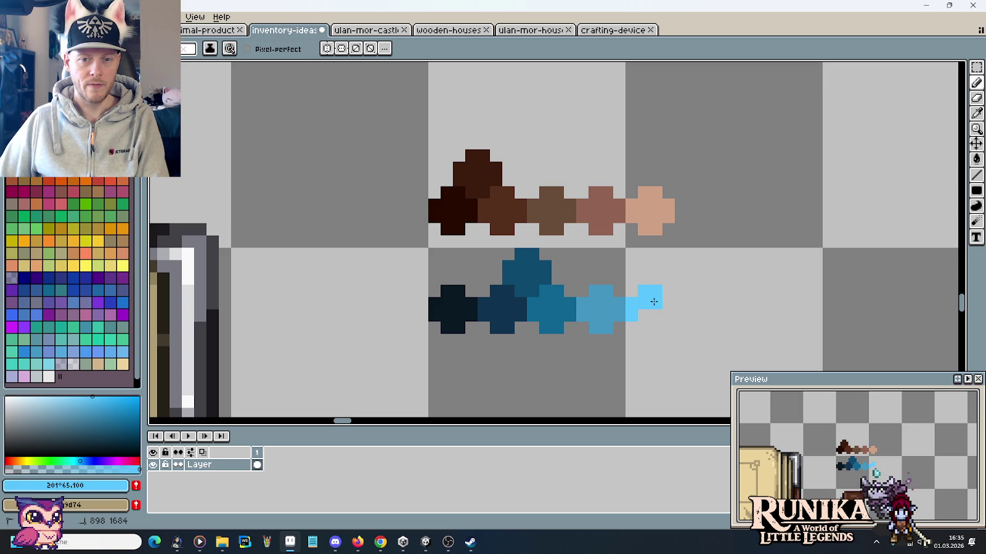
{"action": "left_click", "coordinate": [65, 486]}
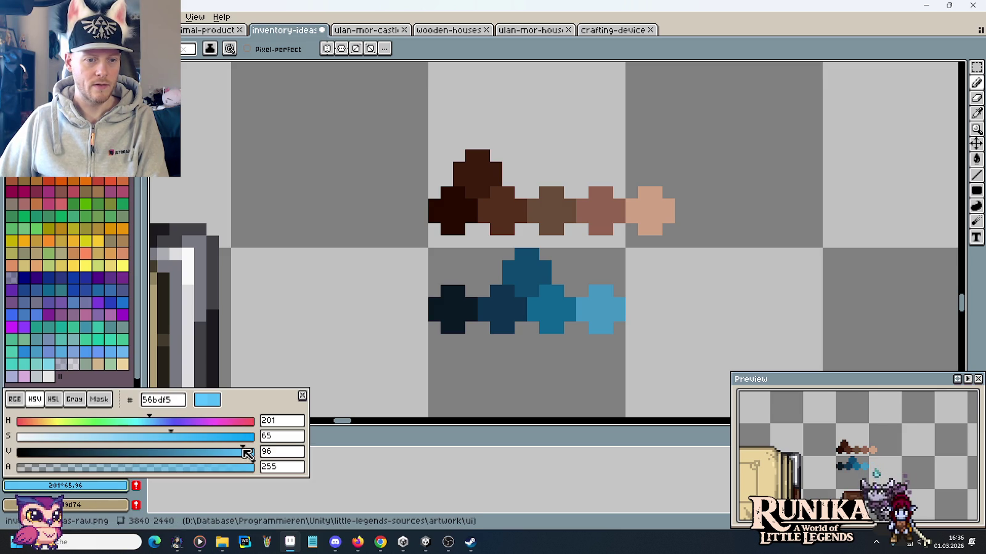
{"action": "key", "text": "Return"}
{"action": "left_click_drag", "start_coordinate": [632, 315], "coordinate": [646, 299]}
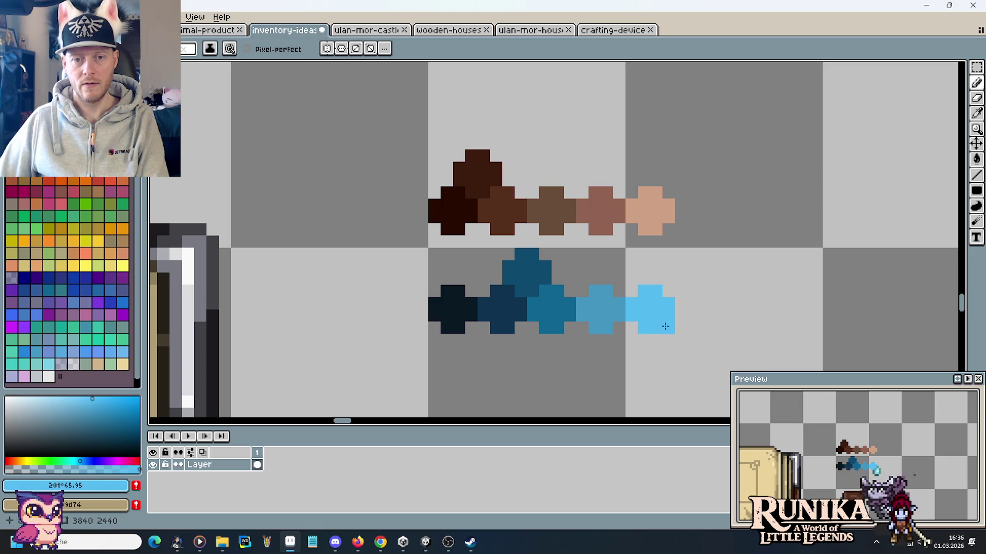
{"action": "scroll", "coordinate": [653, 321], "scroll_direction": "down", "scroll_amount": 3}
{"action": "left_click_drag", "start_coordinate": [651, 354], "coordinate": [647, 227]}
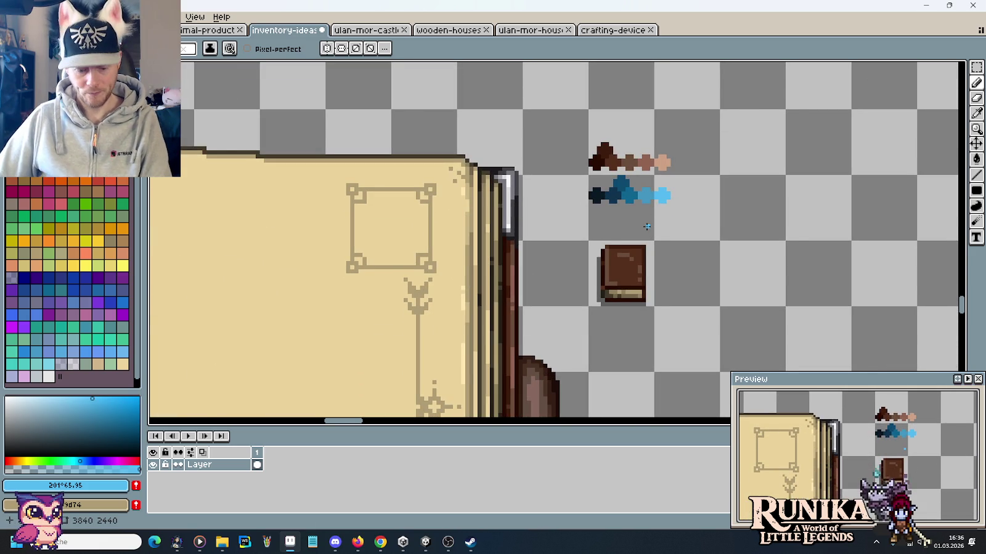
Move the brown and blue swatch rows higher up the sheet, away from the book icon.
{"action": "scroll", "coordinate": [644, 223], "scroll_direction": "down", "scroll_amount": 1}
{"action": "scroll", "coordinate": [637, 215], "scroll_direction": "down", "scroll_amount": 1}
{"action": "scroll", "coordinate": [637, 216], "scroll_direction": "up", "scroll_amount": 1}
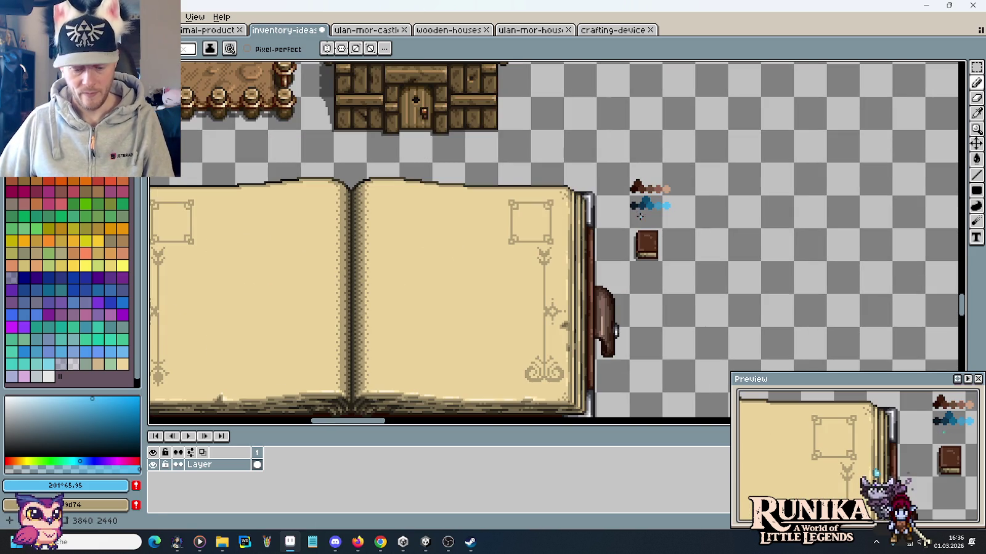
{"action": "key", "text": "m"}
{"action": "left_click_drag", "start_coordinate": [629, 161], "coordinate": [696, 229]}
{"action": "left_click_drag", "start_coordinate": [663, 196], "coordinate": [662, 130]}
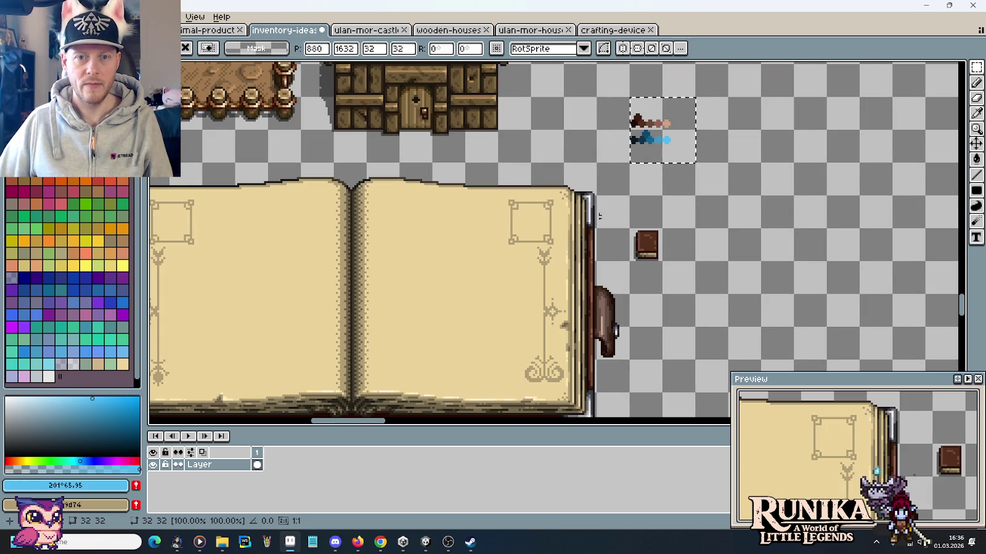
{"action": "key", "text": "ctrl+d"}
Marquee-select the whole open book.
{"action": "scroll", "coordinate": [684, 327], "scroll_direction": "up", "scroll_amount": 1}
{"action": "scroll", "coordinate": [684, 326], "scroll_direction": "up", "scroll_amount": 1}
{"action": "scroll", "coordinate": [684, 327], "scroll_direction": "down", "scroll_amount": 1}
{"action": "scroll", "coordinate": [757, 275], "scroll_direction": "down", "scroll_amount": 1}
{"action": "left_click_drag", "start_coordinate": [172, 112], "coordinate": [744, 367]}
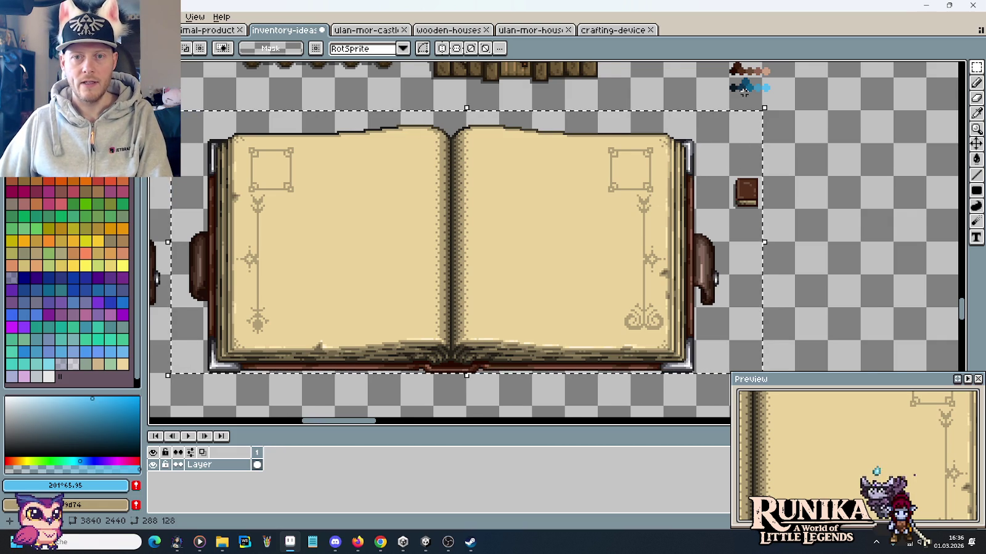
Replace the darkest brown shades on the open book with the darkest blue.
{"action": "key", "text": "i"}
{"action": "left_click", "coordinate": [729, 75]}
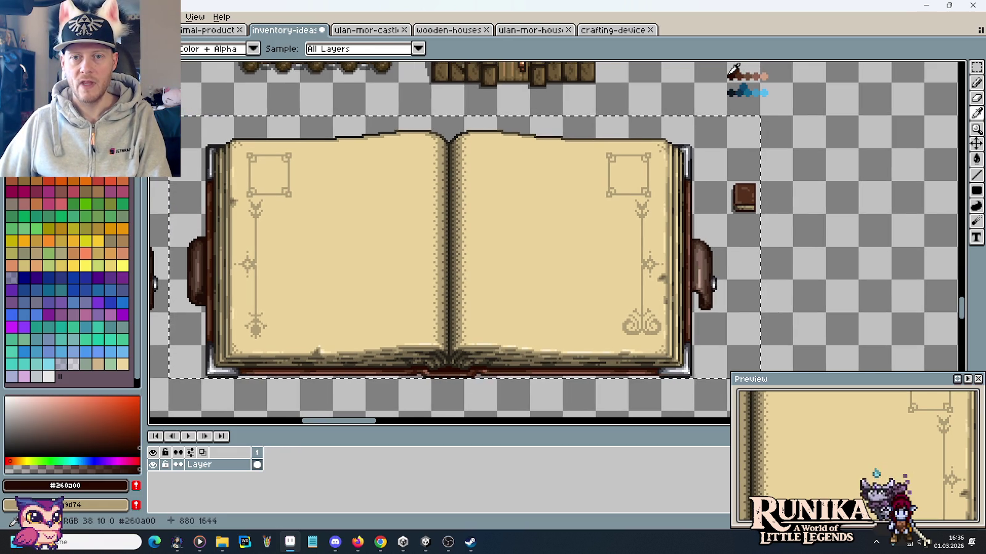
{"action": "right_click", "coordinate": [732, 90]}
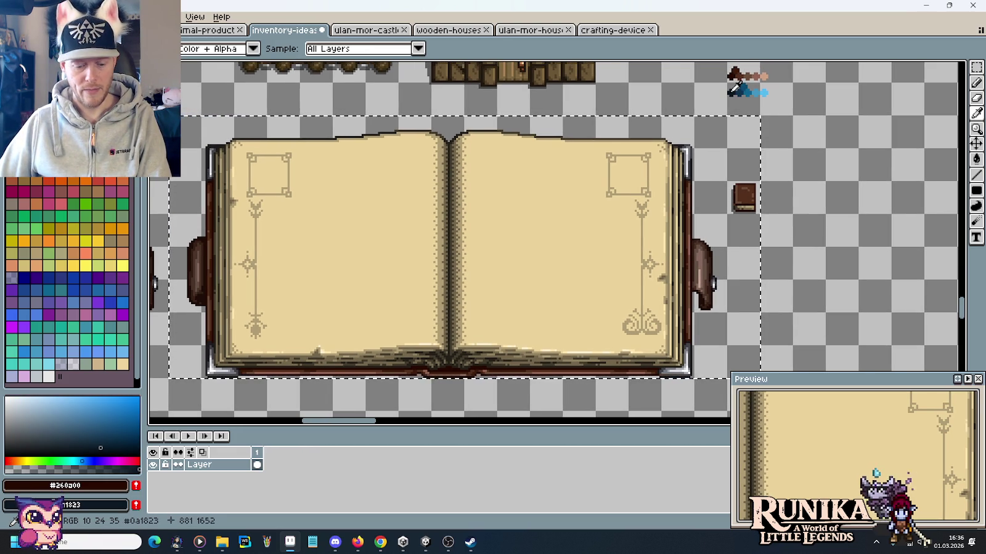
{"action": "key", "text": "e"}
{"action": "key", "text": "plus"}
{"action": "key", "text": "plus"}
{"action": "key", "text": "plus"}
{"action": "key", "text": "plus"}
{"action": "key", "text": "plus"}
{"action": "key", "text": "plus"}
{"action": "key", "text": "plus"}
{"action": "key", "text": "plus"}
{"action": "key", "text": "plus"}
{"action": "key", "text": "plus"}
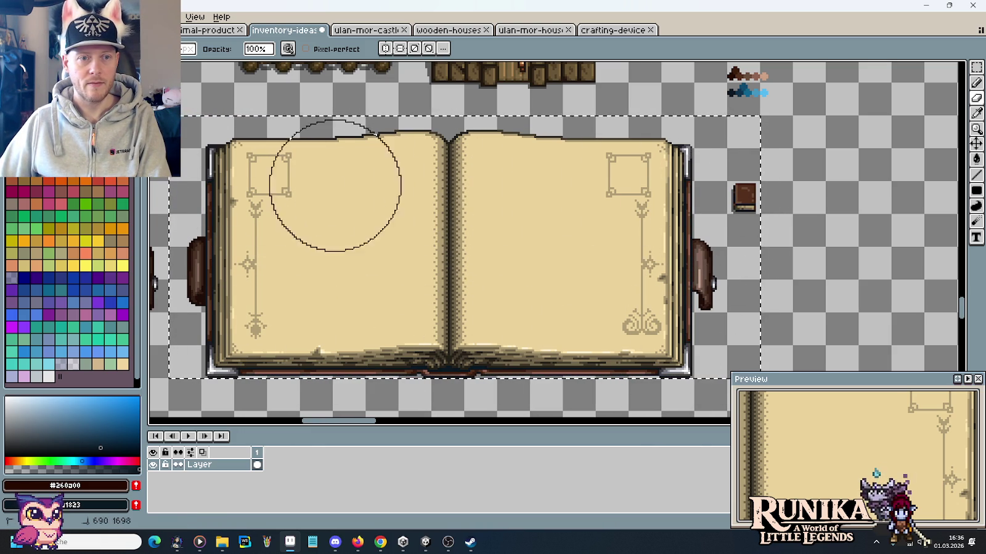
{"action": "key", "text": "i"}
{"action": "left_click", "coordinate": [738, 67]}
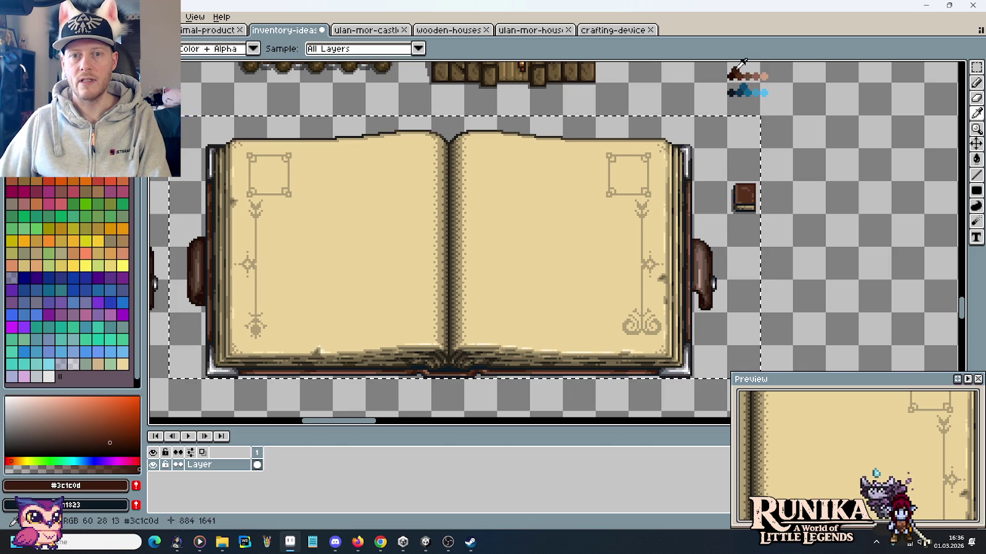
{"action": "key", "text": "b"}
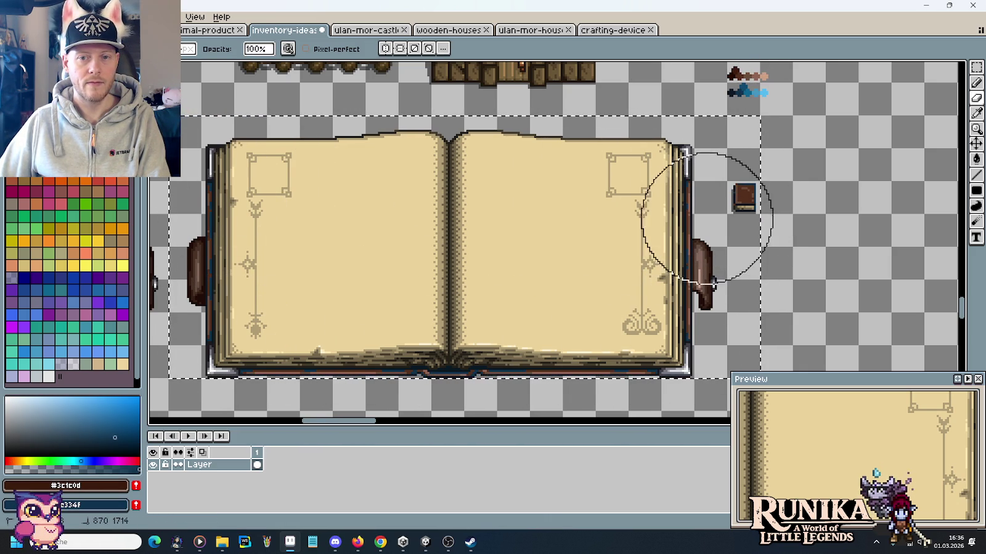
Swap the next brown shade for its matching blue, also recolouring the small book icon.
{"action": "key", "text": "i"}
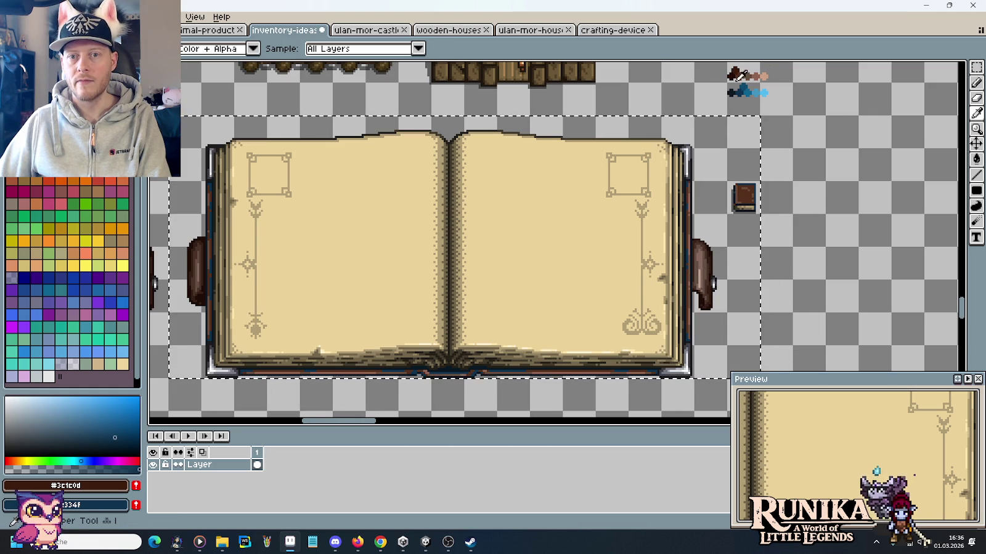
{"action": "left_click", "coordinate": [741, 75]}
{"action": "right_click", "coordinate": [745, 89]}
{"action": "key", "text": "b"}
{"action": "right_click", "coordinate": [745, 196]}
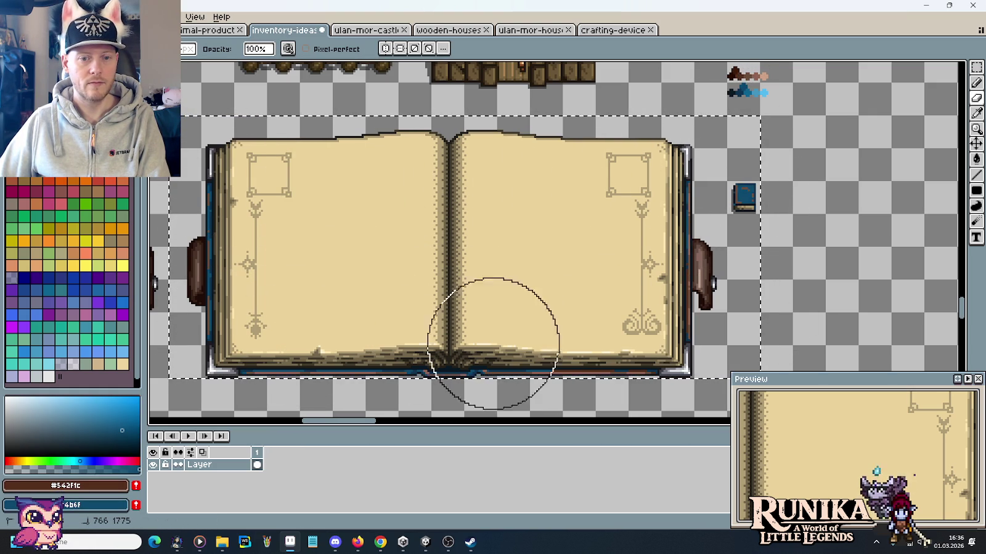
Replace the lighter and light reddish-brown shades with their matching lighter blues.
{"action": "key", "text": "i"}
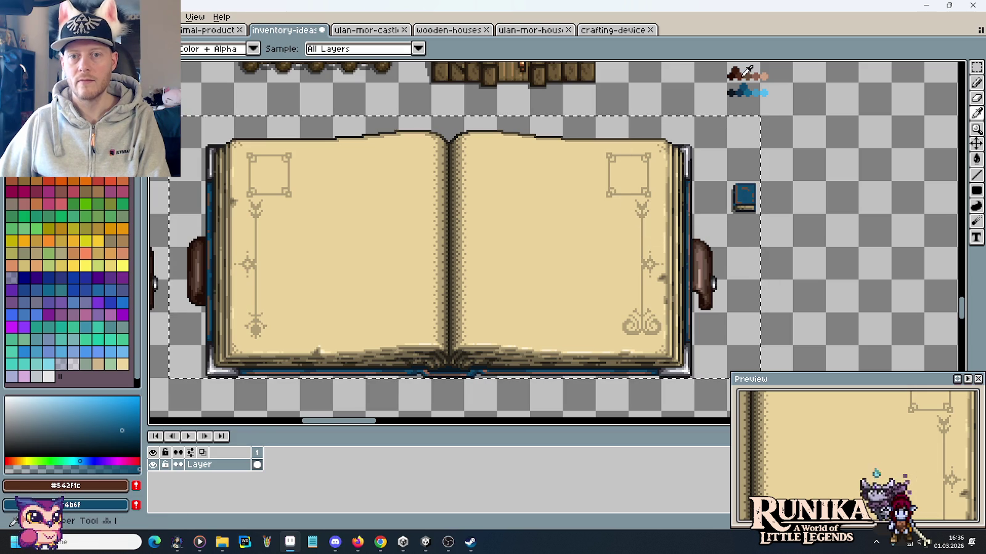
{"action": "left_click", "coordinate": [752, 74]}
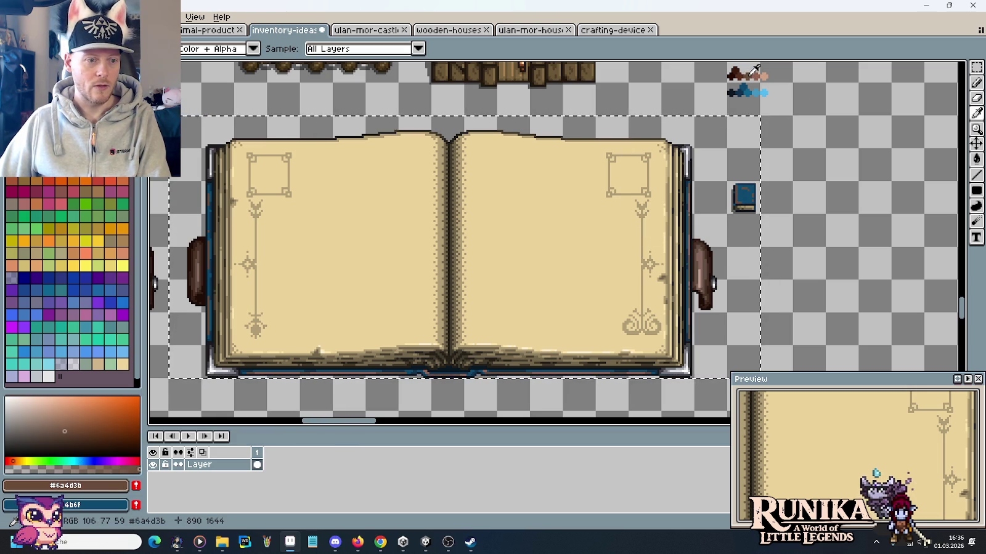
{"action": "right_click", "coordinate": [750, 88]}
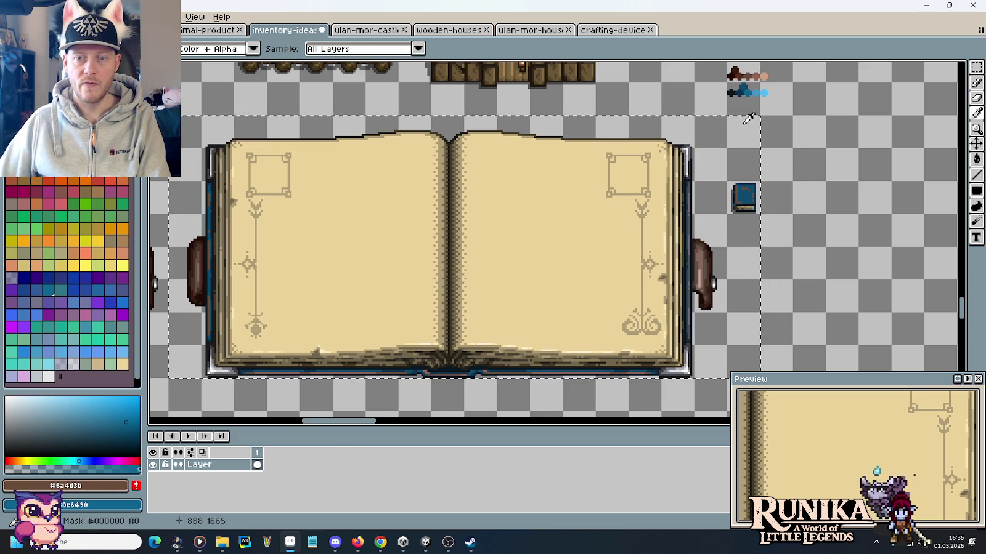
{"action": "key", "text": "b"}
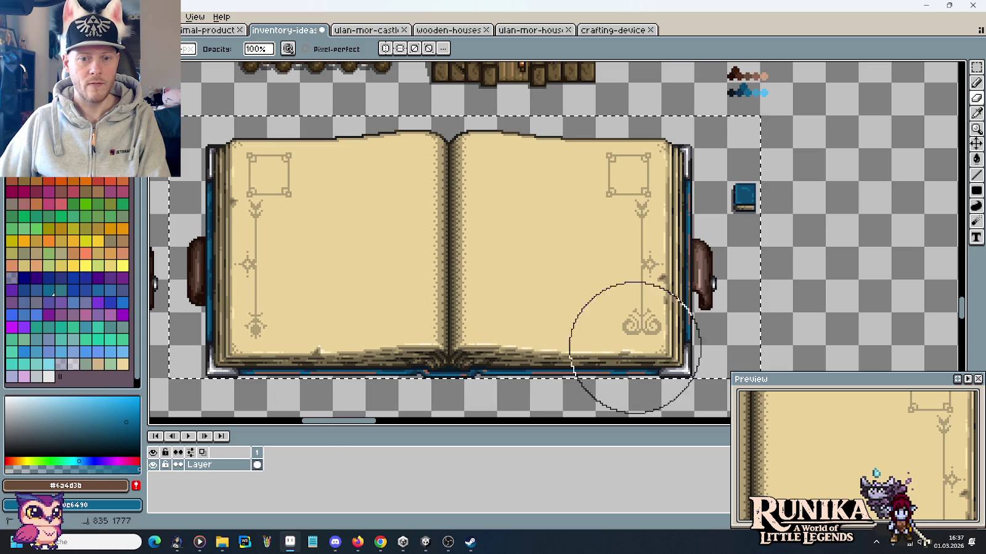
{"action": "key", "text": "i"}
{"action": "left_click", "coordinate": [758, 78]}
{"action": "right_click", "coordinate": [762, 88]}
{"action": "key", "text": "e"}
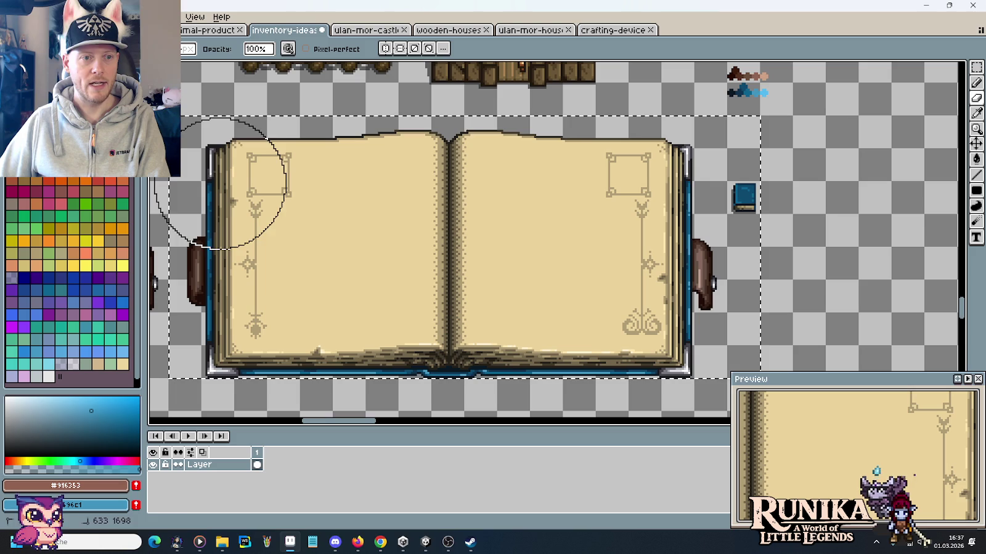
Swap the lightest brown for the lightest blue, then clear the selection.
{"action": "key", "text": "i"}
{"action": "left_click", "coordinate": [767, 74]}
{"action": "right_click", "coordinate": [762, 92]}
{"action": "key", "text": "b"}
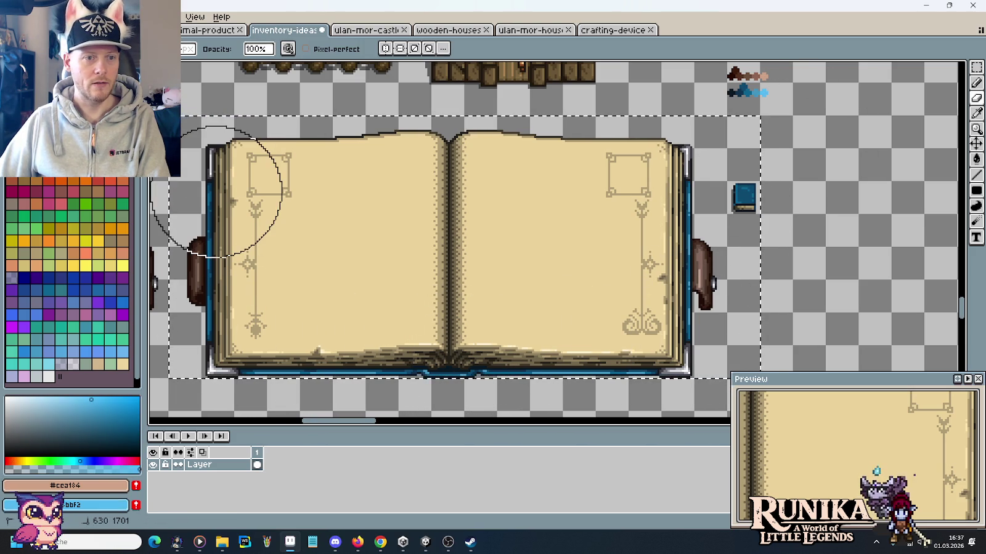
{"action": "key", "text": "ctrl+d"}
Paint a light-blue highlight along the bottom row of the small book's cover.
{"action": "key", "text": "m"}
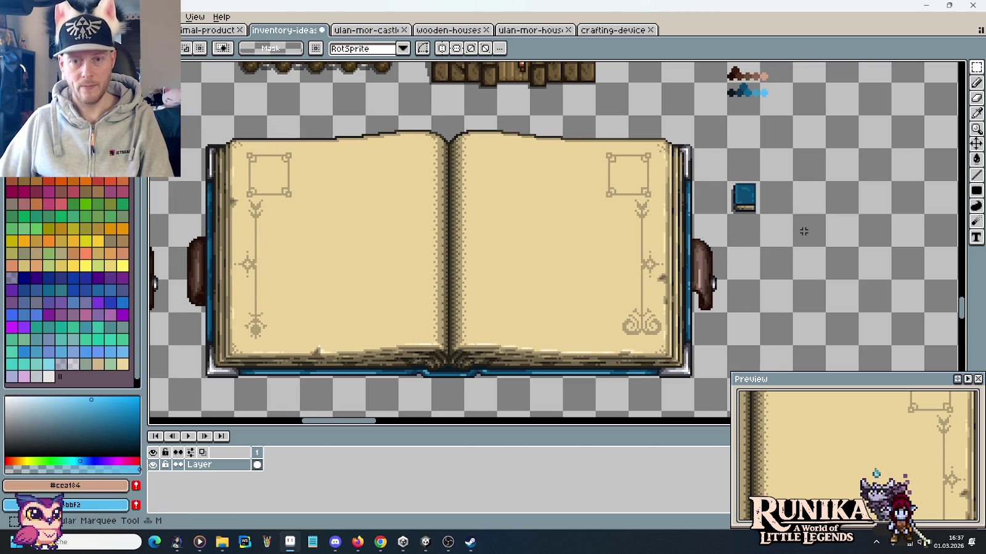
{"action": "scroll", "coordinate": [803, 227], "scroll_direction": "down", "scroll_amount": 2}
{"action": "scroll", "coordinate": [815, 207], "scroll_direction": "up", "scroll_amount": 2}
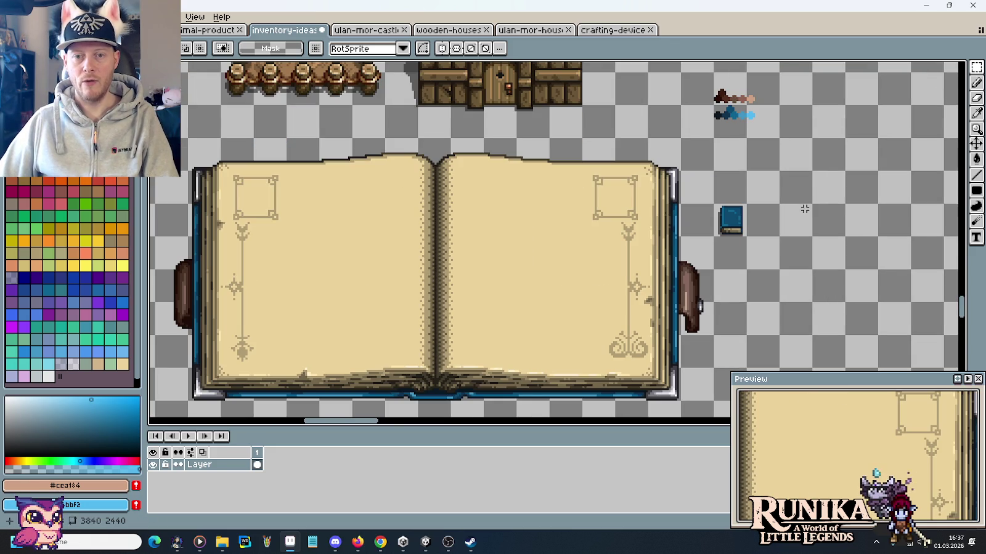
{"action": "scroll", "coordinate": [803, 209], "scroll_direction": "up", "scroll_amount": 1}
{"action": "scroll", "coordinate": [752, 210], "scroll_direction": "up", "scroll_amount": 1}
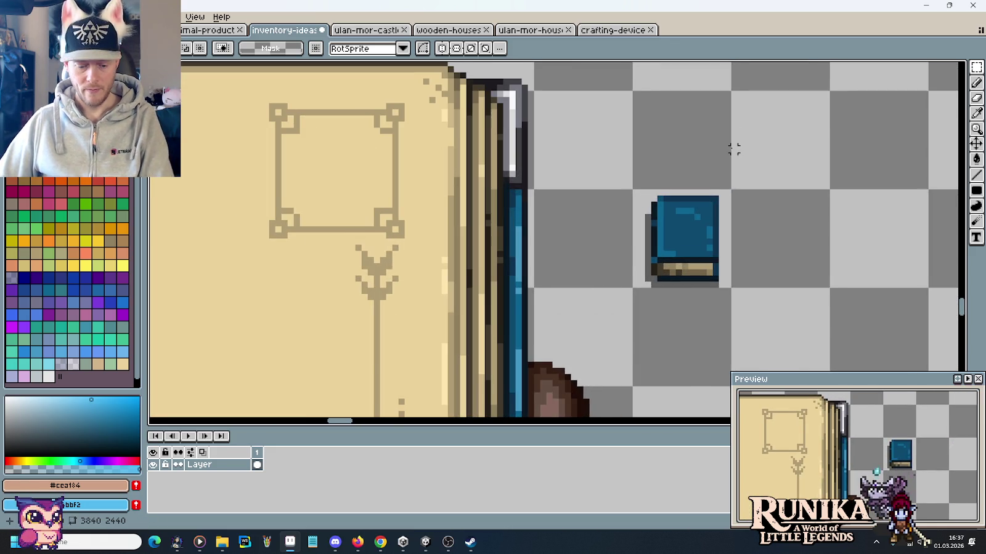
{"action": "left_click_drag", "start_coordinate": [732, 150], "coordinate": [705, 233]}
{"action": "key", "text": "i"}
{"action": "left_click", "coordinate": [669, 293]}
{"action": "scroll", "coordinate": [693, 220], "scroll_direction": "up", "scroll_amount": 2}
{"action": "left_click", "coordinate": [663, 169]}
{"action": "scroll", "coordinate": [663, 169], "scroll_direction": "down", "scroll_amount": 3}
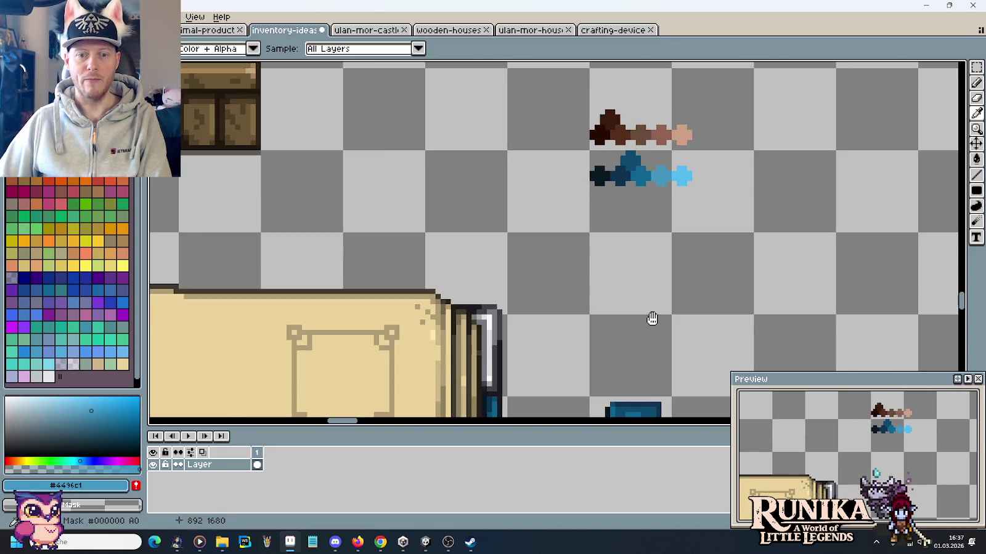
{"action": "scroll", "coordinate": [673, 257], "scroll_direction": "up", "scroll_amount": 3}
{"action": "key", "text": "b"}
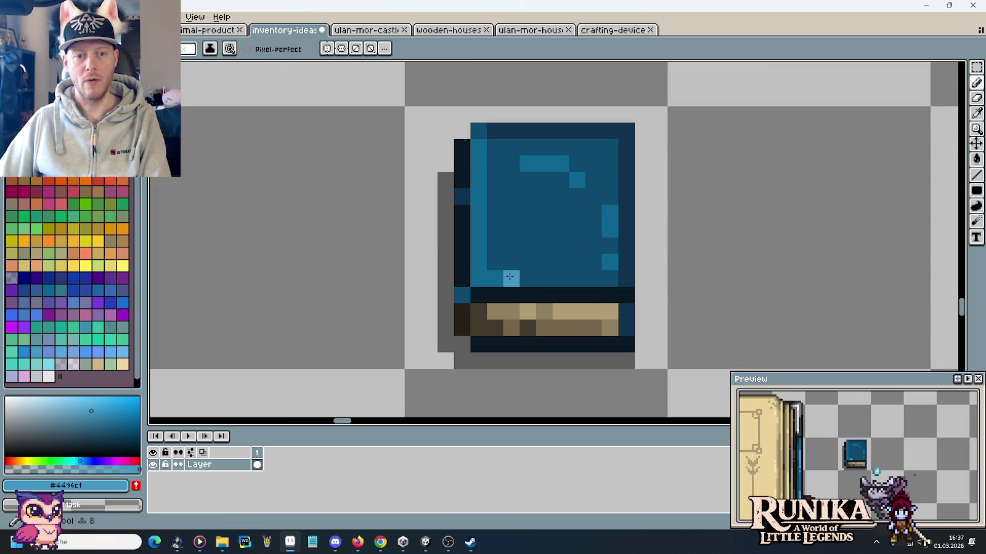
{"action": "scroll", "coordinate": [557, 273], "scroll_direction": "down", "scroll_amount": 3}
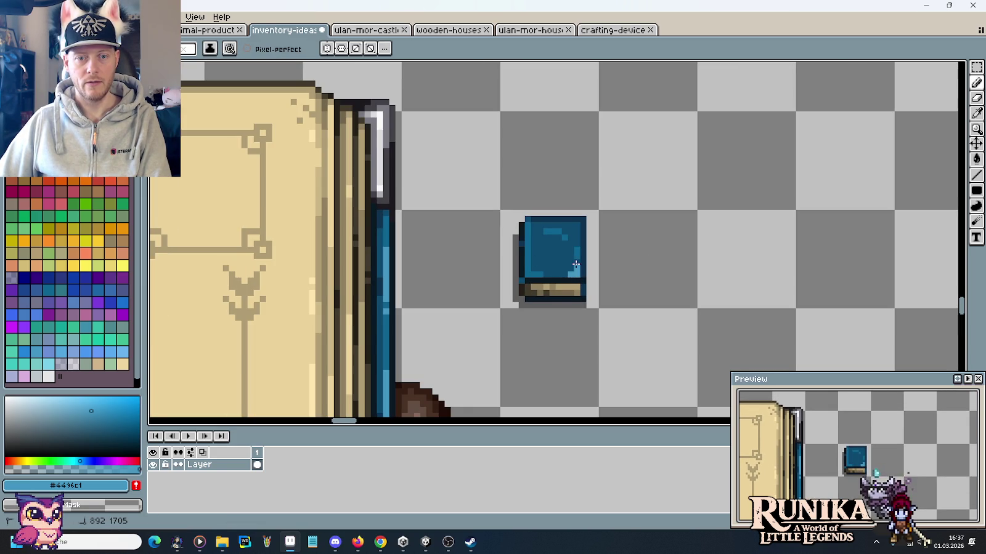
{"action": "scroll", "coordinate": [598, 272], "scroll_direction": "up", "scroll_amount": 2}
{"action": "left_click_drag", "start_coordinate": [558, 277], "coordinate": [500, 273]}
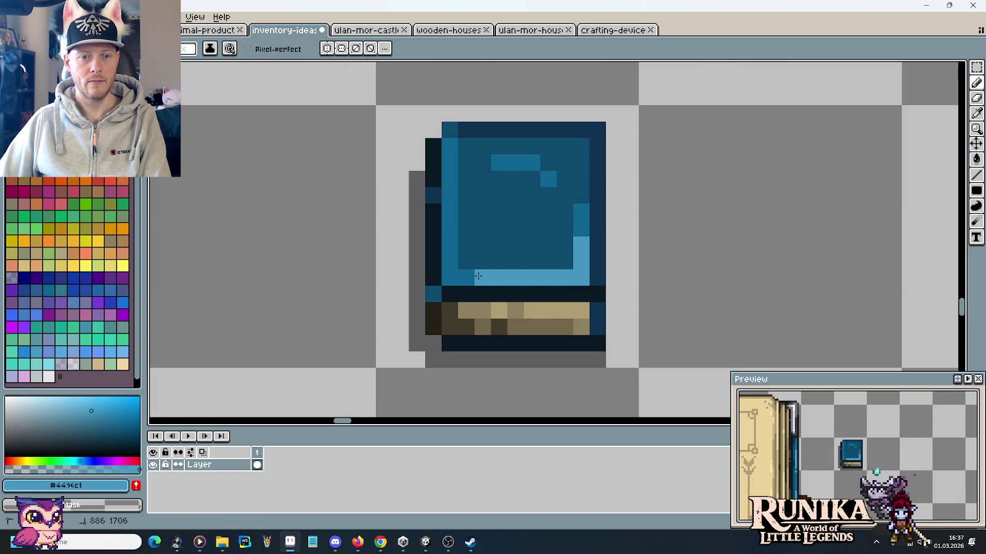
Lighten the cover's right column, darken its left column, and adjust the top-left pixel.
{"action": "left_click", "coordinate": [561, 254], "text": "alt"}
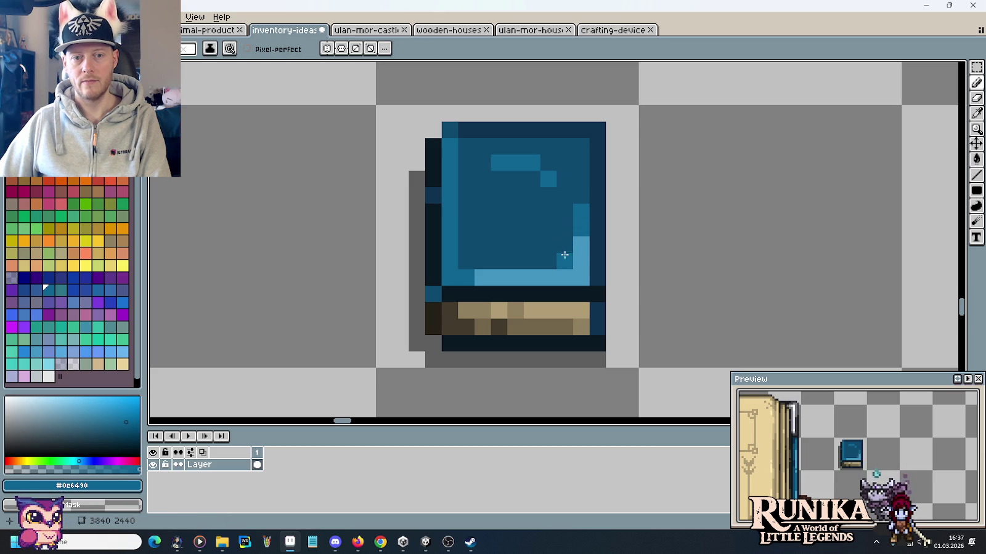
{"action": "left_click", "coordinate": [583, 213], "text": "alt"}
{"action": "left_click_drag", "start_coordinate": [581, 195], "coordinate": [581, 162]}
{"action": "left_click", "coordinate": [517, 222], "text": "alt"}
{"action": "left_click", "coordinate": [448, 260]}
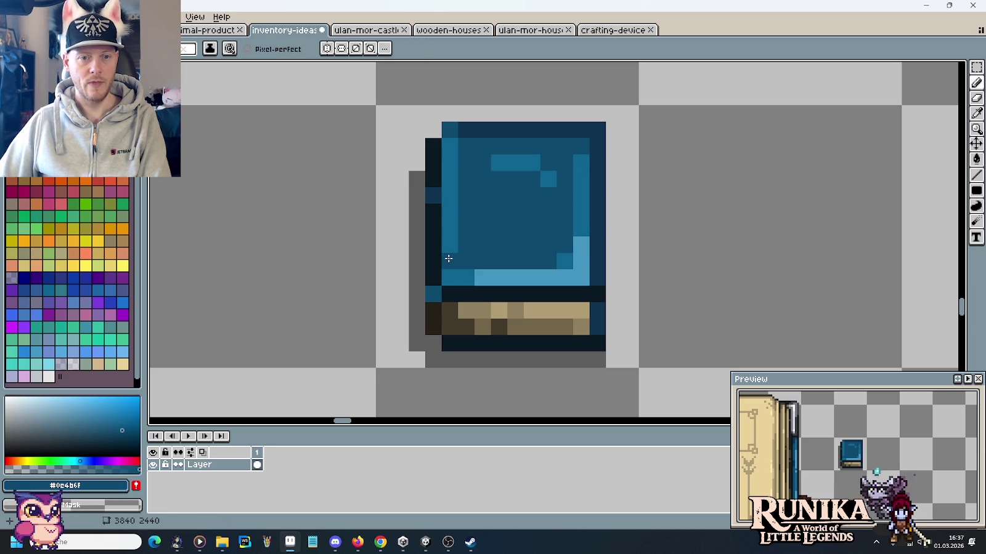
{"action": "left_click_drag", "start_coordinate": [448, 259], "coordinate": [454, 153]}
{"action": "left_click", "coordinate": [462, 128], "text": "alt"}
{"action": "left_click", "coordinate": [449, 132]}
{"action": "left_click", "coordinate": [456, 145], "text": "alt"}
{"action": "left_click", "coordinate": [452, 140]}
Lighten the left column, darken the right strip, and fix stray light pixels.
{"action": "left_click", "coordinate": [458, 277], "text": "alt"}
{"action": "left_click_drag", "start_coordinate": [450, 250], "coordinate": [458, 162]}
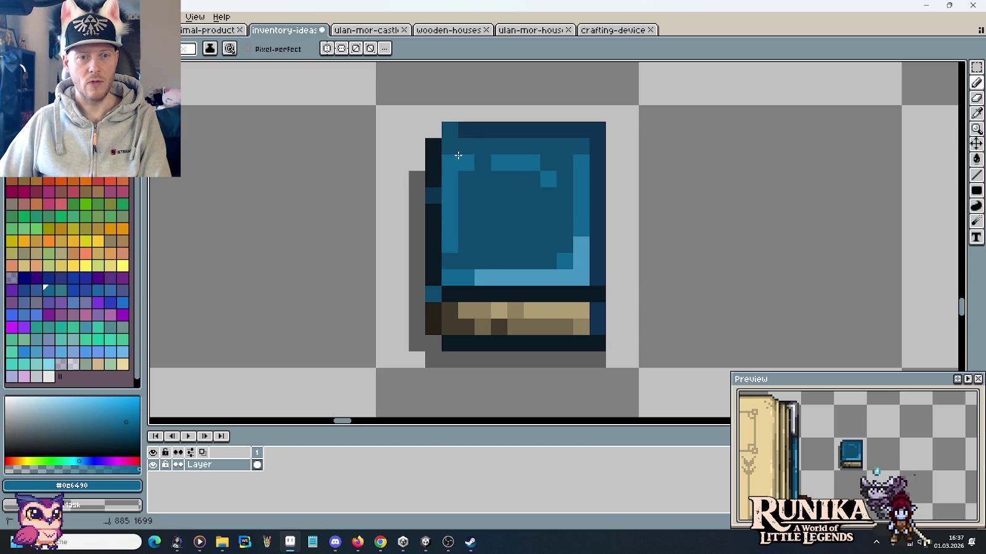
{"action": "key", "text": "ctrl+z"}
{"action": "key", "text": "ctrl+z"}
{"action": "key", "text": "ctrl+z"}
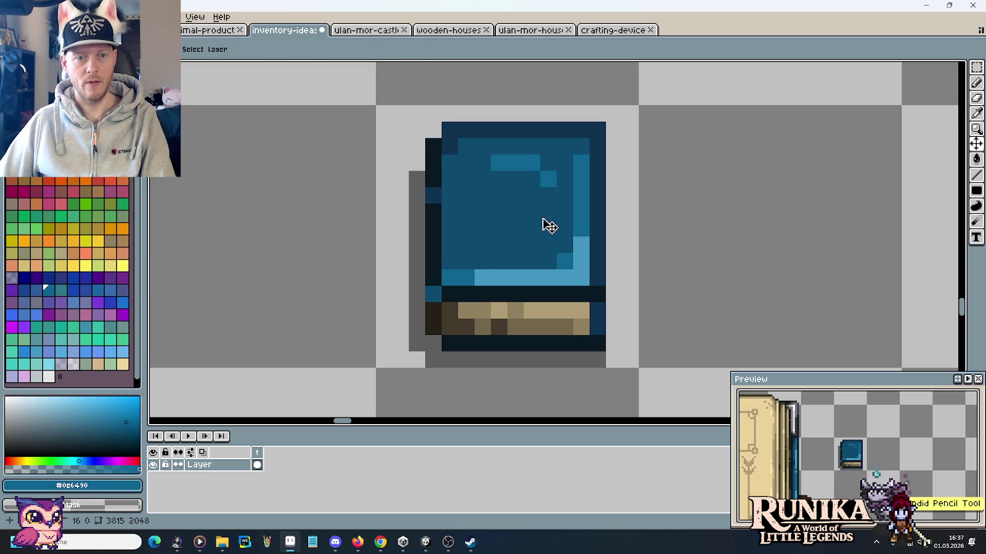
{"action": "key", "text": "ctrl+y"}
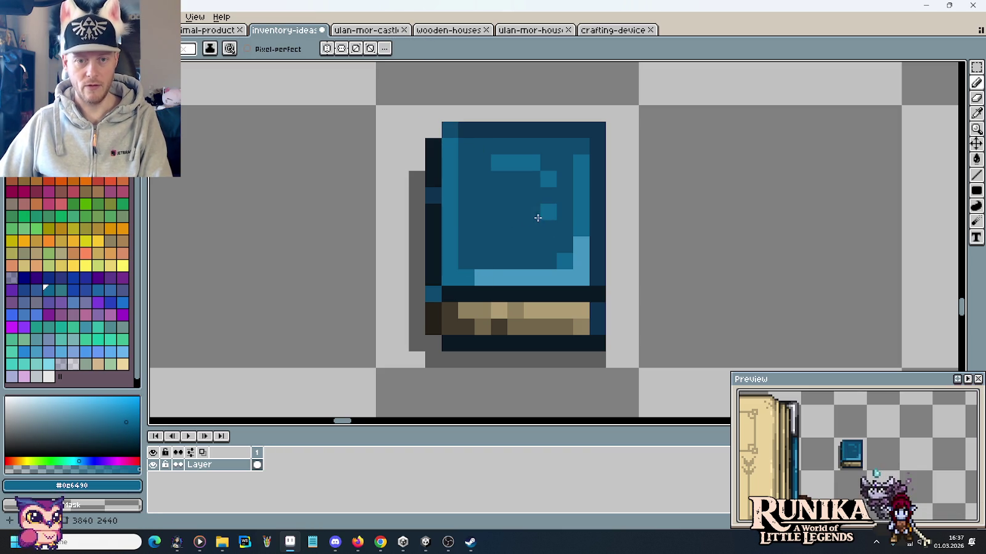
{"action": "left_click", "coordinate": [524, 212], "text": "alt"}
{"action": "left_click", "coordinate": [582, 250]}
{"action": "left_click_drag", "start_coordinate": [587, 245], "coordinate": [581, 158]}
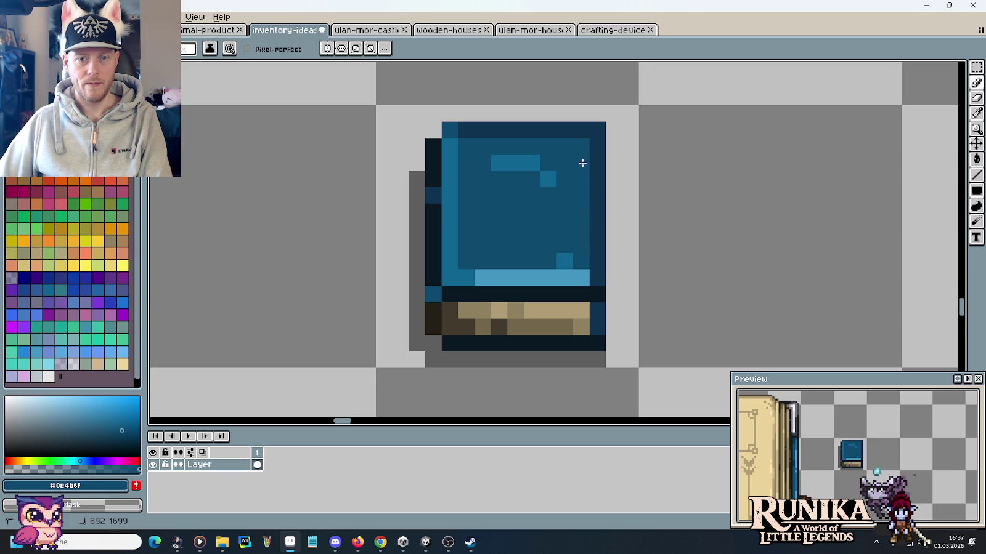
{"action": "left_click", "coordinate": [564, 261], "text": "alt"}
{"action": "left_click", "coordinate": [577, 261]}
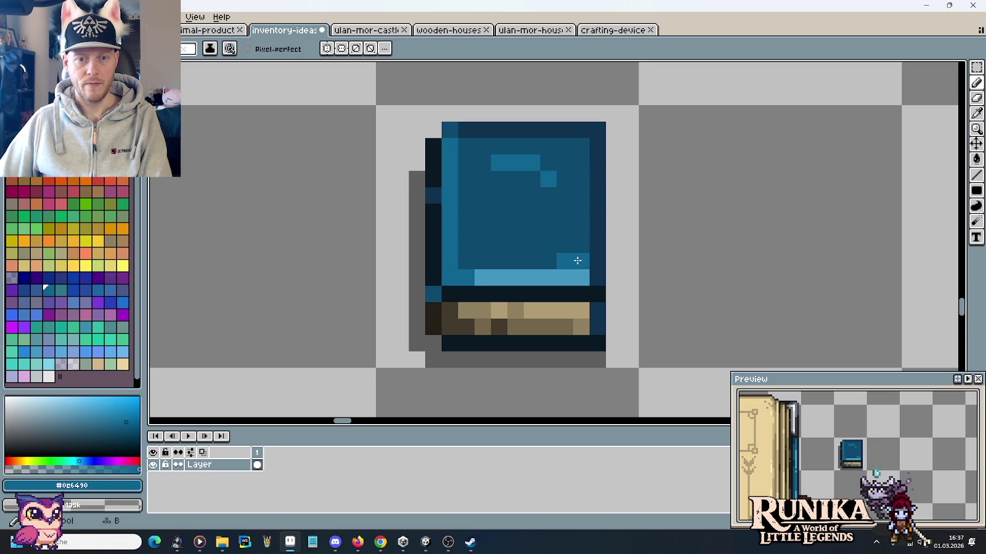
{"action": "left_click", "coordinate": [553, 235], "text": "alt"}
{"action": "left_click_drag", "start_coordinate": [549, 245], "coordinate": [574, 250]}
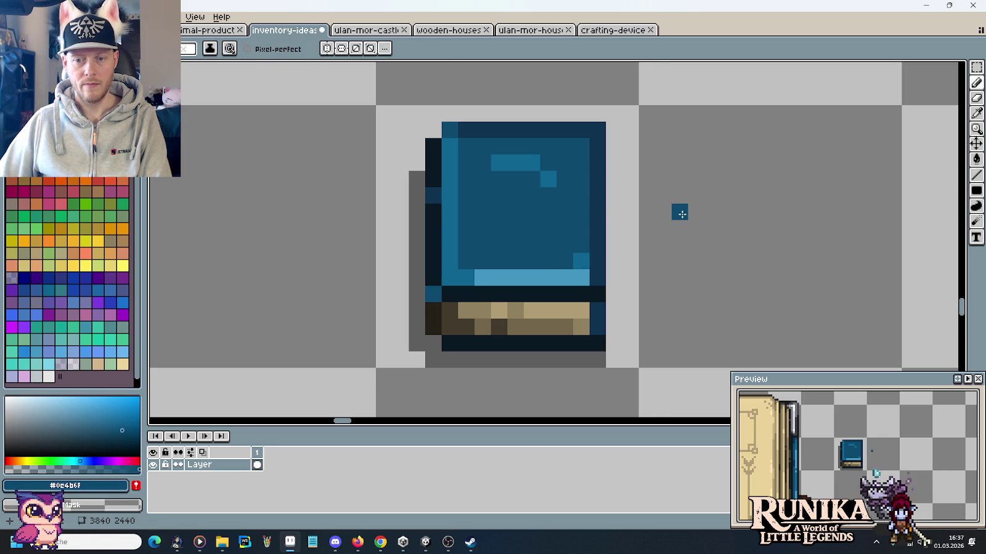
Select the brown and blue swatch strips and delete them.
{"action": "scroll", "coordinate": [681, 214], "scroll_direction": "down", "scroll_amount": 3}
{"action": "scroll", "coordinate": [681, 214], "scroll_direction": "down", "scroll_amount": 1}
{"action": "scroll", "coordinate": [682, 216], "scroll_direction": "down", "scroll_amount": 1}
{"action": "scroll", "coordinate": [682, 220], "scroll_direction": "down", "scroll_amount": 1}
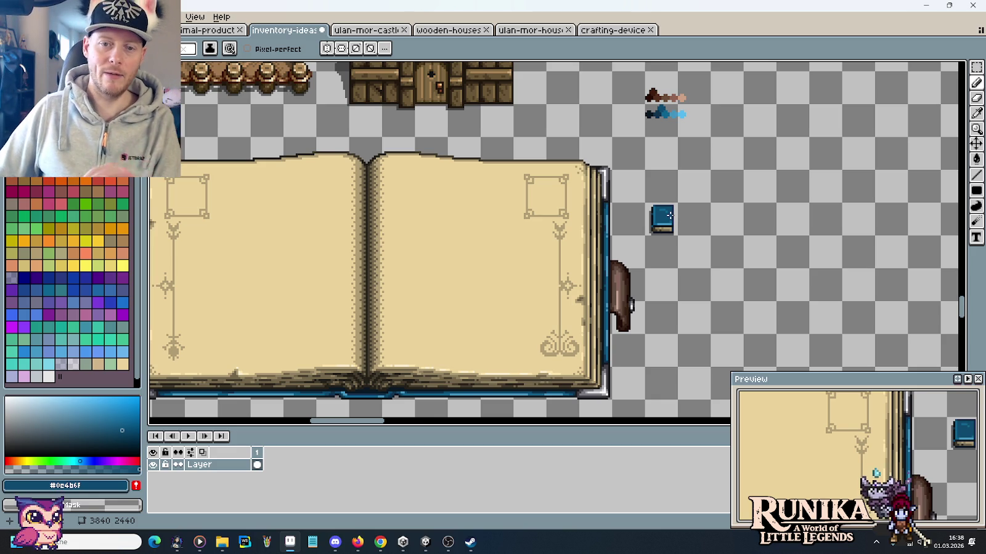
{"action": "key", "text": "m"}
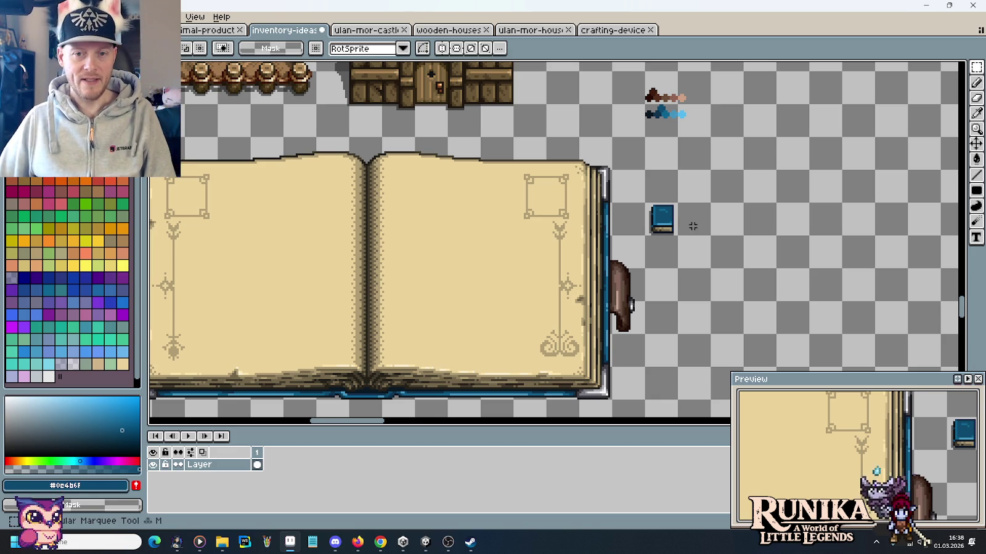
{"action": "scroll", "coordinate": [654, 216], "scroll_direction": "up", "scroll_amount": 1}
{"action": "scroll", "coordinate": [658, 203], "scroll_direction": "up", "scroll_amount": 1}
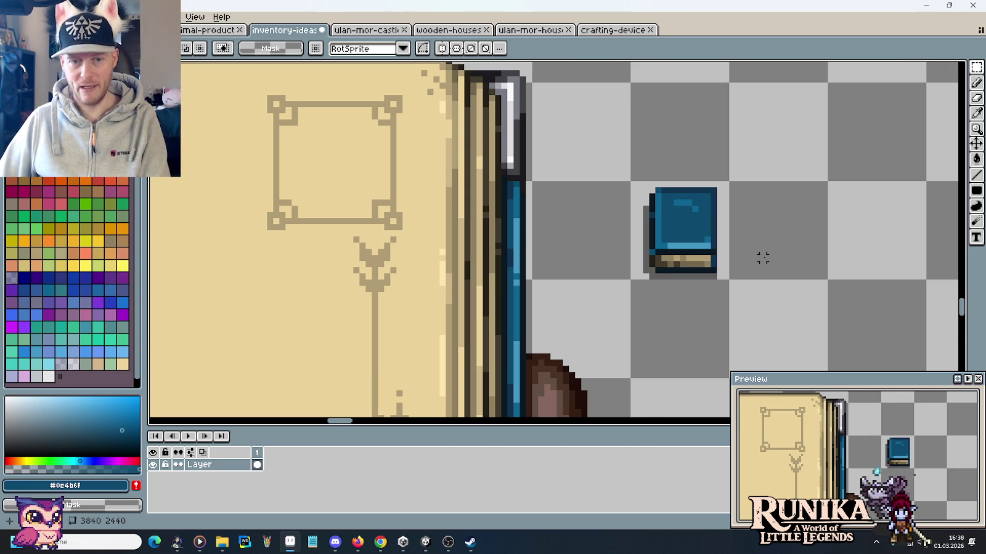
{"action": "scroll", "coordinate": [763, 258], "scroll_direction": "down", "scroll_amount": 2}
{"action": "scroll", "coordinate": [762, 255], "scroll_direction": "down", "scroll_amount": 1}
{"action": "scroll", "coordinate": [699, 201], "scroll_direction": "down", "scroll_amount": 2}
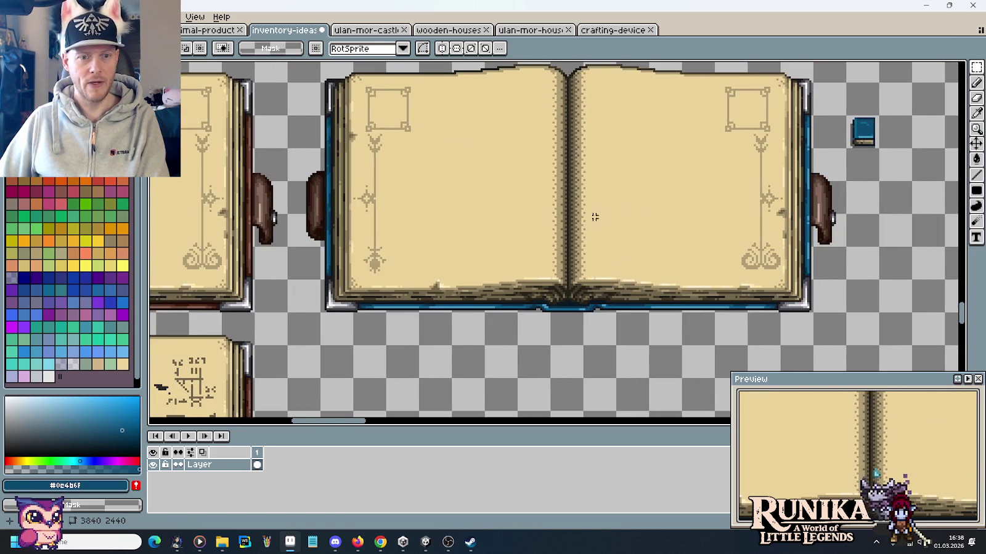
{"action": "left_click_drag", "start_coordinate": [601, 217], "coordinate": [711, 276]}
{"action": "scroll", "coordinate": [699, 271], "scroll_direction": "down", "scroll_amount": 2}
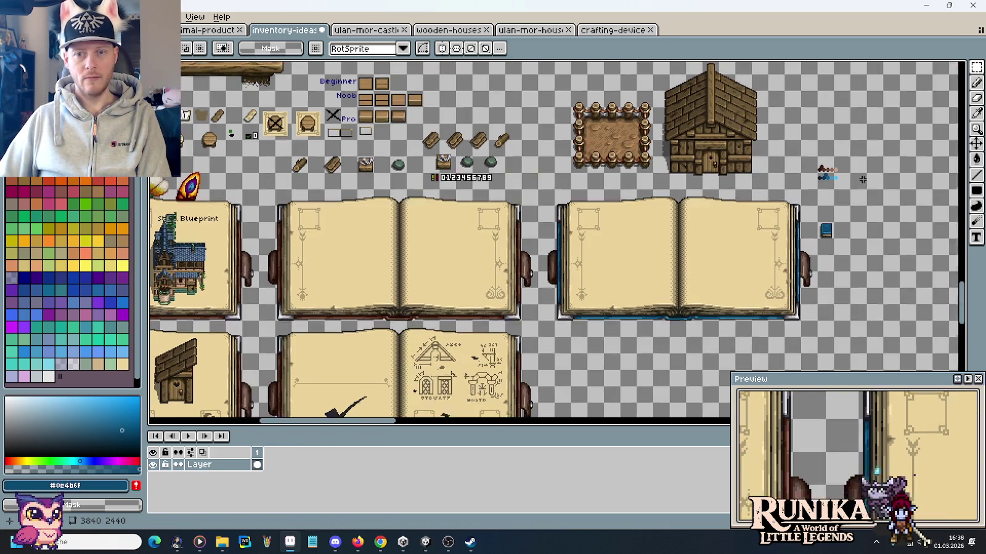
{"action": "scroll", "coordinate": [848, 167], "scroll_direction": "up", "scroll_amount": 2}
{"action": "scroll", "coordinate": [848, 166], "scroll_direction": "up", "scroll_amount": 1}
{"action": "left_click_drag", "start_coordinate": [697, 142], "coordinate": [852, 236]}
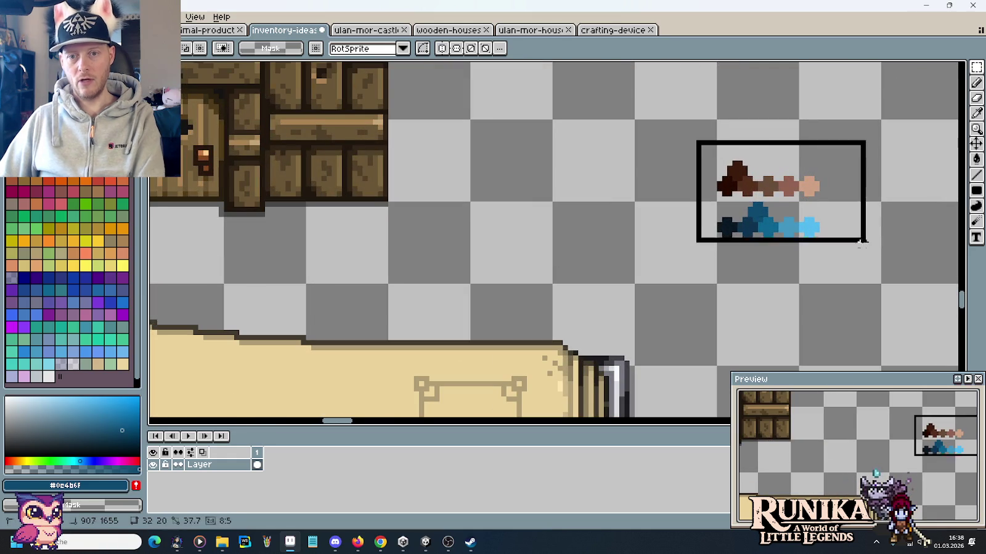
{"action": "key", "text": "Delete"}
Bring the lower books into view and mark a small area on the blue book.
{"action": "scroll", "coordinate": [854, 237], "scroll_direction": "down", "scroll_amount": 1}
{"action": "scroll", "coordinate": [780, 249], "scroll_direction": "down", "scroll_amount": 2}
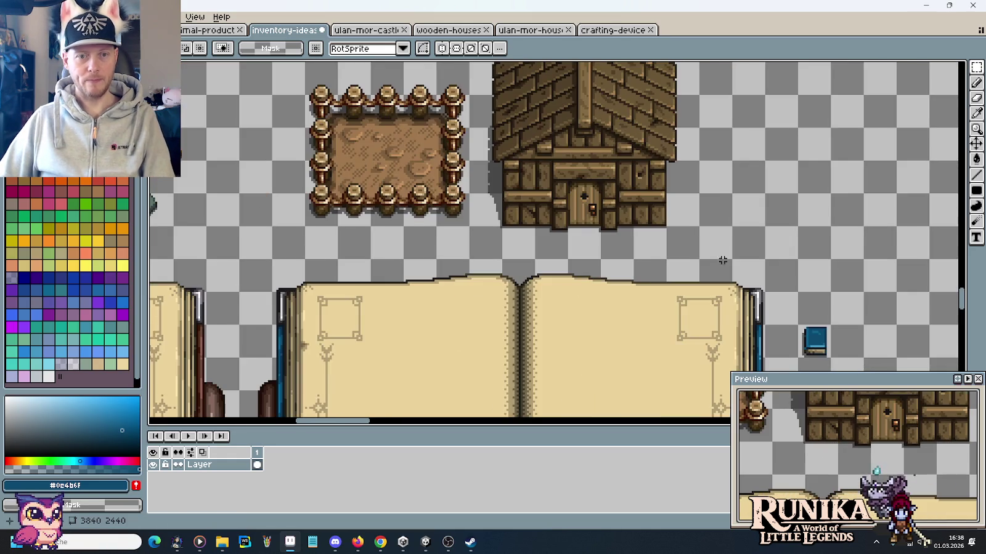
{"action": "scroll", "coordinate": [779, 249], "scroll_direction": "left", "scroll_amount": 3}
{"action": "scroll", "coordinate": [592, 299], "scroll_direction": "left", "scroll_amount": 3}
{"action": "scroll", "coordinate": [528, 260], "scroll_direction": "down", "scroll_amount": 2}
{"action": "scroll", "coordinate": [541, 242], "scroll_direction": "up", "scroll_amount": 1}
{"action": "left_click_drag", "start_coordinate": [541, 242], "coordinate": [544, 242]}
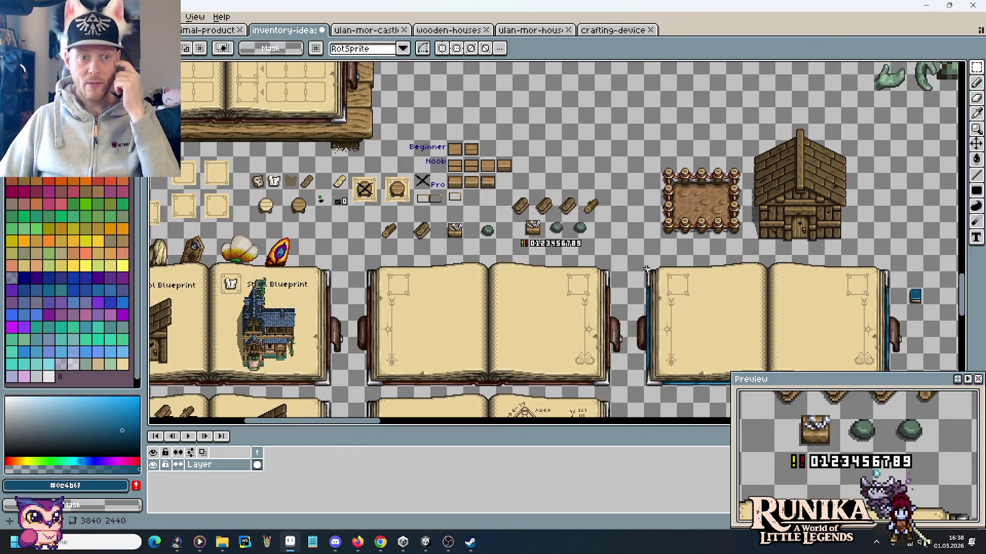
{"action": "left_click_drag", "start_coordinate": [682, 330], "coordinate": [545, 280]}
{"action": "scroll", "coordinate": [780, 241], "scroll_direction": "up", "scroll_amount": 3}
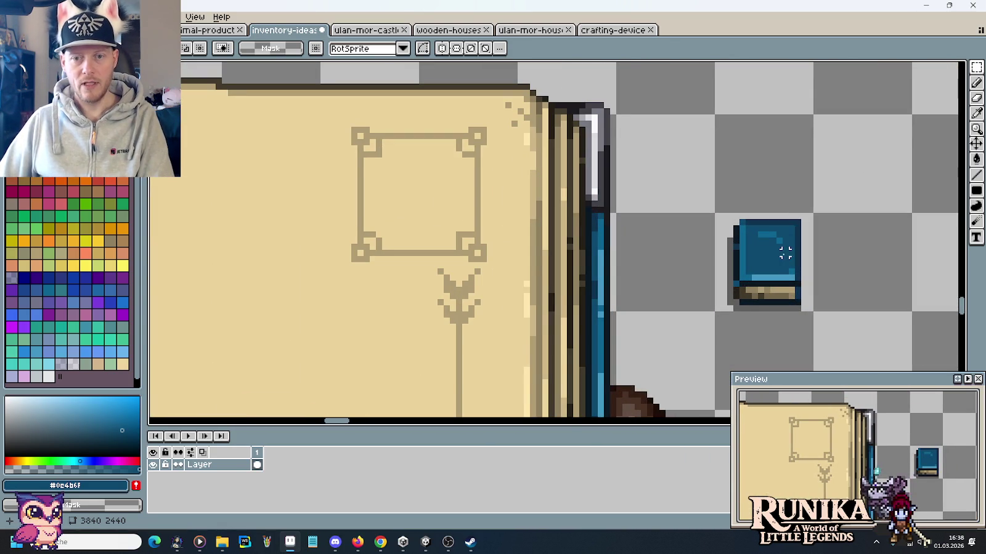
{"action": "scroll", "coordinate": [773, 252], "scroll_direction": "down", "scroll_amount": 2}
{"action": "scroll", "coordinate": [775, 251], "scroll_direction": "down", "scroll_amount": 1}
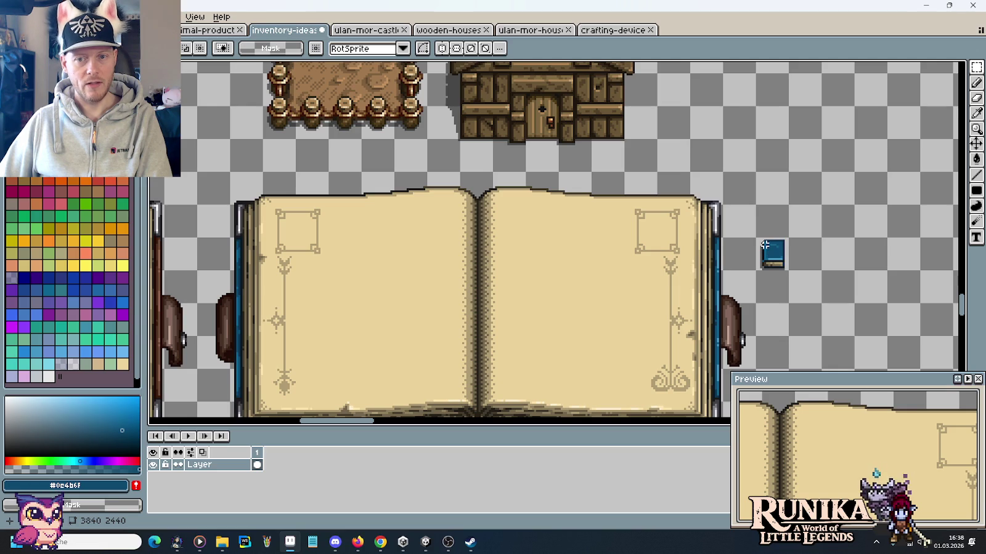
{"action": "left_click_drag", "start_coordinate": [767, 245], "coordinate": [777, 248]}
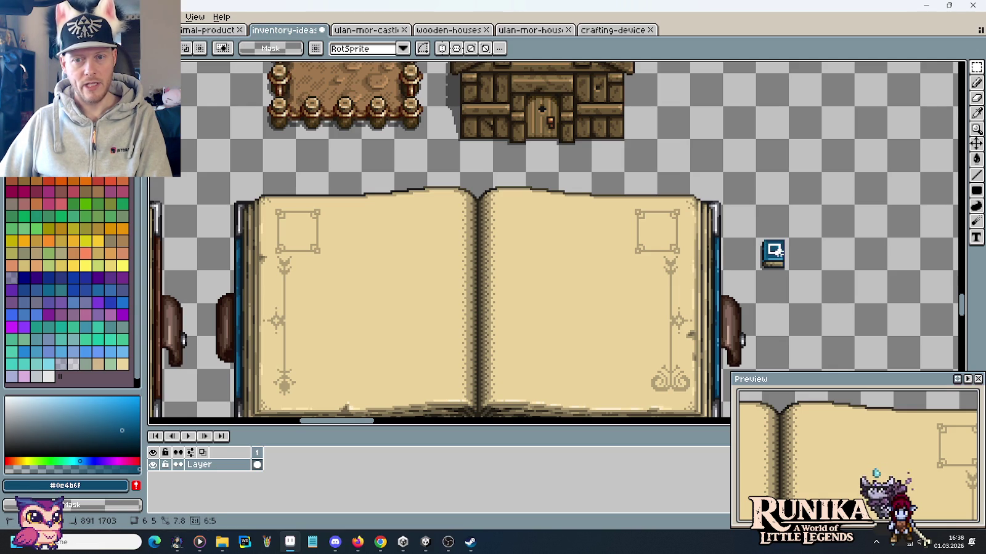
Move the small blue book up into the item icon row and show the colour-ramp palette sheet.
{"action": "left_click", "coordinate": [777, 249]}
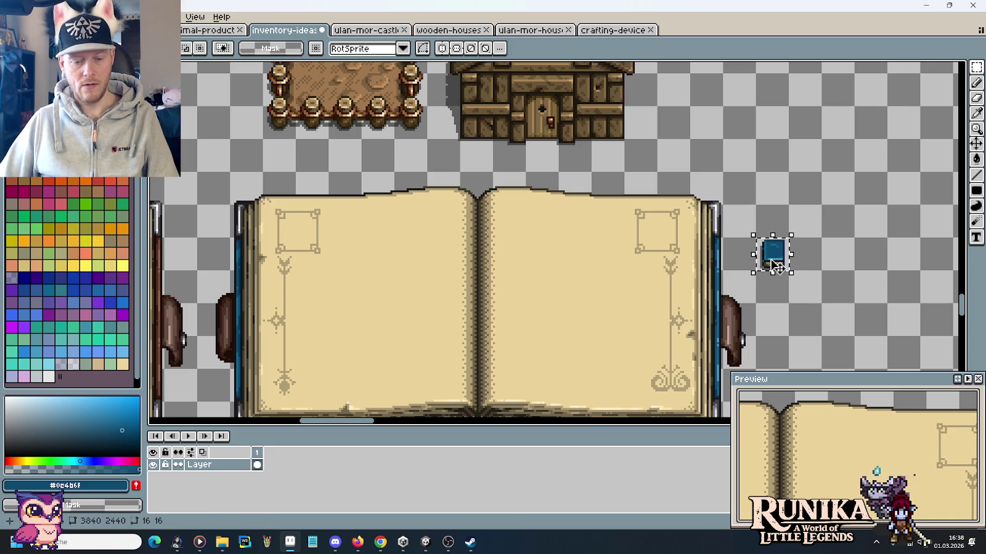
{"action": "left_click_drag", "start_coordinate": [770, 253], "coordinate": [160, 160]}
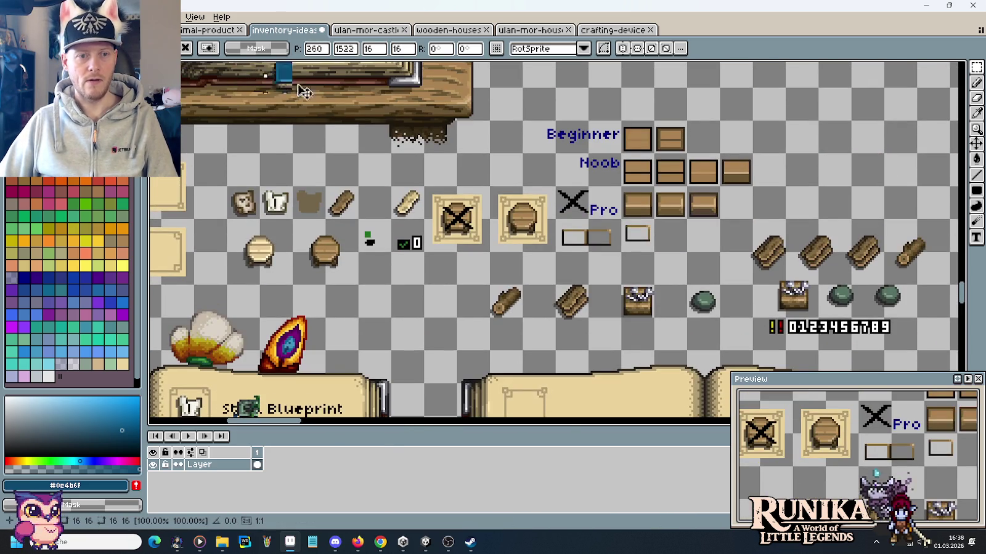
{"action": "left_click_drag", "start_coordinate": [297, 86], "coordinate": [472, 292]}
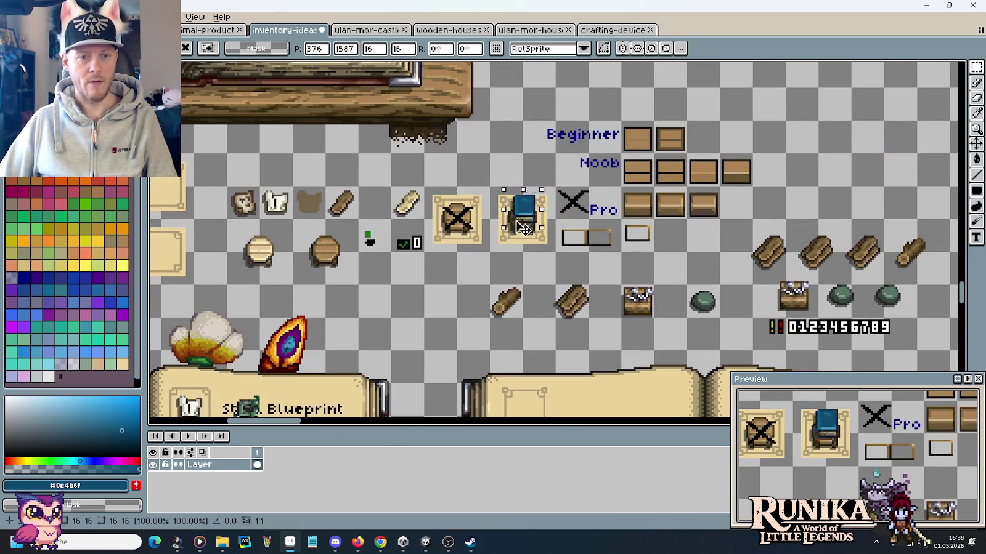
{"action": "key", "text": "Return"}
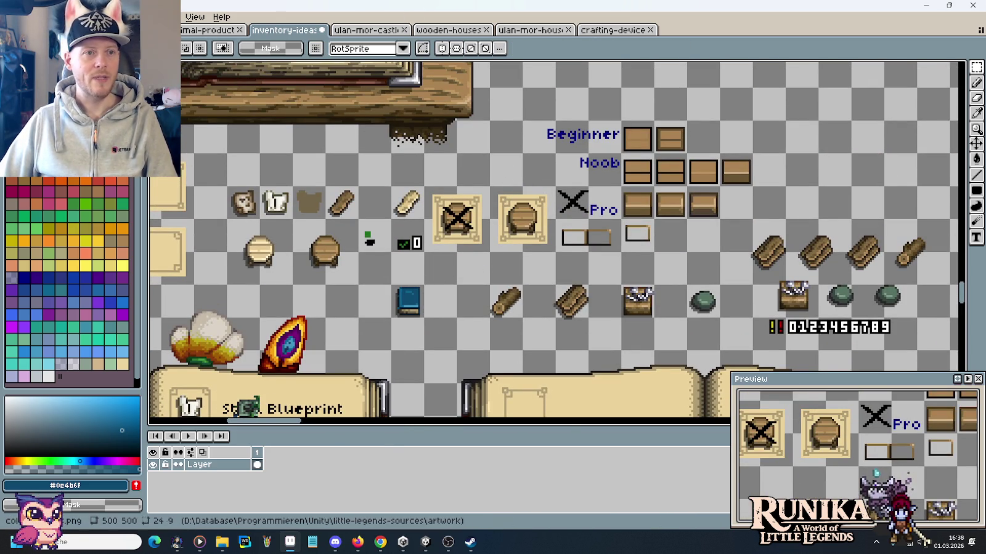
{"action": "key", "text": "ctrl+z"}
{"action": "scroll", "coordinate": [352, 264], "scroll_direction": "down", "scroll_amount": 3}
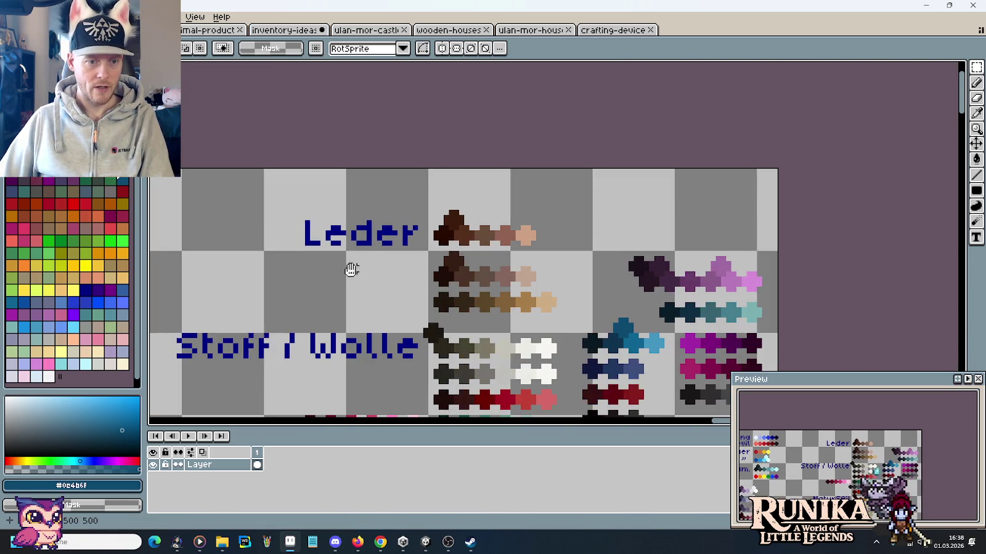
{"action": "scroll", "coordinate": [466, 250], "scroll_direction": "up", "scroll_amount": 2}
{"action": "mouse_move", "coordinate": [466, 251]}
{"action": "left_mouse_down"}
{"action": "mouse_move", "coordinate": [633, 238]}
{"action": "mouse_move", "coordinate": [645, 77]}
{"action": "left_mouse_up"}
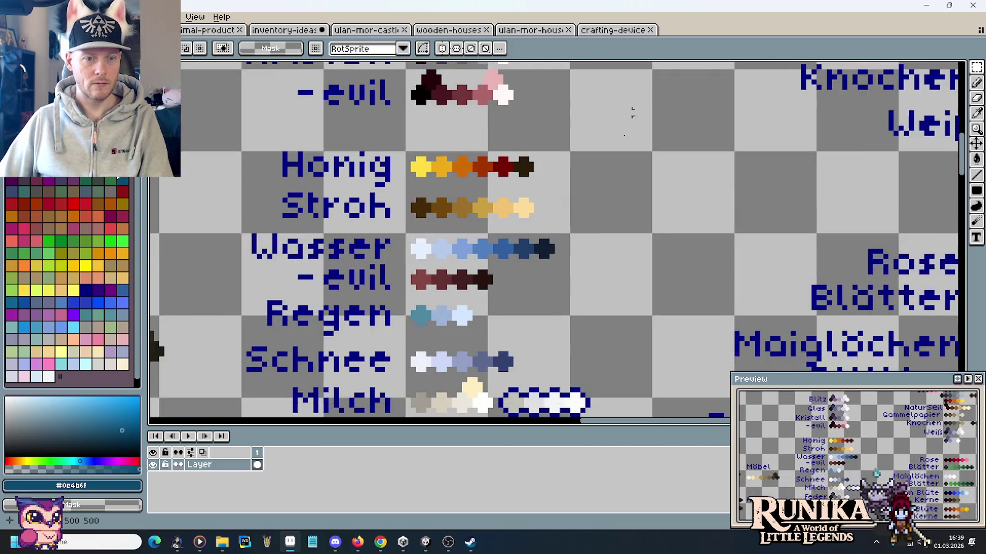
{"action": "scroll", "coordinate": [596, 282], "scroll_direction": "down", "scroll_amount": 1}
{"action": "mouse_move", "coordinate": [596, 282]}
{"action": "left_mouse_down"}
{"action": "mouse_move", "coordinate": [624, 142]}
{"action": "mouse_move", "coordinate": [759, 172]}
{"action": "mouse_move", "coordinate": [484, 261]}
{"action": "left_mouse_up"}
{"action": "mouse_move", "coordinate": [716, 195]}
{"action": "left_mouse_down"}
{"action": "mouse_move", "coordinate": [611, 114]}
{"action": "mouse_move", "coordinate": [585, 323]}
{"action": "mouse_move", "coordinate": [593, 359]}
{"action": "left_mouse_up"}
{"action": "scroll", "coordinate": [606, 258], "scroll_direction": "down", "scroll_amount": 3}
{"action": "scroll", "coordinate": [612, 222], "scroll_direction": "up", "scroll_amount": 1}
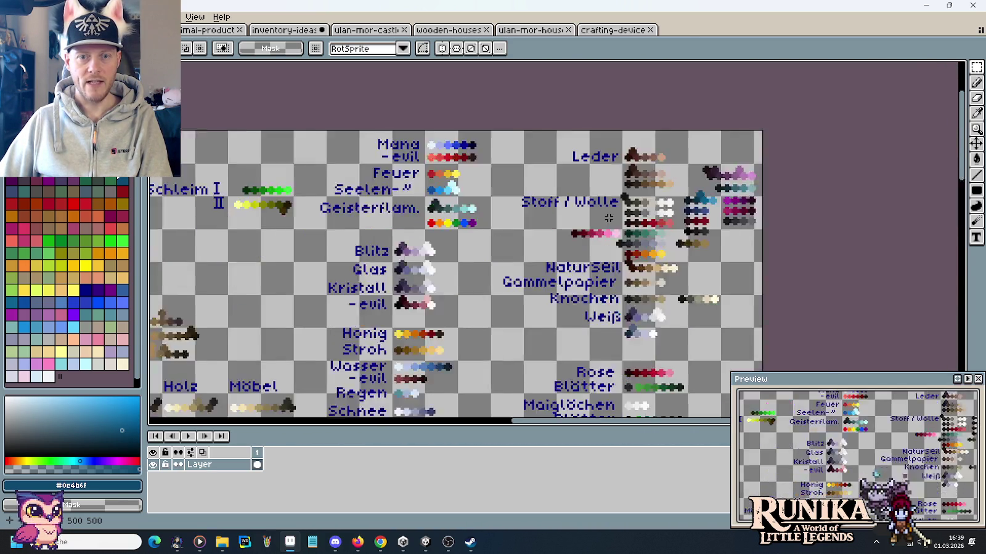
{"action": "scroll", "coordinate": [612, 222], "scroll_direction": "up", "scroll_amount": 1}
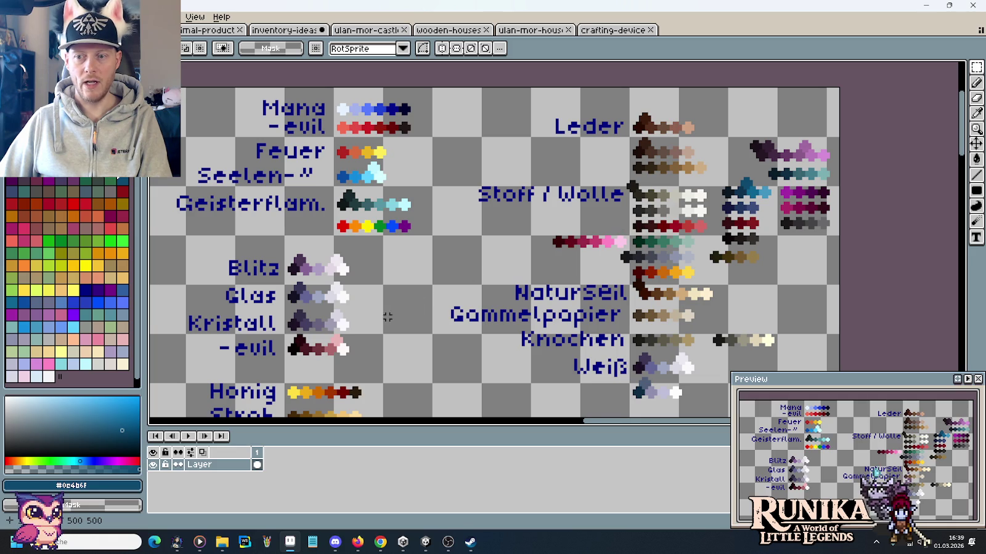
{"action": "left_click_drag", "start_coordinate": [387, 318], "coordinate": [601, 234]}
{"action": "left_click_drag", "start_coordinate": [319, 269], "coordinate": [403, 273]}
{"action": "left_click_drag", "start_coordinate": [321, 301], "coordinate": [667, 222]}
{"action": "mouse_move", "coordinate": [706, 196]}
{"action": "left_mouse_down"}
{"action": "mouse_move", "coordinate": [650, 227]}
{"action": "mouse_move", "coordinate": [388, 218]}
{"action": "left_mouse_up"}
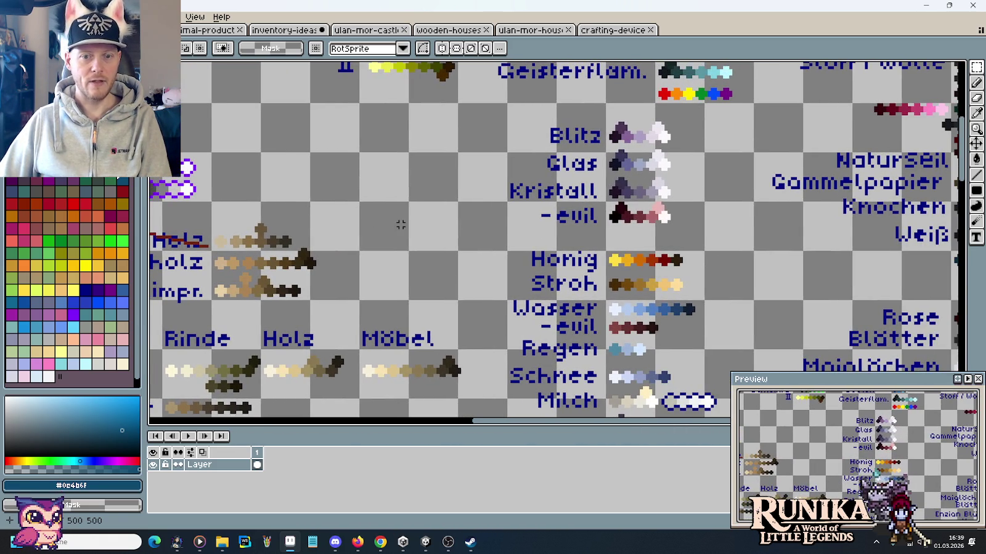
{"action": "left_click", "coordinate": [300, 31]}
{"action": "scroll", "coordinate": [391, 298], "scroll_direction": "down", "scroll_amount": 5}
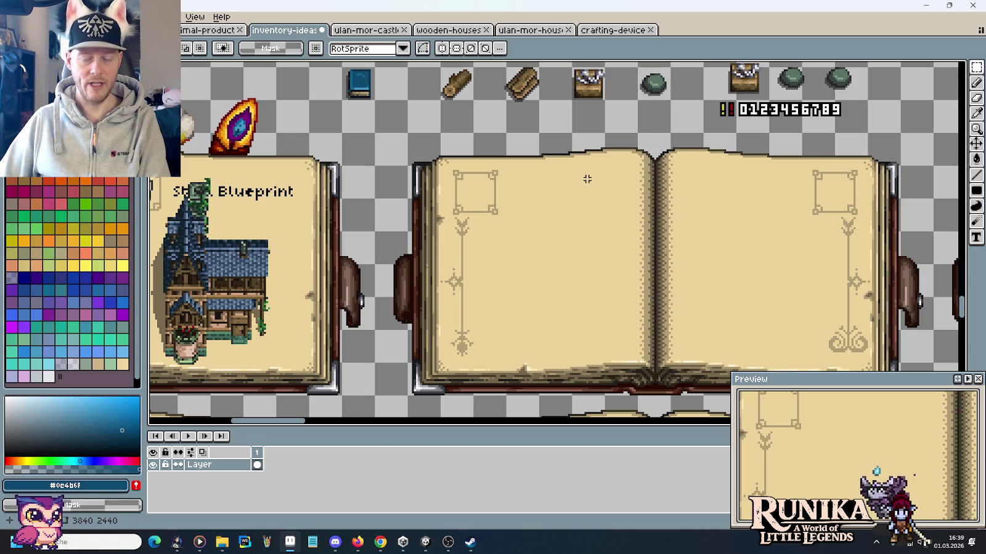
{"action": "left_click_drag", "start_coordinate": [601, 185], "coordinate": [579, 300]}
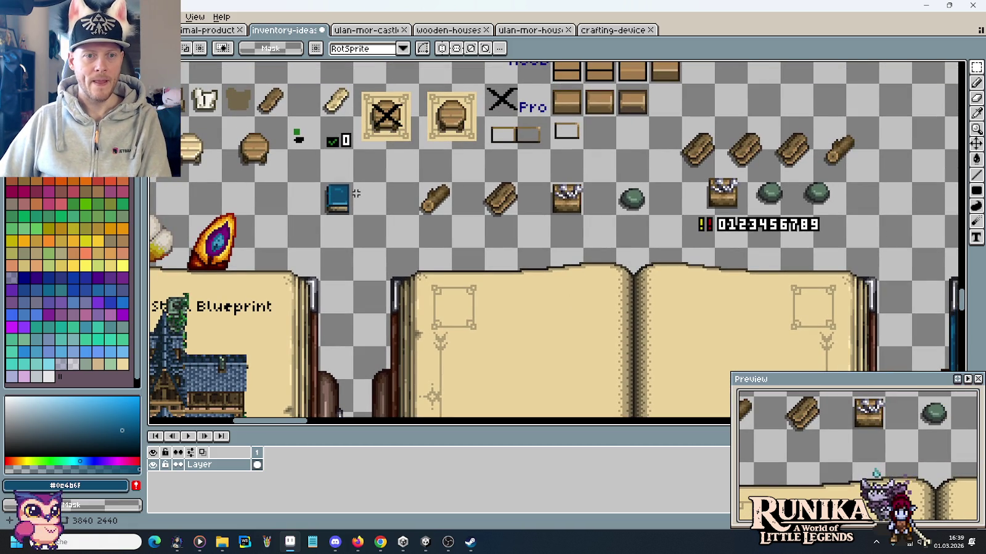
{"action": "scroll", "coordinate": [347, 193], "scroll_direction": "down", "scroll_amount": 2}
{"action": "key", "text": "ctrl+Tab"}
{"action": "scroll", "coordinate": [435, 239], "scroll_direction": "up", "scroll_amount": 2}
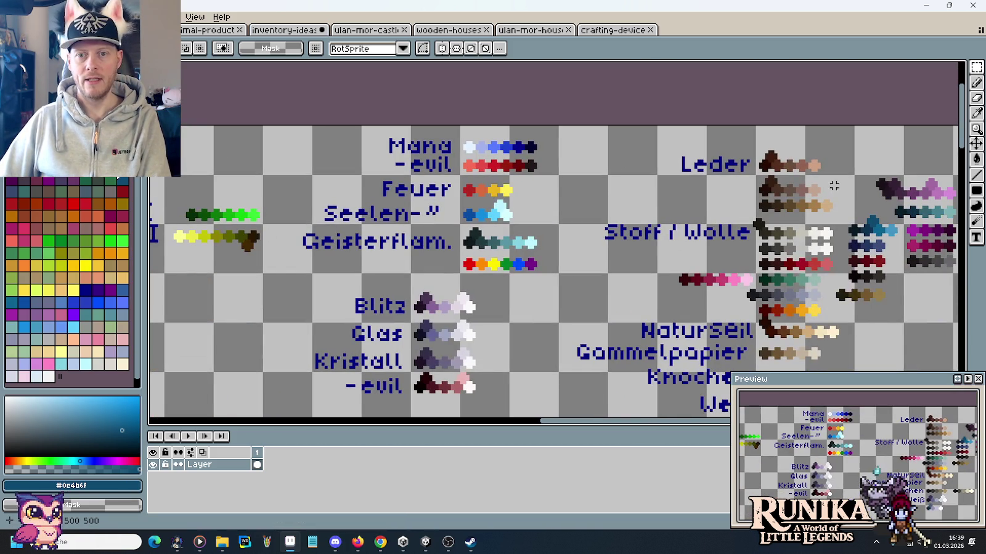
Paste the top Leder ramp into the inventory sheet and duplicate the blue book one tile right.
{"action": "left_click_drag", "start_coordinate": [754, 122], "coordinate": [857, 177]}
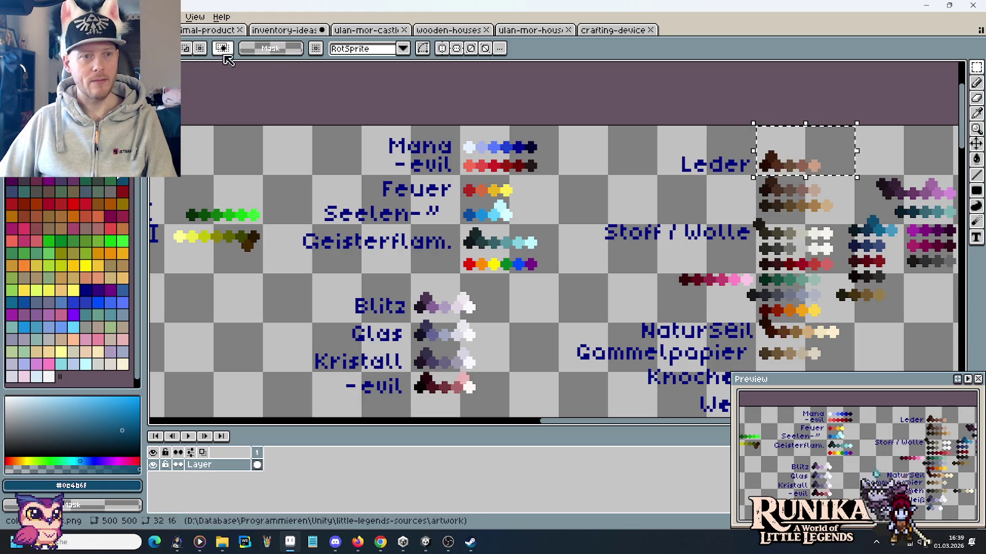
{"action": "left_click", "coordinate": [284, 29]}
{"action": "scroll", "coordinate": [530, 186], "scroll_direction": "up", "scroll_amount": 2}
{"action": "scroll", "coordinate": [462, 209], "scroll_direction": "down", "scroll_amount": 1}
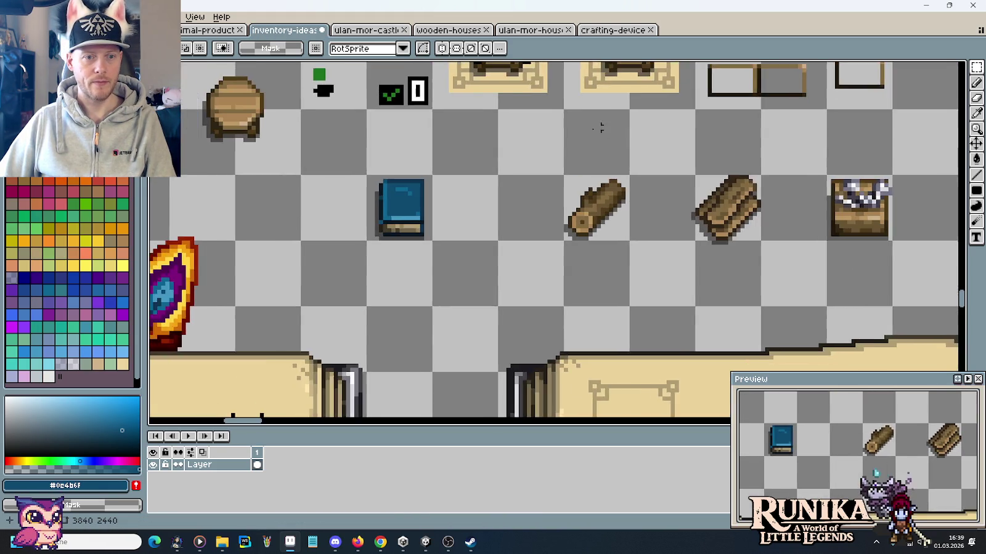
{"action": "scroll", "coordinate": [608, 127], "scroll_direction": "up", "scroll_amount": 2}
{"action": "key", "text": "ctrl+v"}
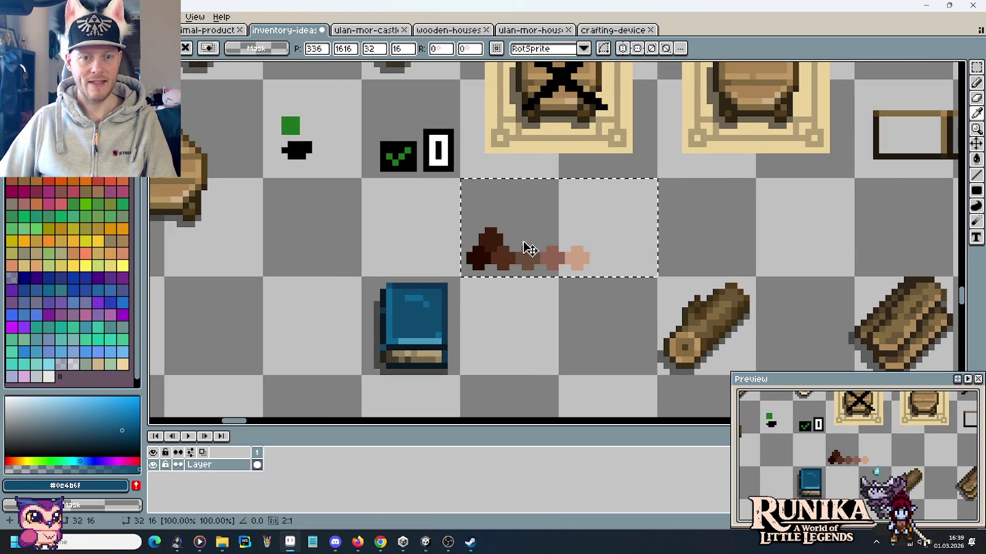
{"action": "key", "text": "Return"}
{"action": "mouse_move", "coordinate": [438, 329]}
{"action": "left_mouse_down"}
{"action": "mouse_move", "coordinate": [417, 334]}
{"action": "mouse_move", "coordinate": [550, 292]}
{"action": "left_mouse_up"}
{"action": "key", "text": "ctrl+d"}
Copy the second Leder ramp and place it above the blue books.
{"action": "key", "text": "ctrl+Tab"}
{"action": "mouse_move", "coordinate": [755, 125]}
{"action": "left_mouse_down"}
{"action": "mouse_move", "coordinate": [854, 177]}
{"action": "mouse_move", "coordinate": [689, 143]}
{"action": "left_mouse_up"}
{"action": "scroll", "coordinate": [828, 190], "scroll_direction": "up", "scroll_amount": 1}
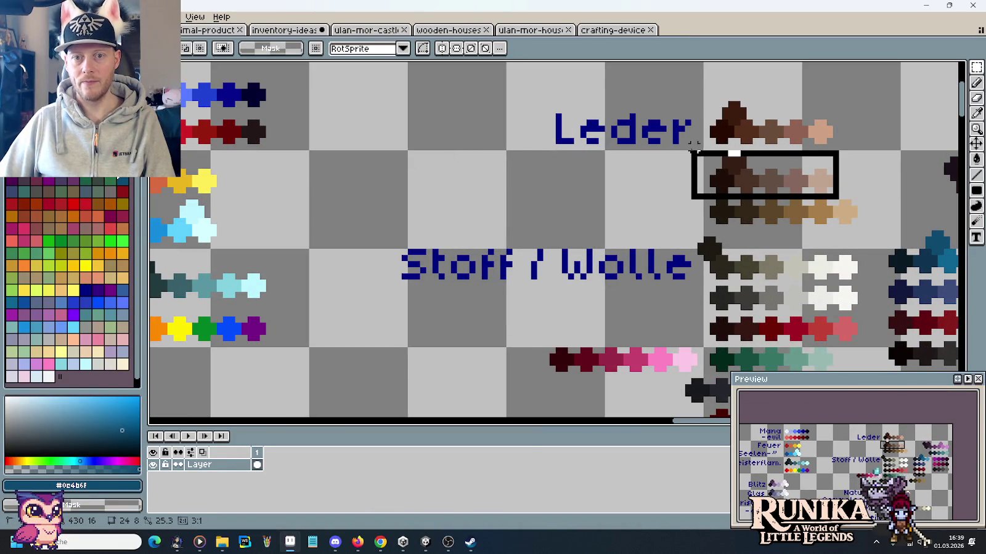
{"action": "key", "text": "ctrl+c"}
{"action": "left_click", "coordinate": [311, 30]}
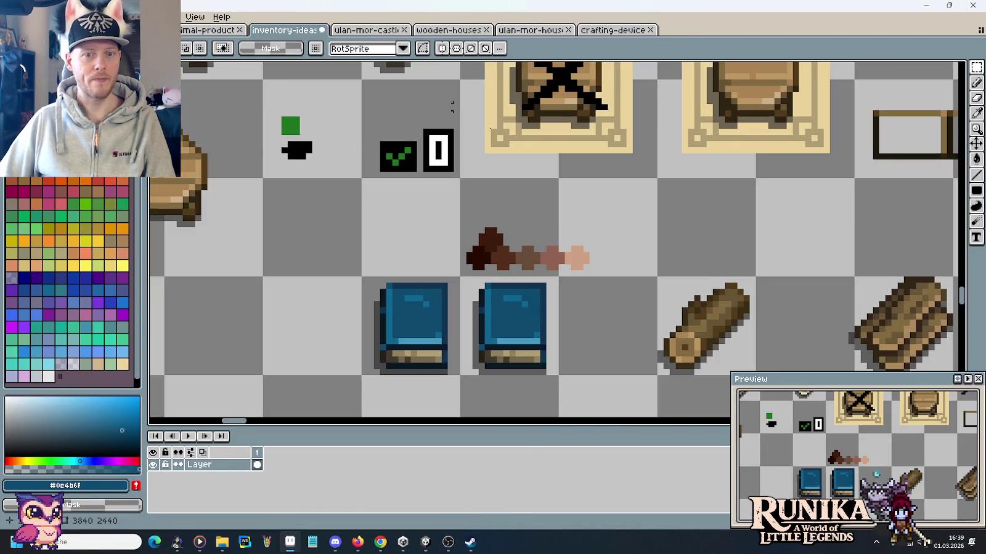
{"action": "scroll", "coordinate": [561, 227], "scroll_direction": "down", "scroll_amount": 2}
{"action": "scroll", "coordinate": [706, 216], "scroll_direction": "up", "scroll_amount": 5}
{"action": "scroll", "coordinate": [706, 216], "scroll_direction": "down", "scroll_amount": 2}
{"action": "scroll", "coordinate": [590, 203], "scroll_direction": "up", "scroll_amount": 3}
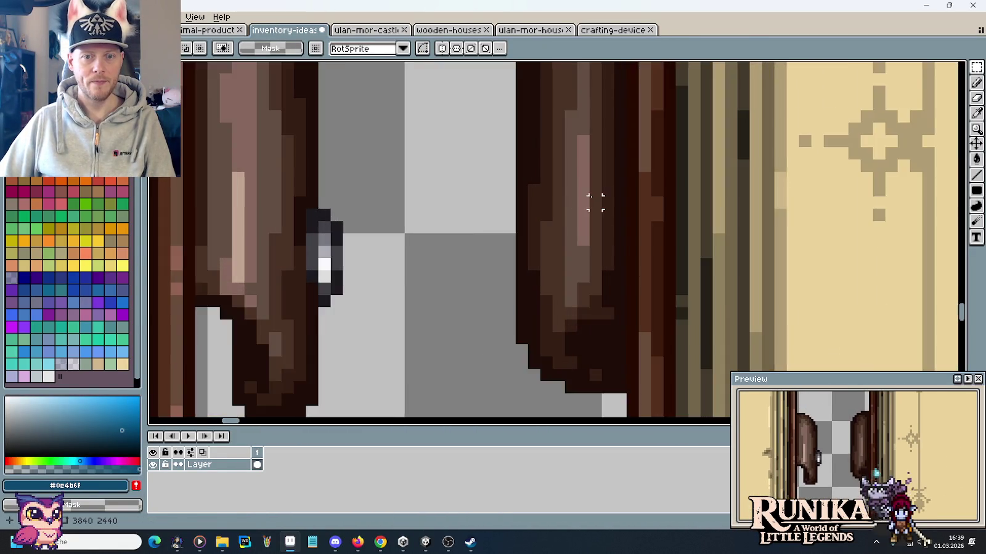
{"action": "scroll", "coordinate": [604, 238], "scroll_direction": "up", "scroll_amount": 2}
{"action": "key", "text": "ctrl+v"}
{"action": "left_click_drag", "start_coordinate": [605, 259], "coordinate": [433, 224]}
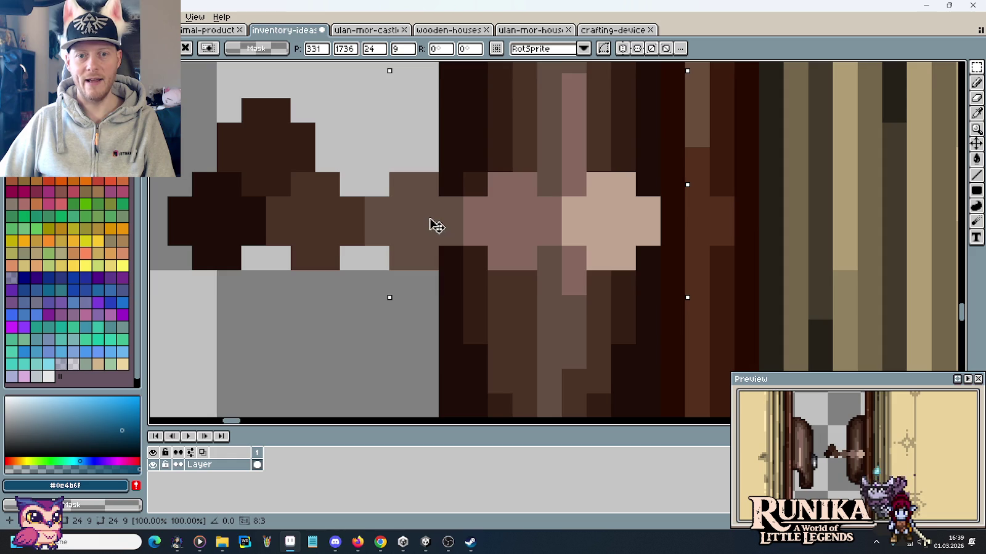
{"action": "scroll", "coordinate": [542, 227], "scroll_direction": "down", "scroll_amount": 2}
{"action": "scroll", "coordinate": [541, 227], "scroll_direction": "up", "scroll_amount": 10}
{"action": "left_click_drag", "start_coordinate": [541, 226], "coordinate": [552, 189]}
{"action": "key", "text": "ctrl+d"}
Sample the darkest brown #1f0d07 from the pasted ramp.
{"action": "scroll", "coordinate": [557, 236], "scroll_direction": "up", "scroll_amount": 2}
{"action": "scroll", "coordinate": [585, 252], "scroll_direction": "up", "scroll_amount": 3}
{"action": "scroll", "coordinate": [585, 253], "scroll_direction": "left", "scroll_amount": 2}
{"action": "key", "text": "i"}
{"action": "left_click", "coordinate": [441, 145]}
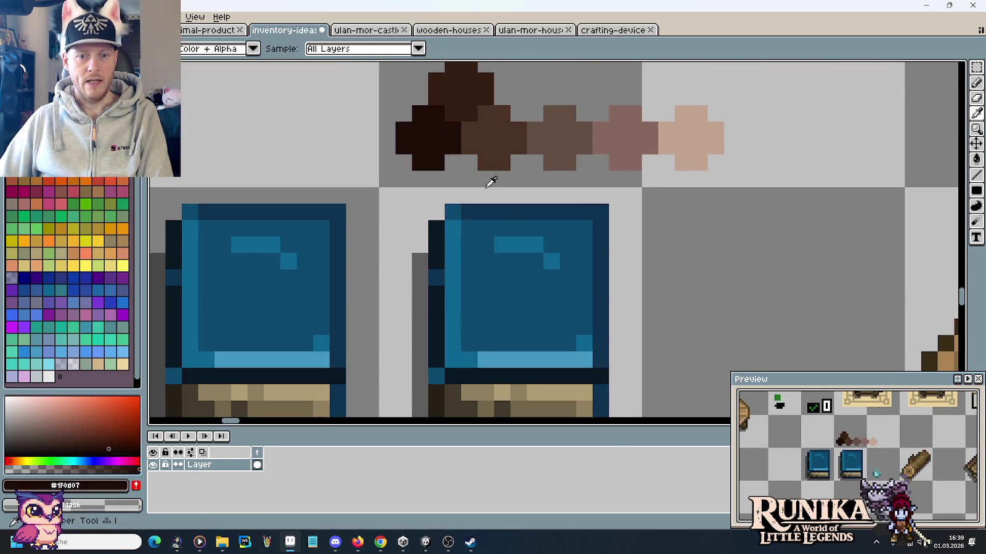
Pencil a dark brown clasp line down the second book's right edge and erase two stray pixels.
{"action": "key", "text": "b"}
{"action": "left_click_drag", "start_coordinate": [618, 328], "coordinate": [612, 284]}
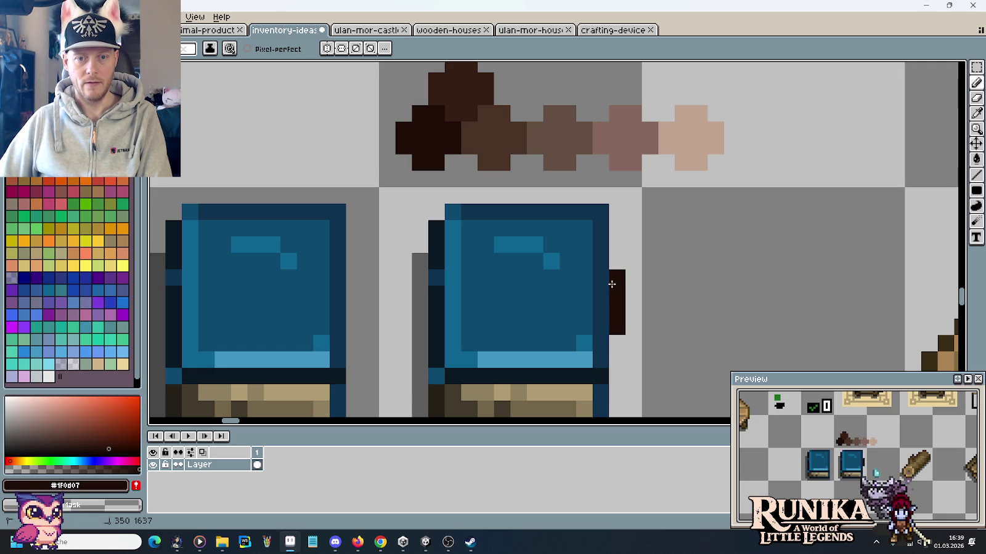
{"action": "left_click", "coordinate": [617, 354]}
{"action": "scroll", "coordinate": [616, 345], "scroll_direction": "down", "scroll_amount": 2}
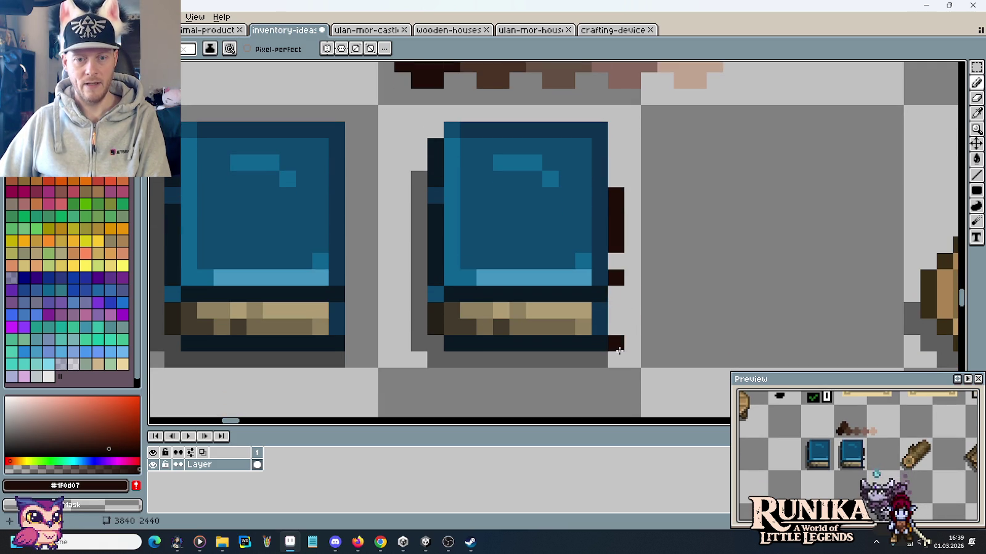
{"action": "right_click", "coordinate": [617, 275]}
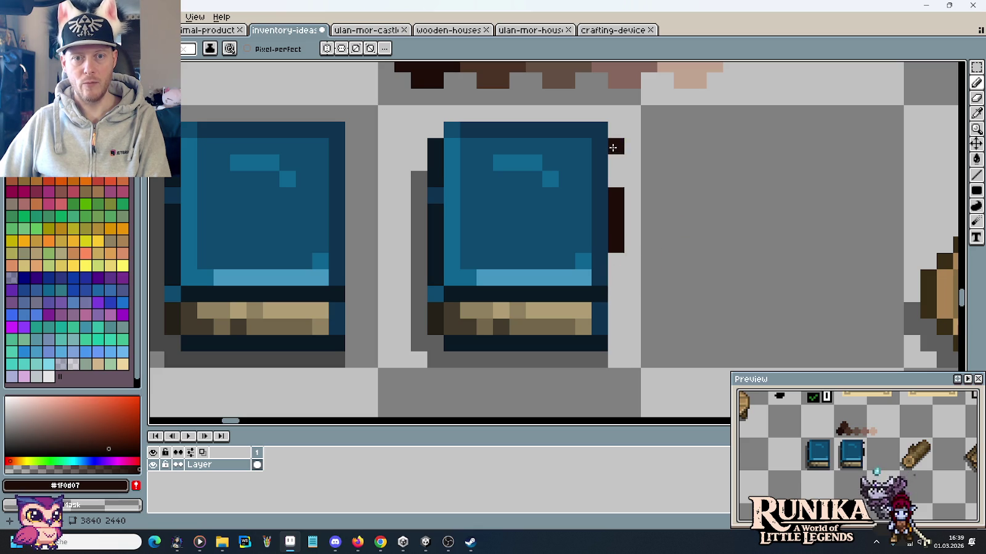
{"action": "right_click", "coordinate": [616, 245]}
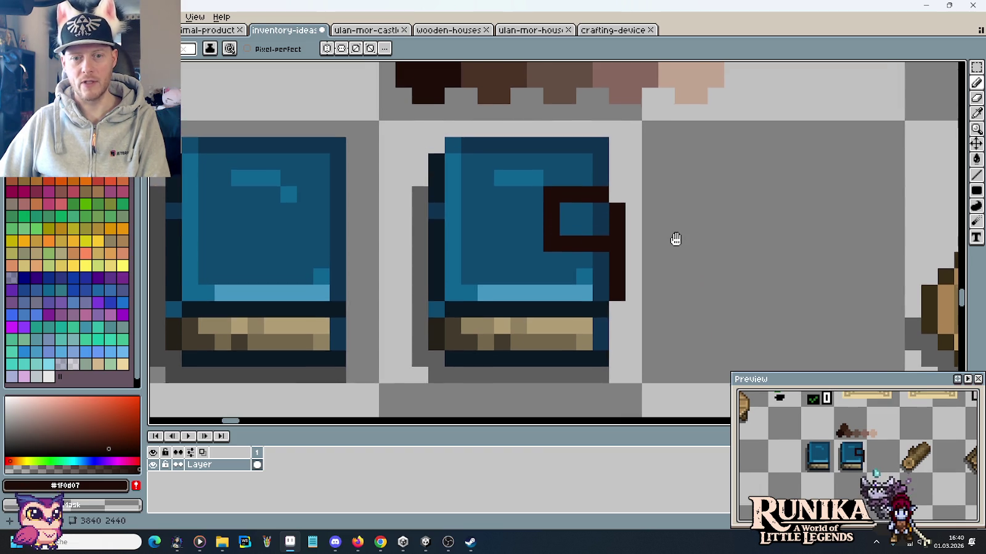
{"action": "left_click_drag", "start_coordinate": [676, 223], "coordinate": [682, 274]}
{"action": "left_click_drag", "start_coordinate": [657, 240], "coordinate": [657, 257]}
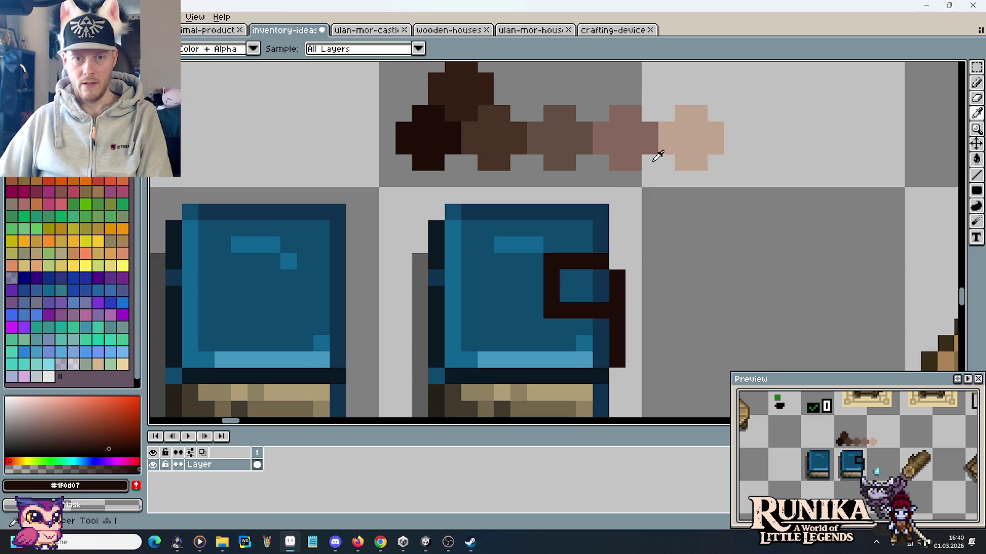
Paint pink highlight pixels and dark brown pixels inside the clasp using the swatch browns.
{"action": "left_click", "coordinate": [627, 132], "text": "alt"}
{"action": "left_click", "coordinate": [585, 291]}
{"action": "left_click", "coordinate": [600, 293]}
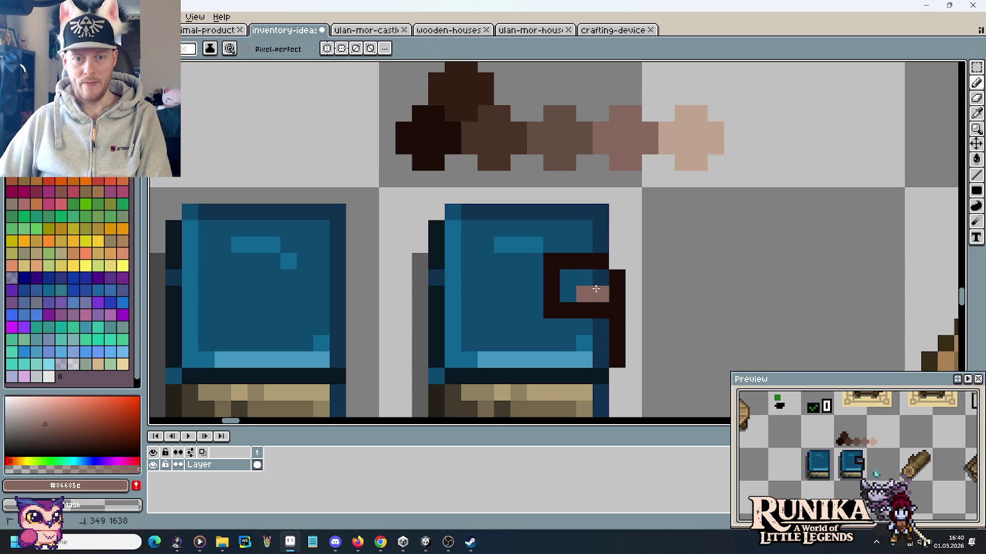
{"action": "left_click", "coordinate": [559, 134], "text": "alt"}
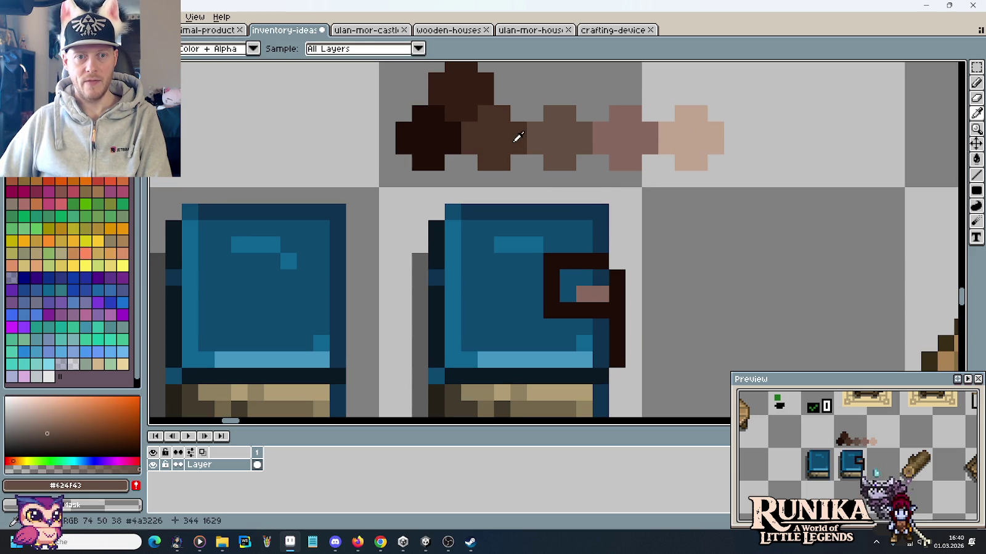
{"action": "left_click", "coordinate": [517, 136], "text": "alt"}
{"action": "left_click", "coordinate": [606, 288]}
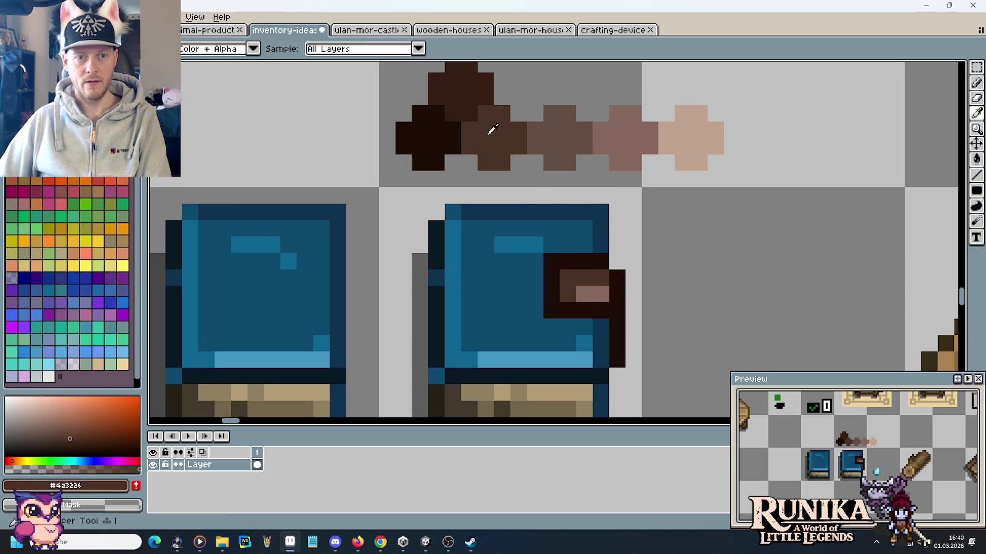
{"action": "left_click", "coordinate": [514, 162], "text": "alt"}
{"action": "left_click", "coordinate": [616, 294]}
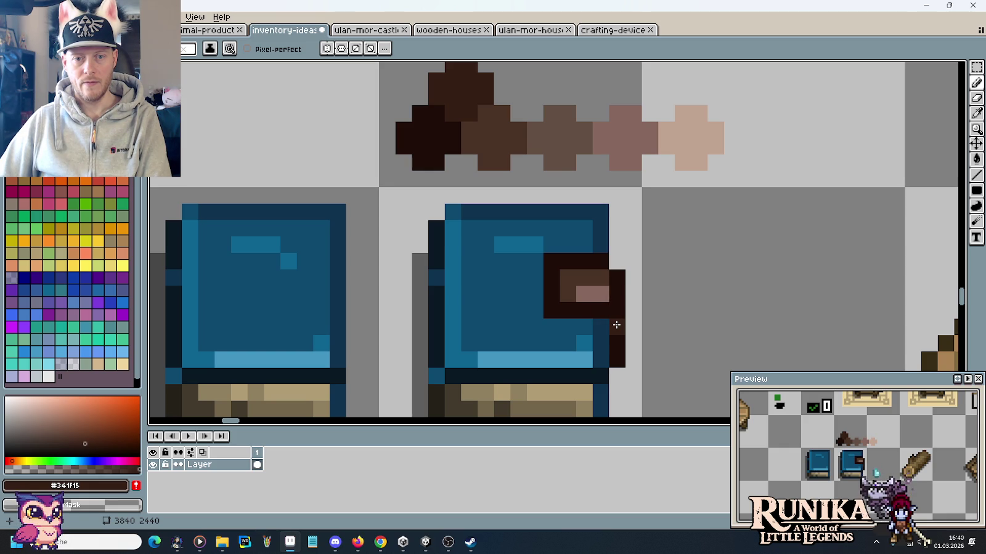
Recolour the clasp's right and top outlines dark brown, undoing the bottom-edge stroke.
{"action": "left_click_drag", "start_coordinate": [616, 324], "coordinate": [617, 275]}
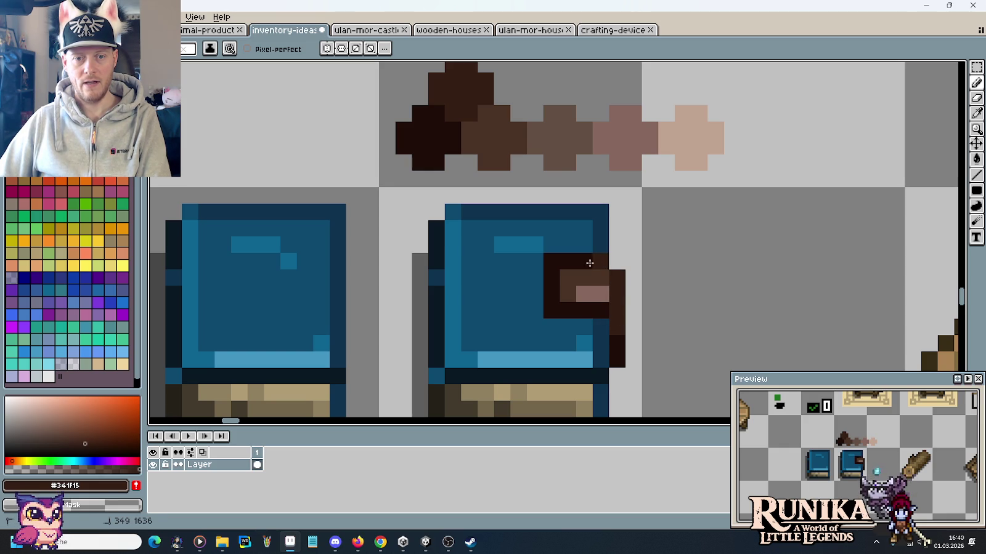
{"action": "left_click_drag", "start_coordinate": [567, 311], "coordinate": [601, 311]}
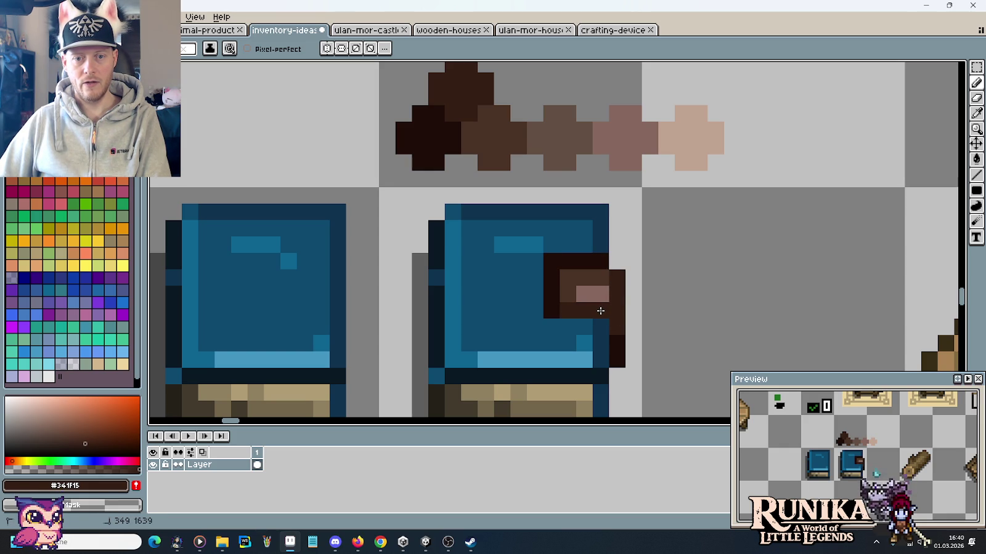
{"action": "key", "text": "ctrl+z"}
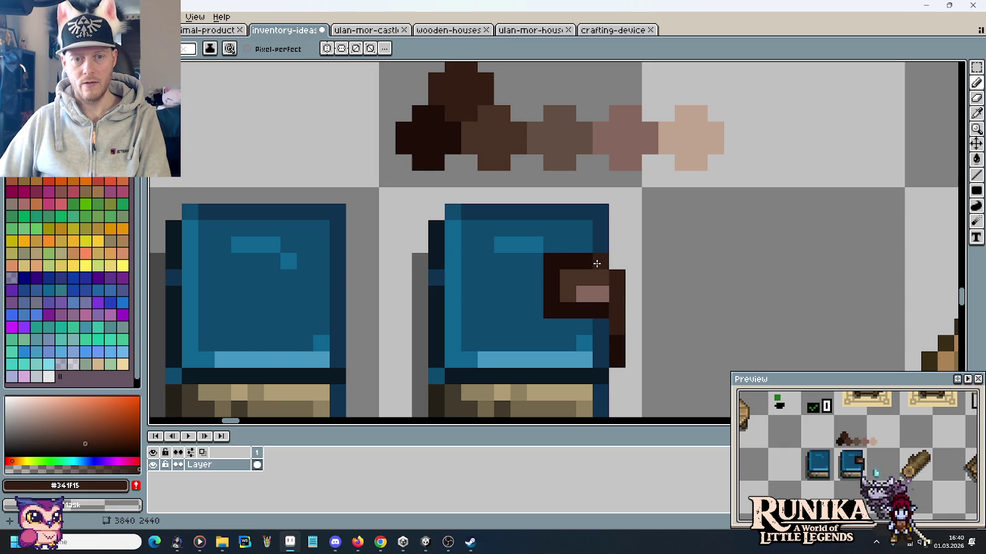
{"action": "left_click_drag", "start_coordinate": [597, 263], "coordinate": [556, 263]}
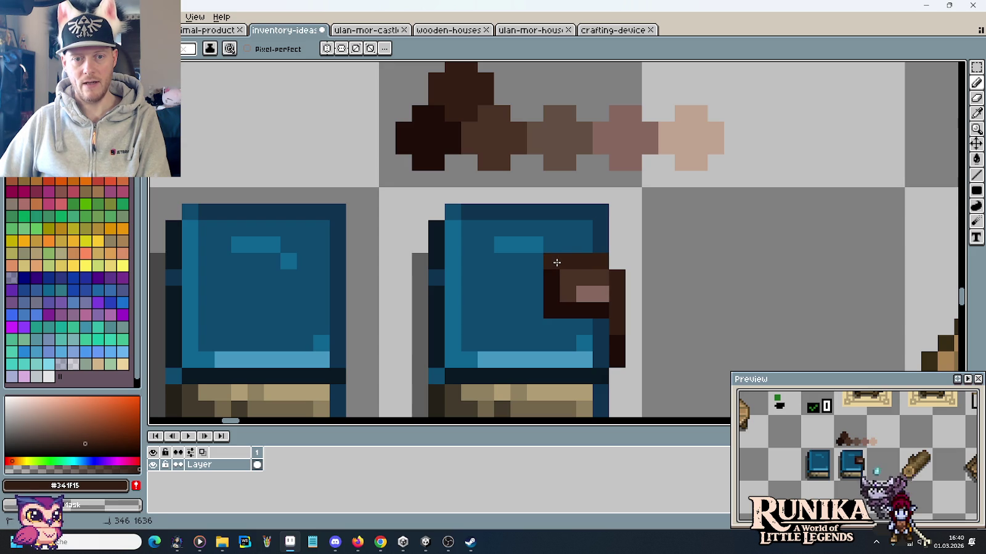
{"action": "scroll", "coordinate": [665, 277], "scroll_direction": "down", "scroll_amount": 3}
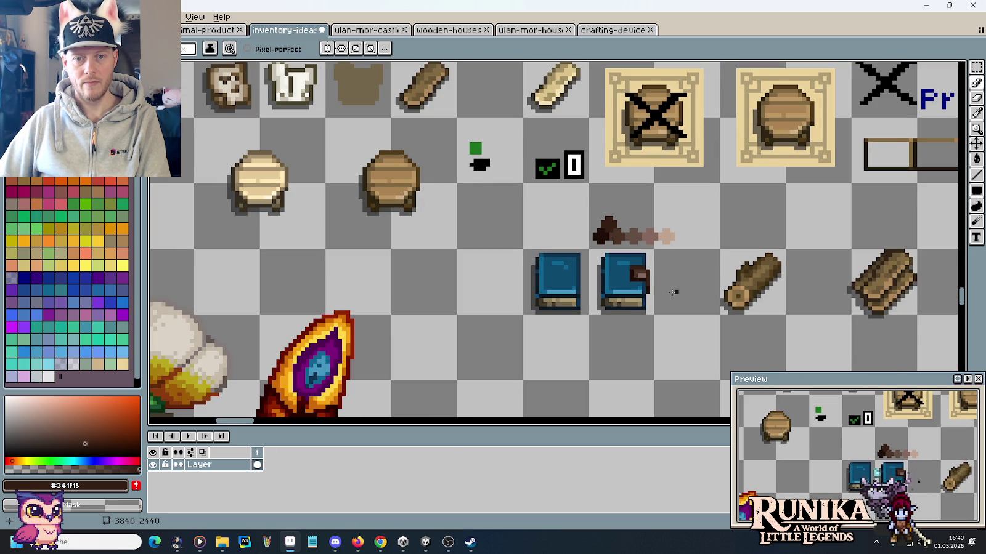
{"action": "scroll", "coordinate": [647, 271], "scroll_direction": "up", "scroll_amount": 3}
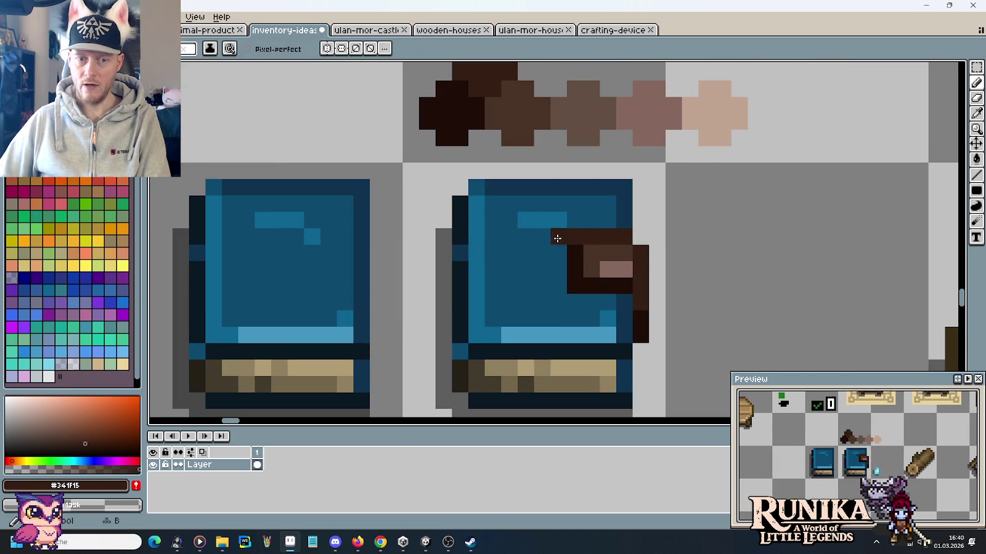
Darken the clasp's left column, fill it medium brown with a pink highlight, and undo two edits.
{"action": "left_click", "coordinate": [574, 254], "text": "alt"}
{"action": "left_click_drag", "start_coordinate": [558, 251], "coordinate": [558, 287]}
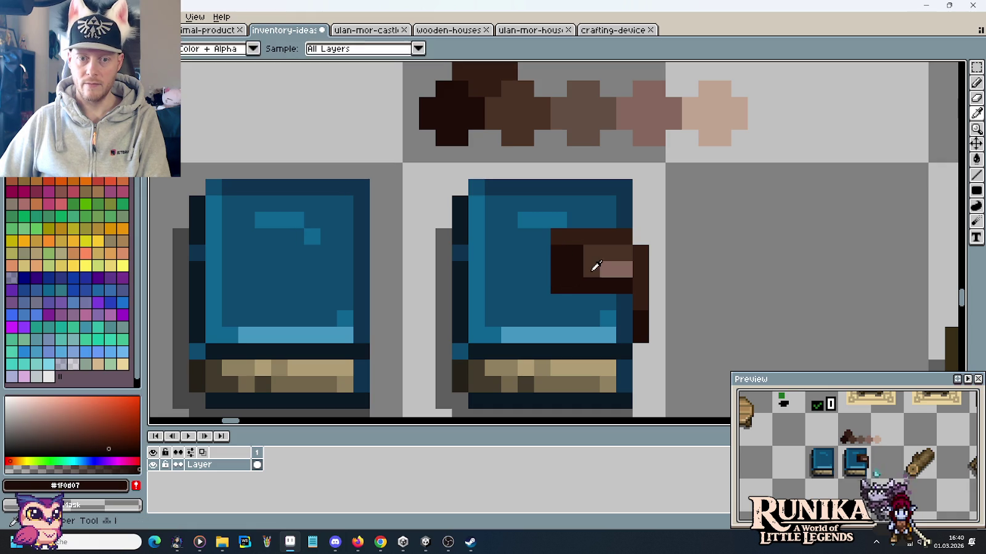
{"action": "left_click", "coordinate": [591, 271], "text": "alt"}
{"action": "left_click", "coordinate": [575, 269]}
{"action": "left_click", "coordinate": [575, 253]}
{"action": "left_click", "coordinate": [616, 269], "text": "alt"}
{"action": "left_click", "coordinate": [591, 269]}
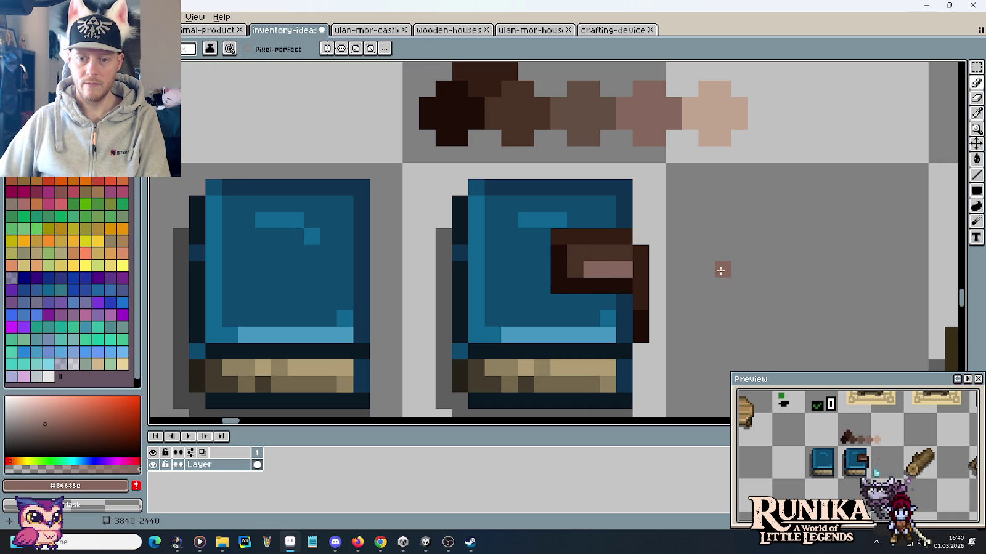
{"action": "key", "text": "ctrl+z"}
{"action": "key", "text": "ctrl+z"}
{"action": "key", "text": "ctrl+z"}
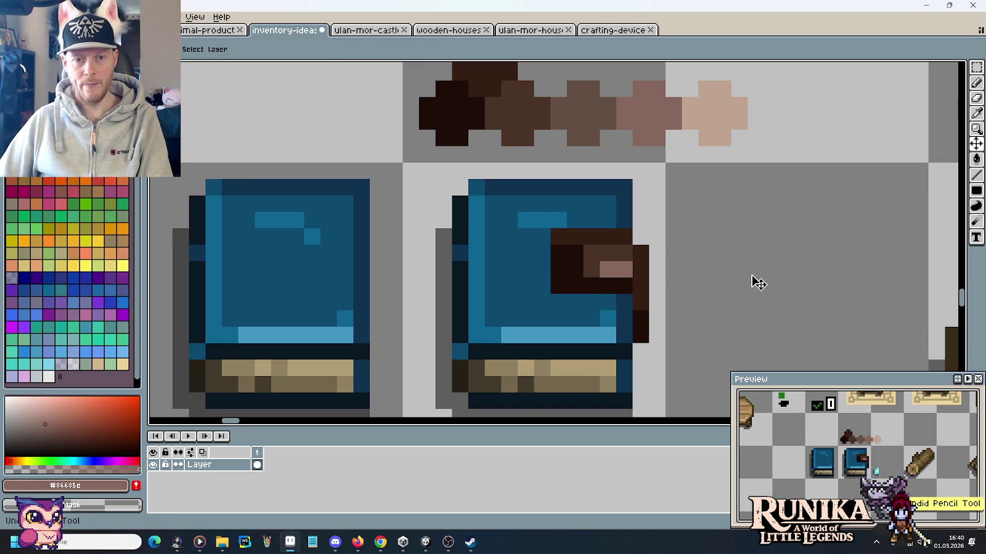
{"action": "key", "text": "ctrl+z"}
{"action": "key", "text": "ctrl+z"}
{"action": "key", "text": "ctrl+z"}
Outline the clasp's left and bottom edges in the book's dark blue.
{"action": "scroll", "coordinate": [709, 254], "scroll_direction": "down", "scroll_amount": 1}
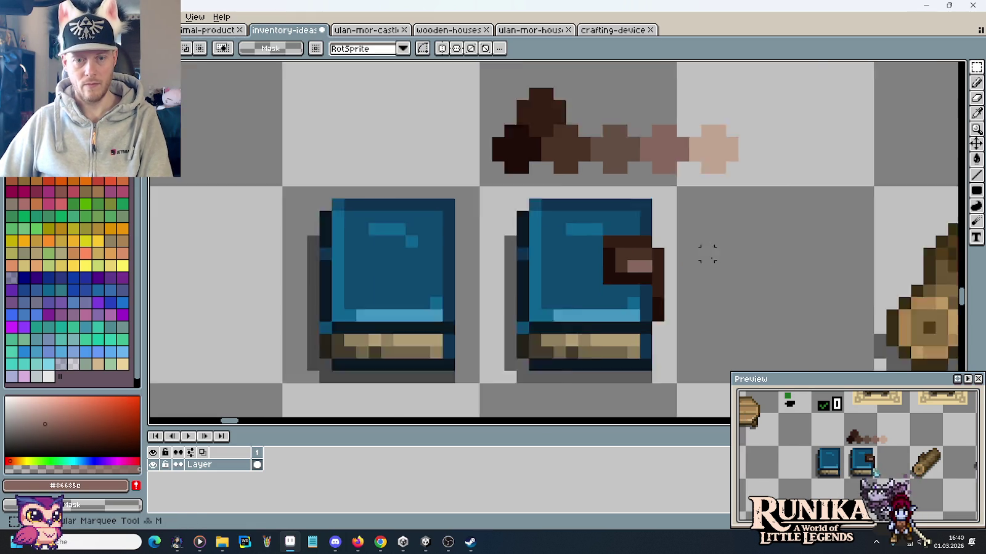
{"action": "scroll", "coordinate": [707, 255], "scroll_direction": "down", "scroll_amount": 2}
{"action": "scroll", "coordinate": [707, 255], "scroll_direction": "up", "scroll_amount": 2}
{"action": "left_click", "coordinate": [675, 292], "text": "alt"}
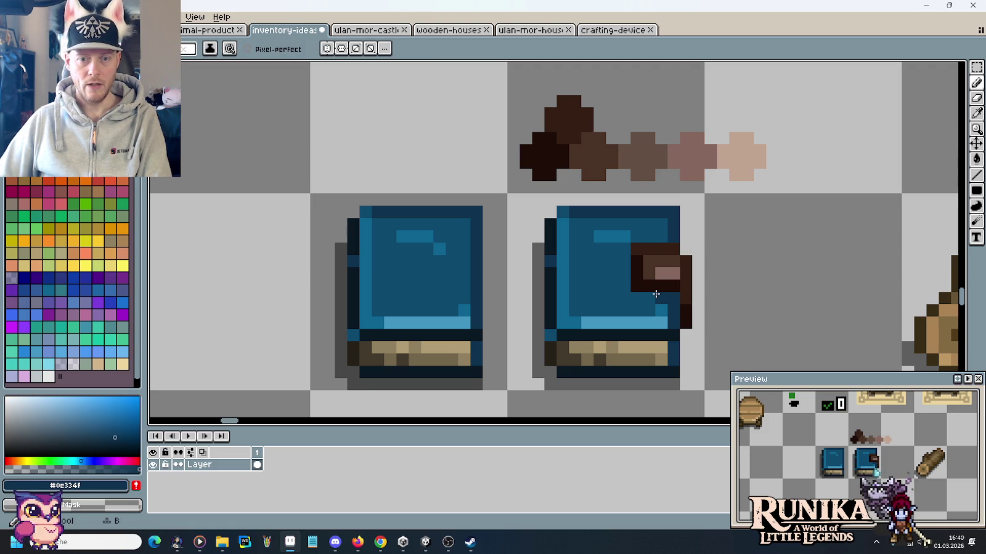
{"action": "left_click_drag", "start_coordinate": [641, 294], "coordinate": [623, 259]}
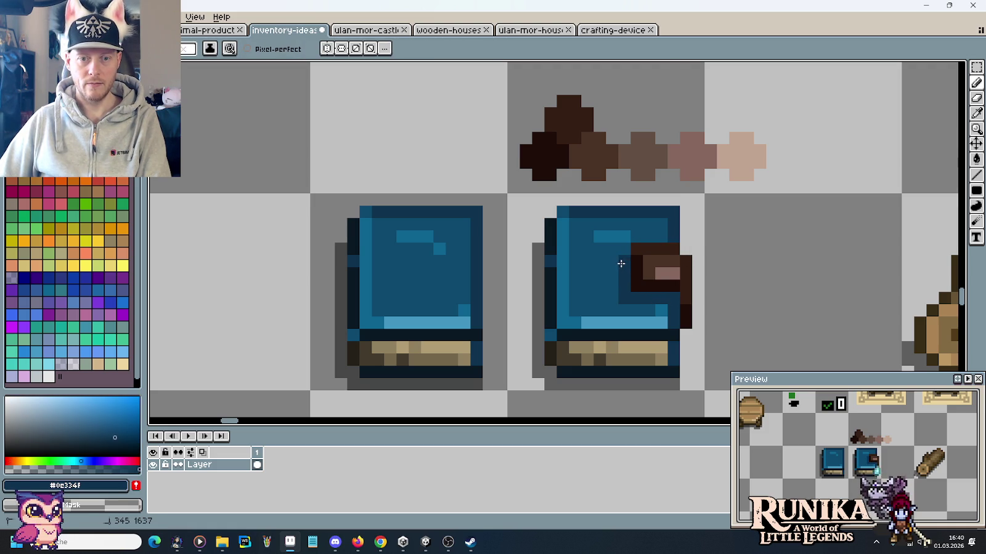
{"action": "scroll", "coordinate": [759, 263], "scroll_direction": "down", "scroll_amount": 2}
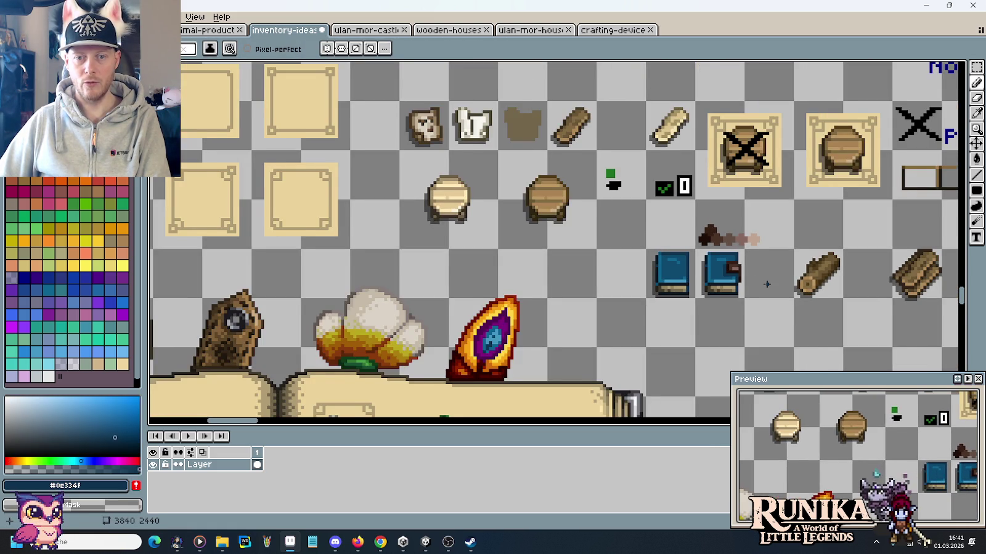
{"action": "left_click_drag", "start_coordinate": [767, 284], "coordinate": [653, 242]}
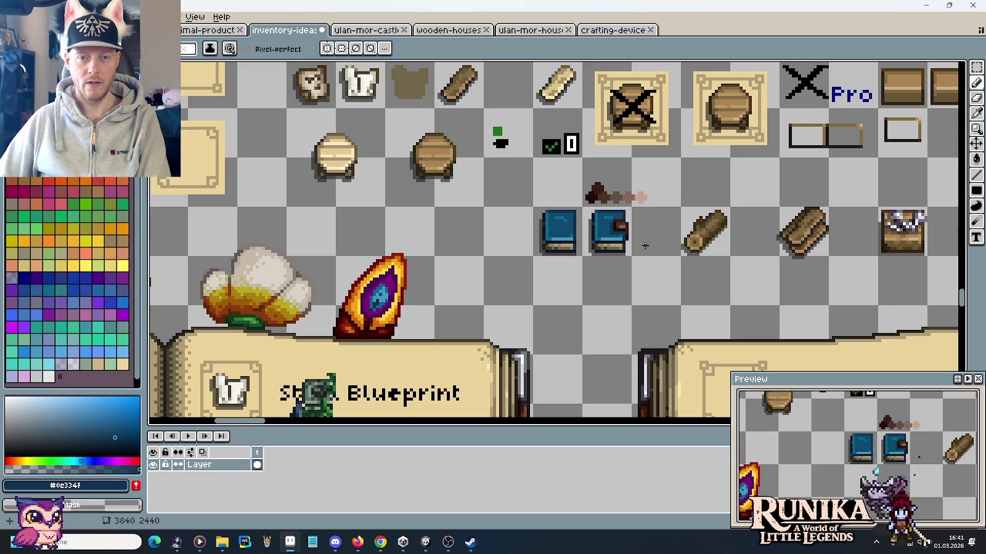
{"action": "key", "text": "ctrl+z"}
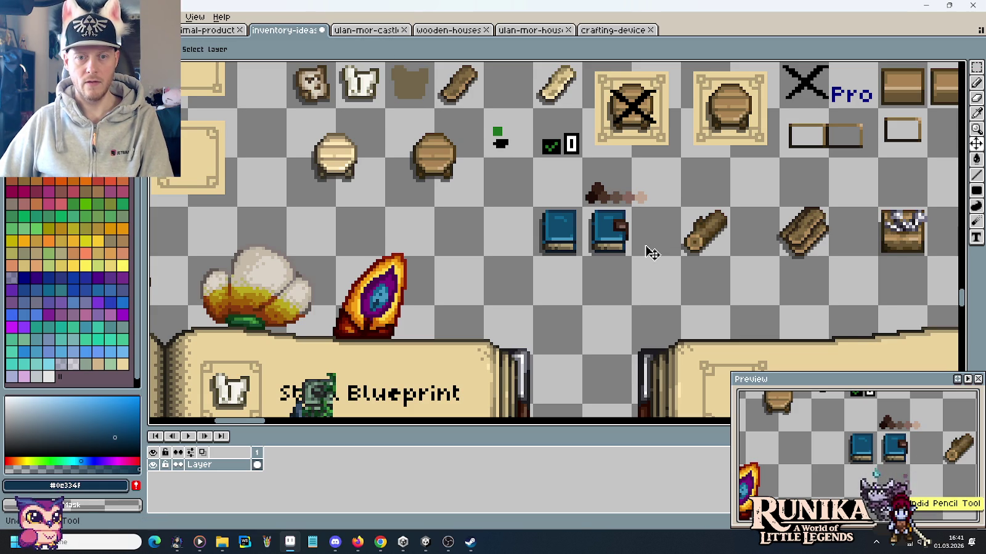
{"action": "key", "text": "b"}
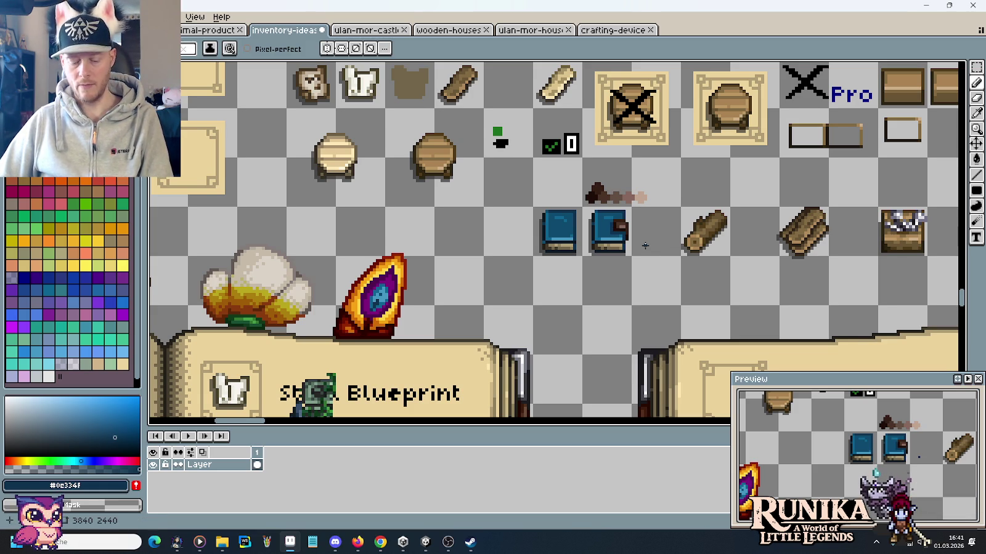
{"action": "key", "text": "m"}
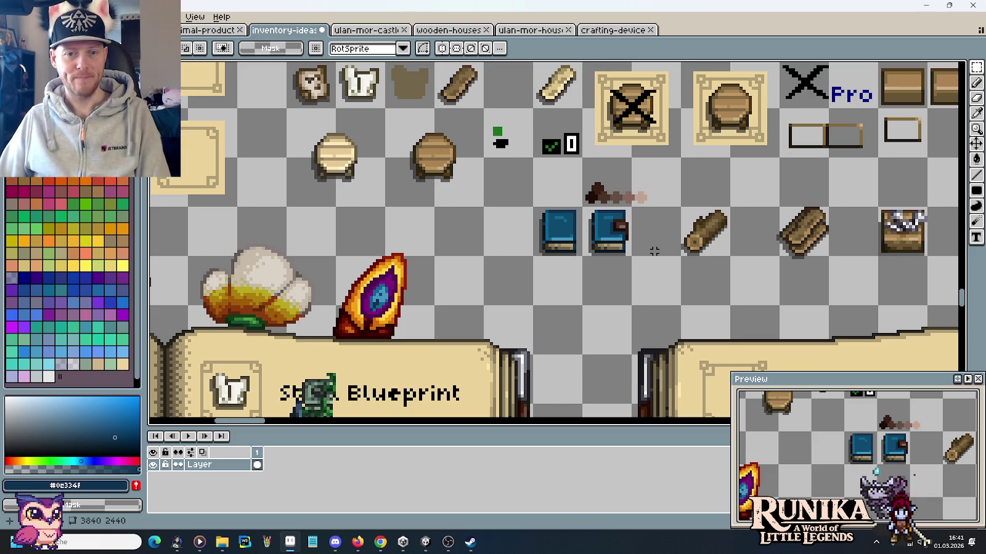
{"action": "left_click_drag", "start_coordinate": [645, 260], "coordinate": [592, 288]}
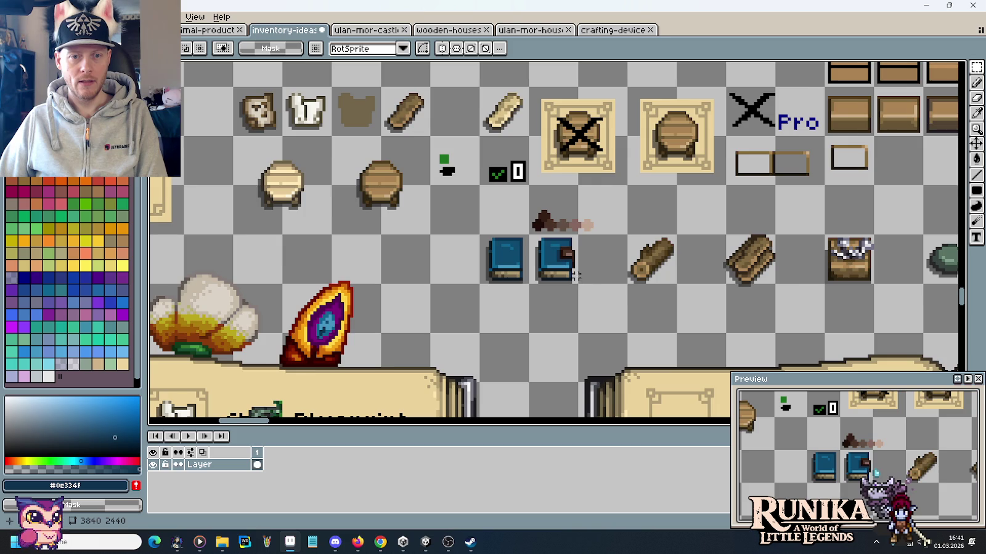
{"action": "scroll", "coordinate": [576, 283], "scroll_direction": "down", "scroll_amount": 2}
{"action": "scroll", "coordinate": [579, 290], "scroll_direction": "down", "scroll_amount": 2}
{"action": "left_click_drag", "start_coordinate": [585, 303], "coordinate": [502, 201]}
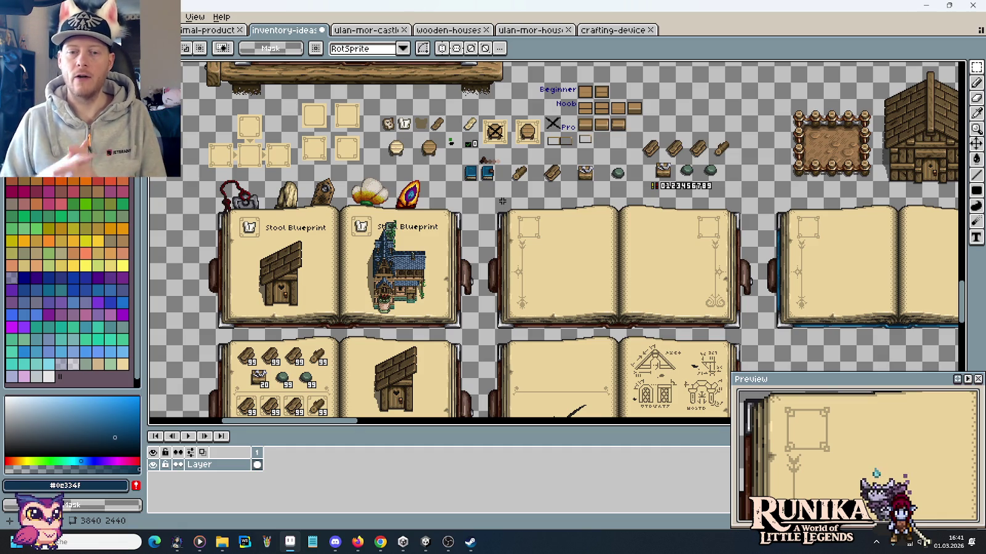
Test-select the middle book and a 16×16 slot, then centre the view on the blue books.
{"action": "scroll", "coordinate": [602, 189], "scroll_direction": "down", "scroll_amount": 4}
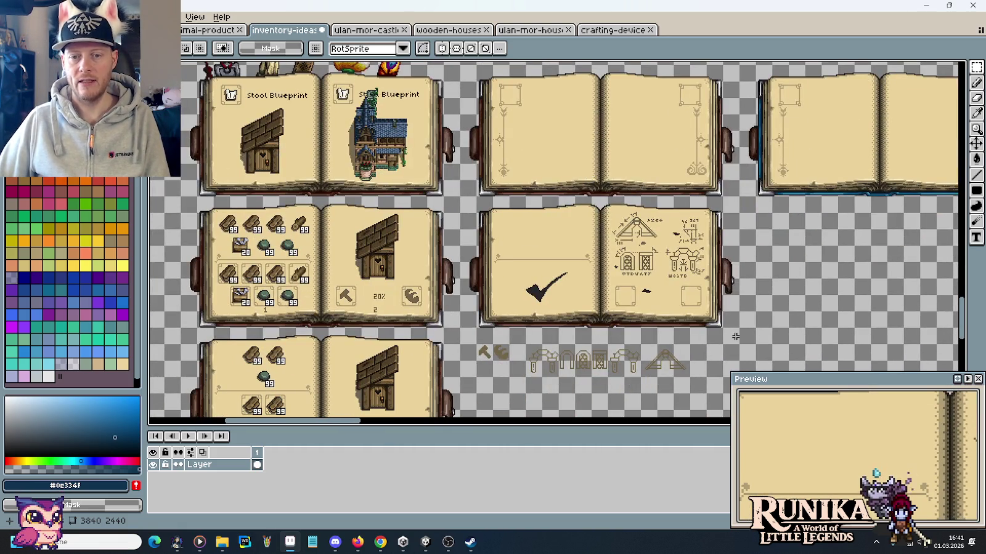
{"action": "left_click_drag", "start_coordinate": [741, 330], "coordinate": [457, 195]}
{"action": "left_click", "coordinate": [406, 195]}
{"action": "scroll", "coordinate": [483, 292], "scroll_direction": "up", "scroll_amount": 3}
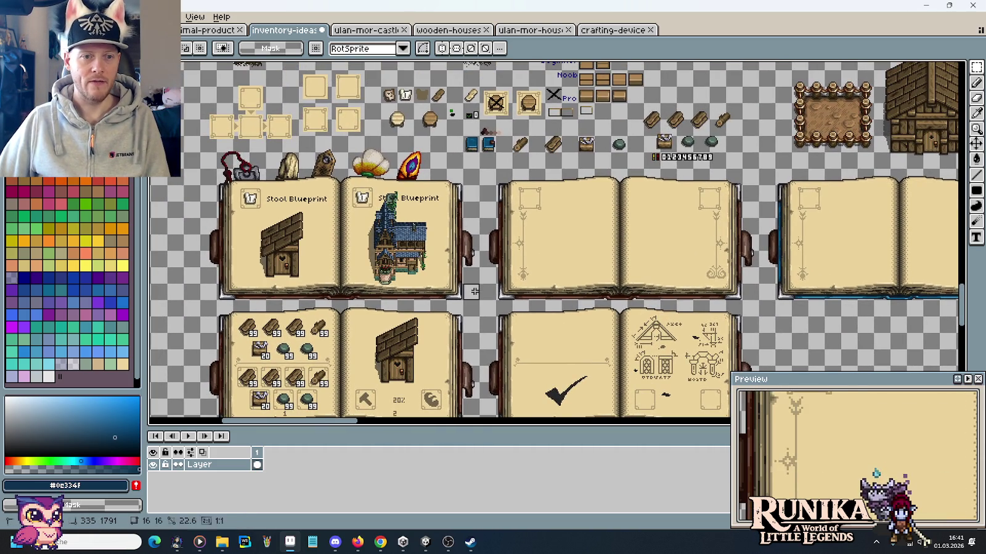
{"action": "left_click_drag", "start_coordinate": [610, 316], "coordinate": [628, 336]}
{"action": "left_click", "coordinate": [568, 215]}
{"action": "left_click_drag", "start_coordinate": [568, 215], "coordinate": [589, 284]}
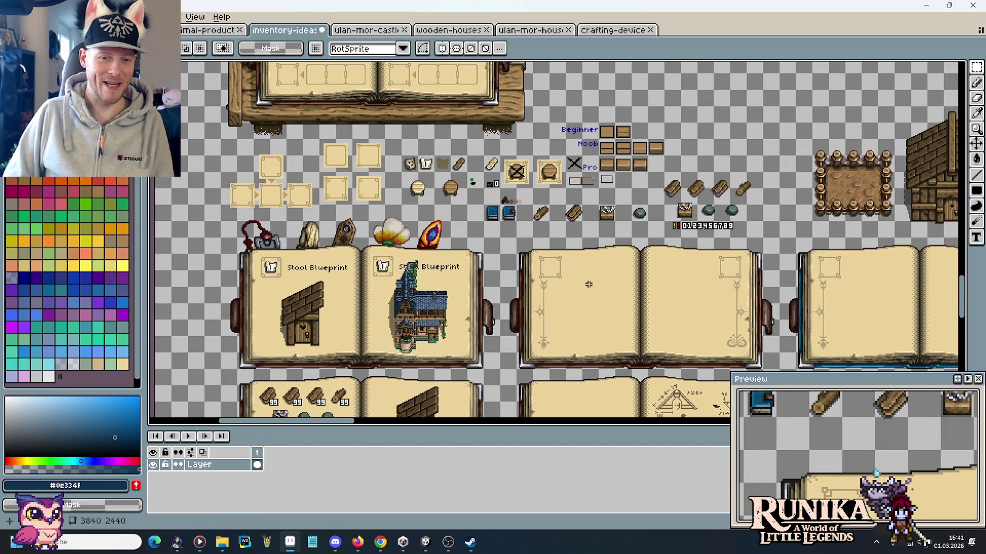
{"action": "scroll", "coordinate": [548, 209], "scroll_direction": "up", "scroll_amount": 5}
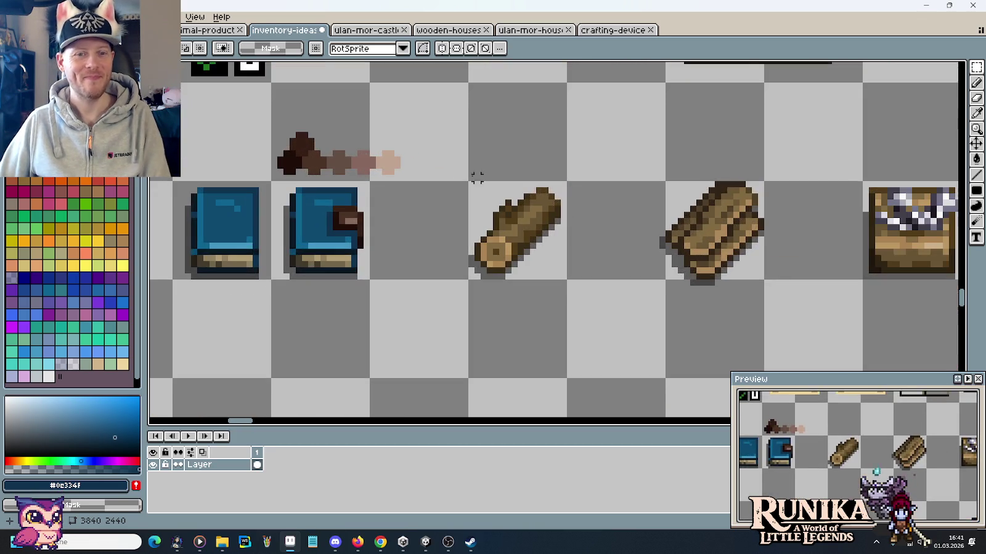
{"action": "left_click_drag", "start_coordinate": [432, 167], "coordinate": [490, 207]}
Delete the selected brown gradient swatches and zoom out across the sheet.
{"action": "left_click_drag", "start_coordinate": [526, 127], "coordinate": [335, 219]}
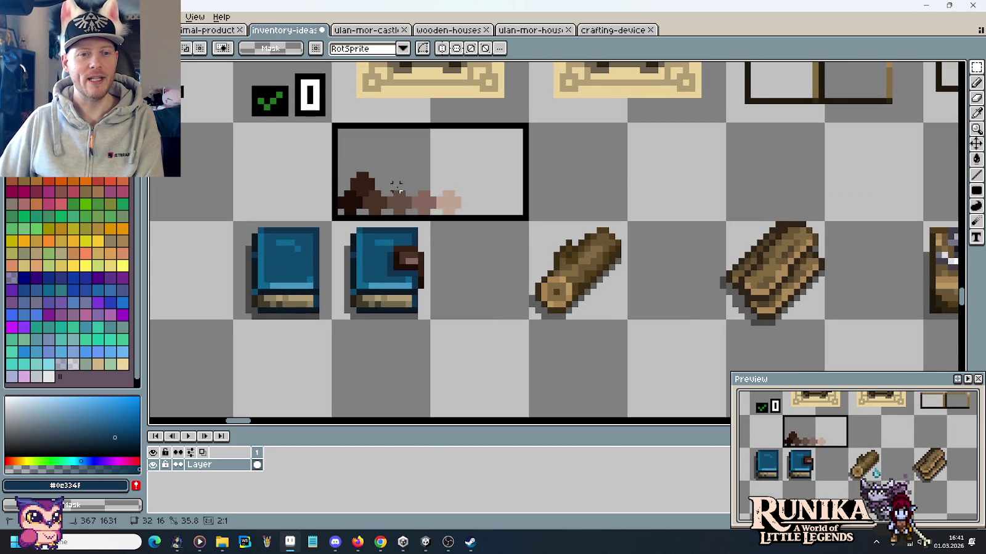
{"action": "key", "text": "Delete"}
{"action": "scroll", "coordinate": [426, 303], "scroll_direction": "down", "scroll_amount": 2}
{"action": "scroll", "coordinate": [428, 303], "scroll_direction": "down", "scroll_amount": 2}
{"action": "scroll", "coordinate": [435, 303], "scroll_direction": "down", "scroll_amount": 1}
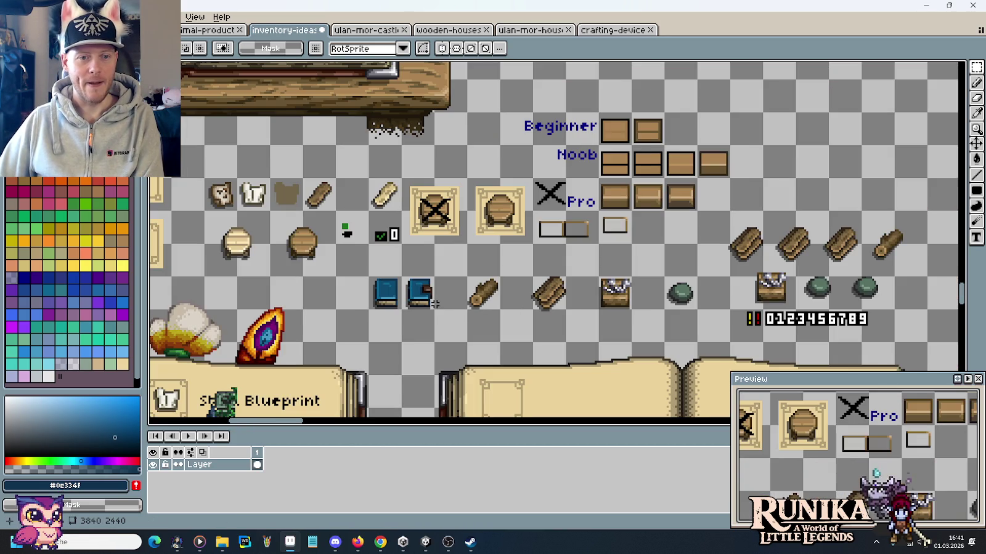
{"action": "left_click_drag", "start_coordinate": [414, 335], "coordinate": [508, 335]}
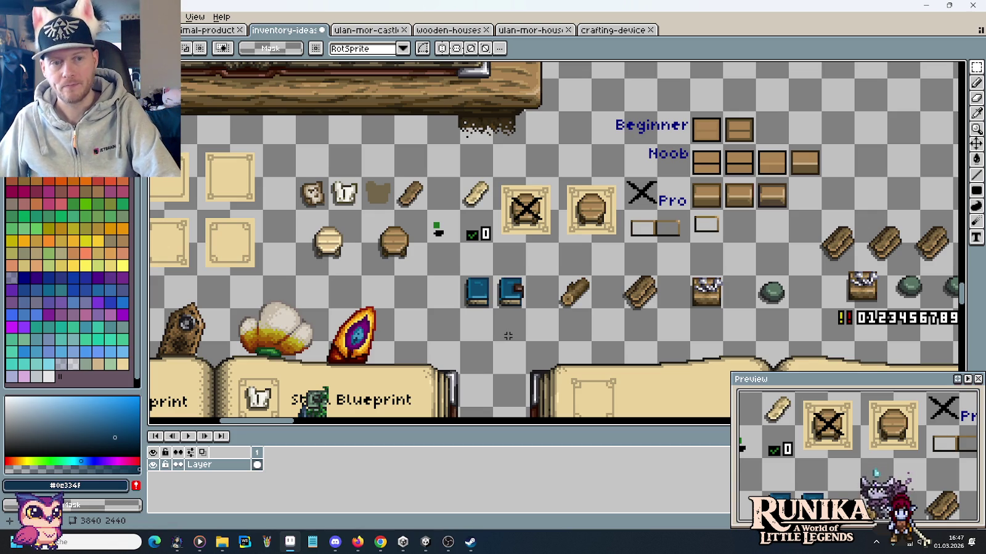
Marquee the 16×16 paper icon, then cycle through the sheet tabs toward crafting-device.
{"action": "left_click_drag", "start_coordinate": [294, 175], "coordinate": [332, 212]}
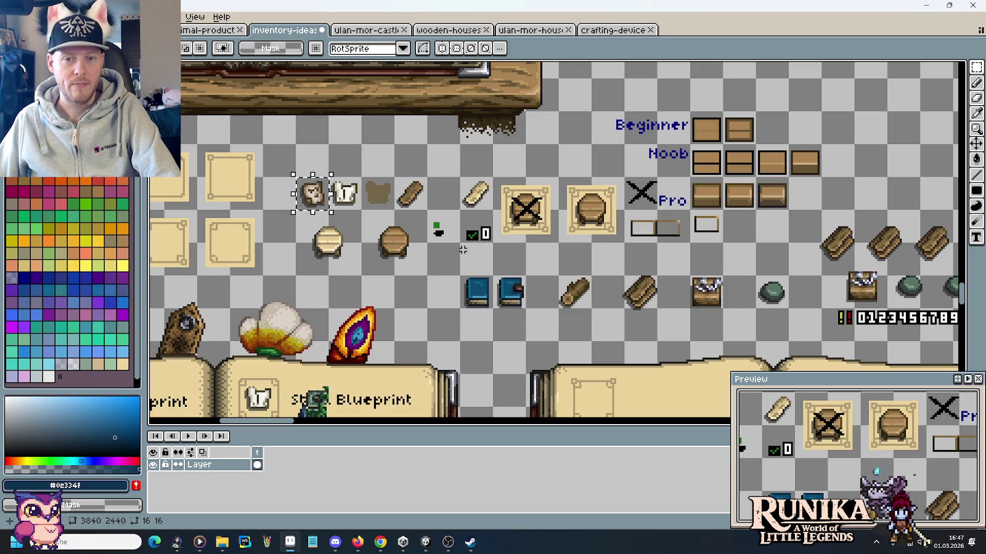
{"action": "key", "text": "ctrl+d"}
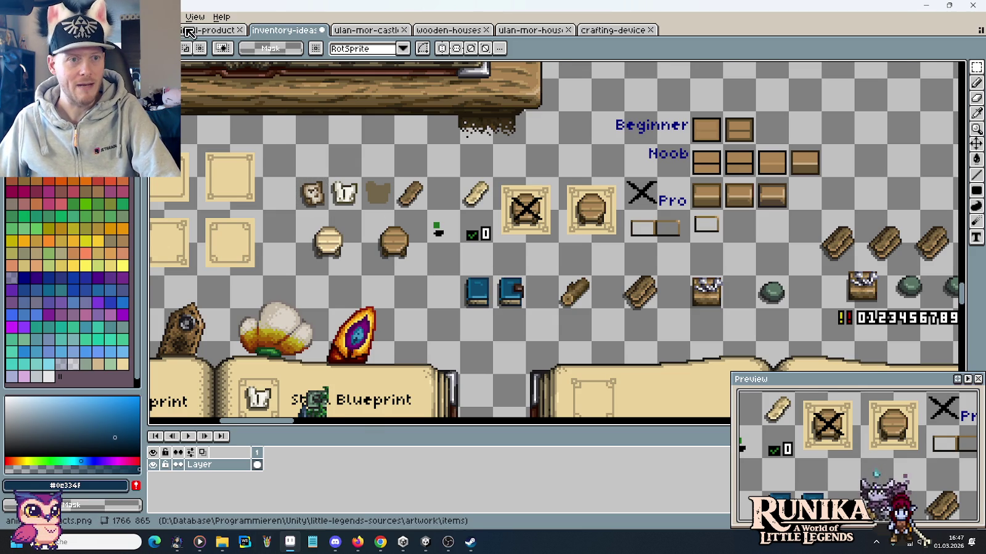
{"action": "left_click", "coordinate": [203, 30]}
{"action": "left_click", "coordinate": [370, 29]}
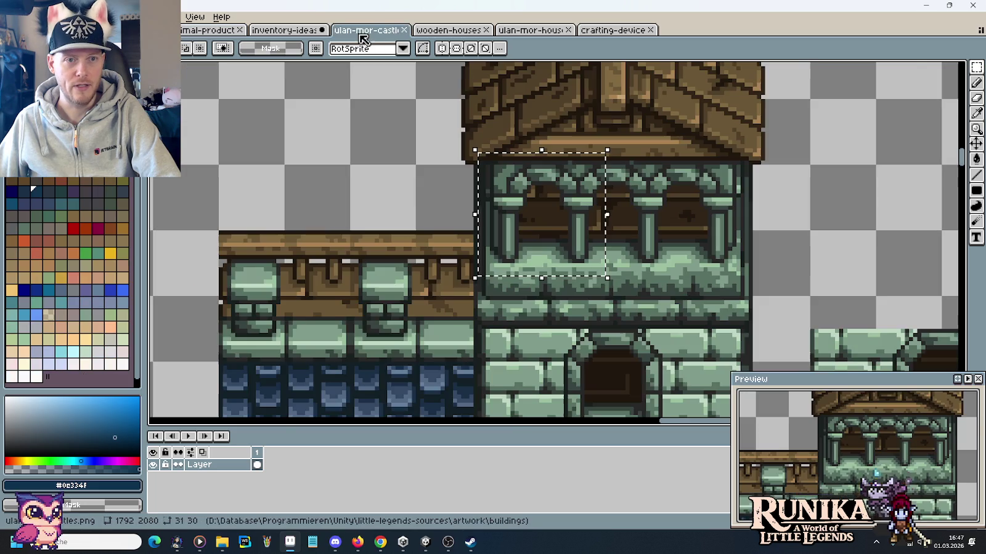
{"action": "left_click", "coordinate": [448, 29]}
{"action": "left_click", "coordinate": [521, 32]}
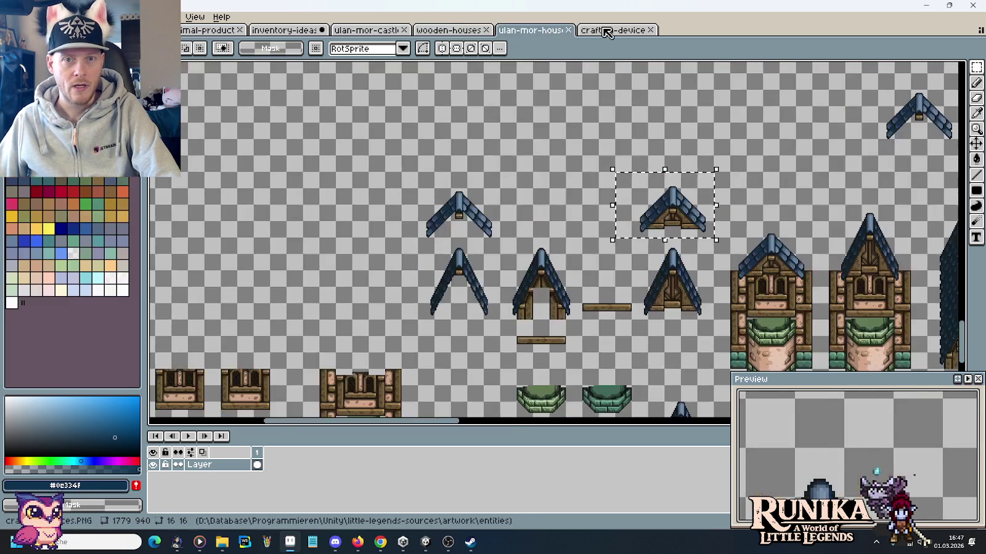
{"action": "key", "text": "ctrl+Tab"}
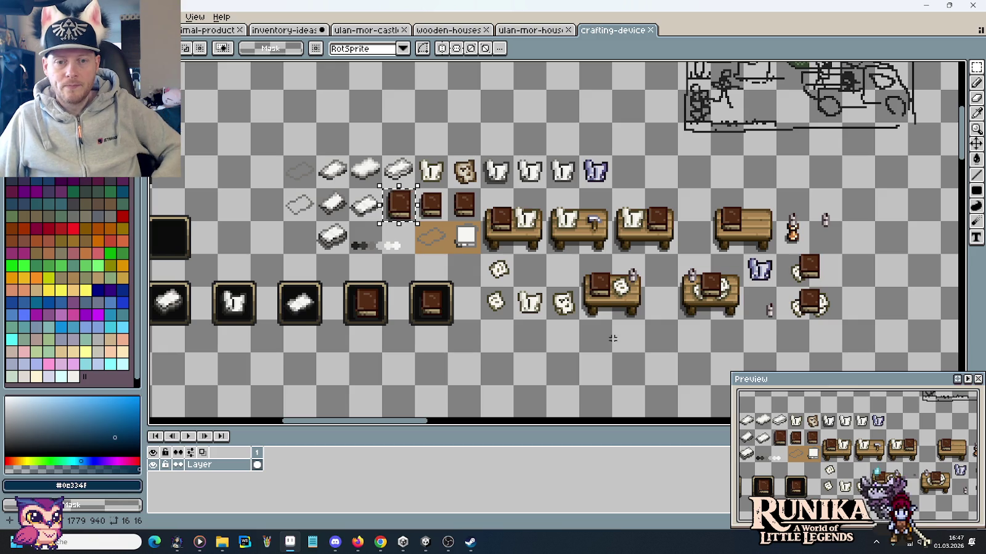
{"action": "left_click_drag", "start_coordinate": [454, 308], "coordinate": [605, 335]}
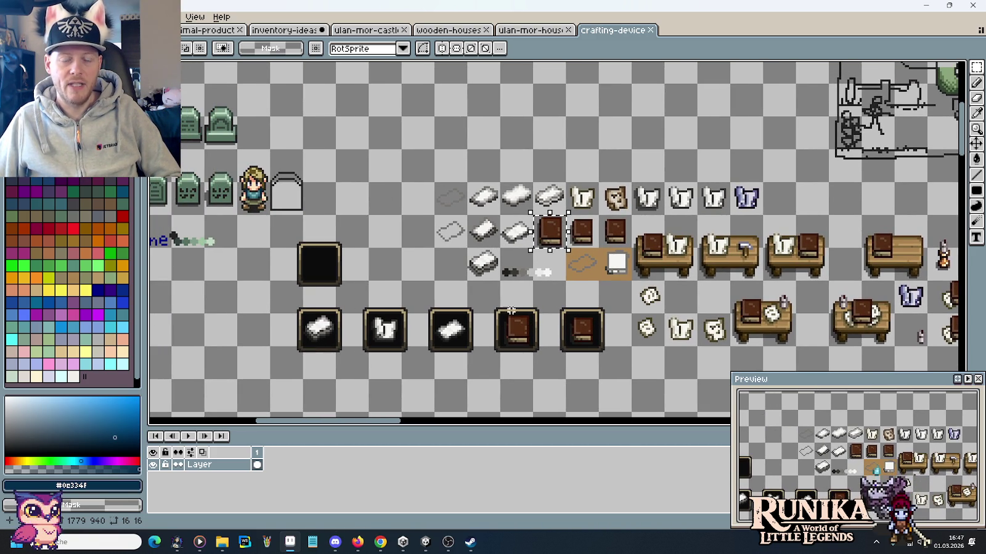
{"action": "left_click_drag", "start_coordinate": [636, 307], "coordinate": [484, 277]}
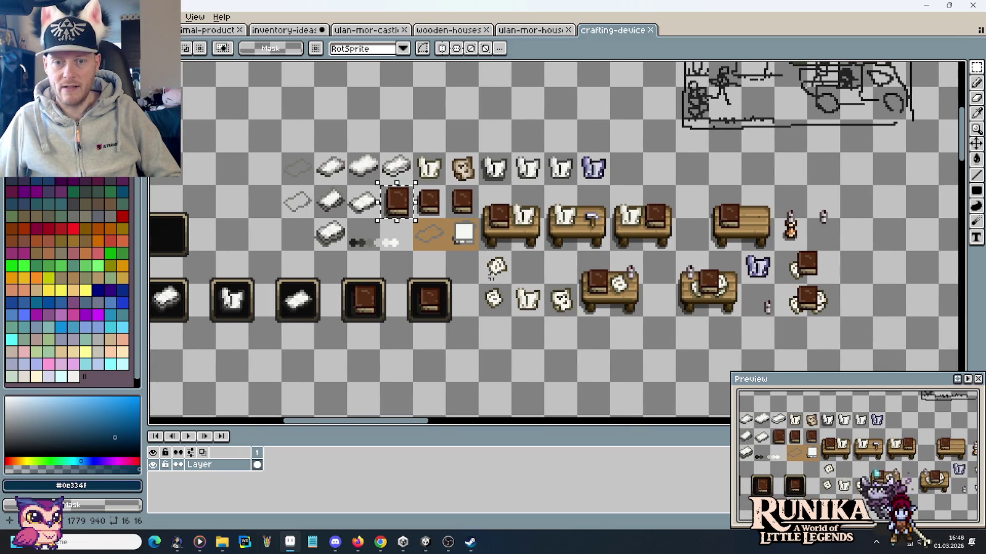
{"action": "left_click_drag", "start_coordinate": [739, 249], "coordinate": [776, 286]}
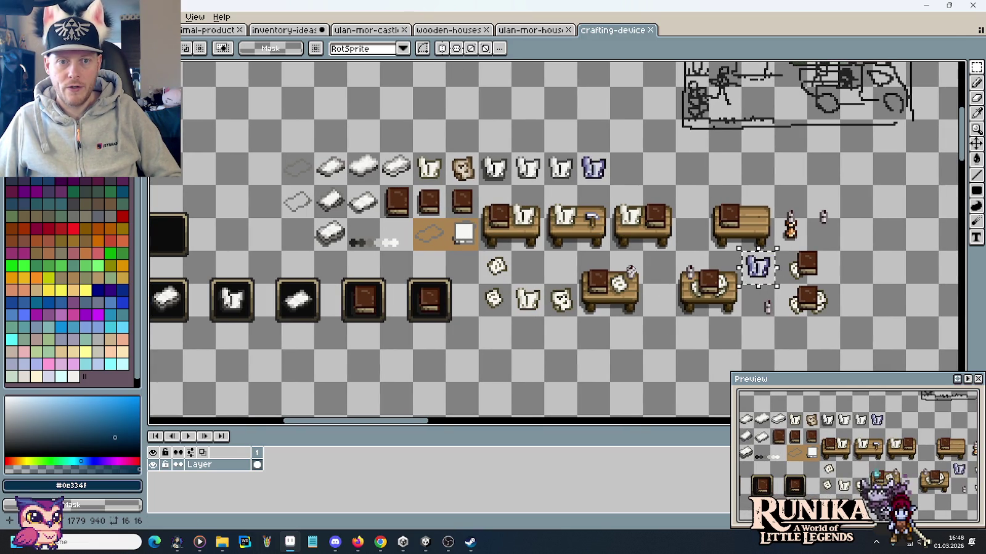
{"action": "key", "text": "ctrl+d"}
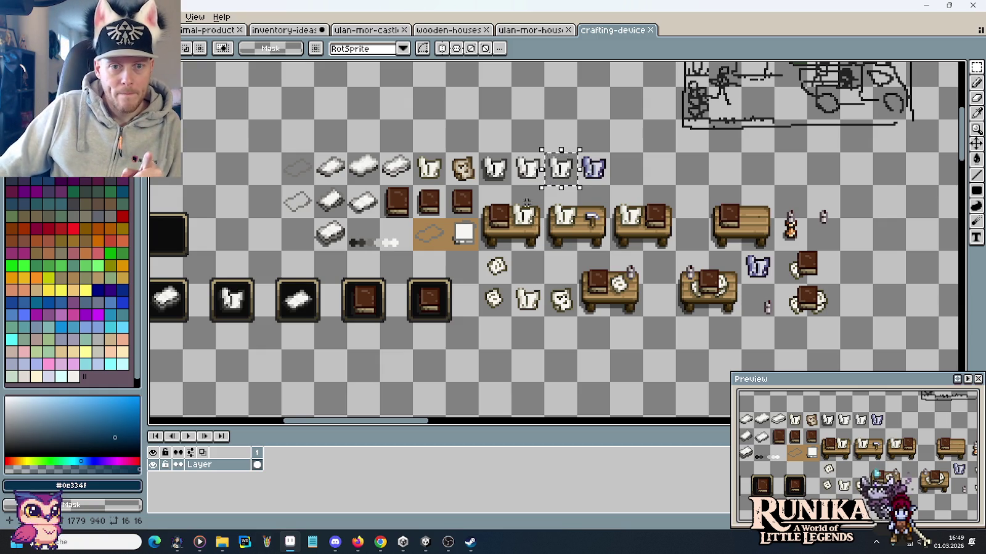
Sample the shirt's dark outline colour and marquee the white shirt tile in crafting-device.
{"action": "scroll", "coordinate": [454, 156], "scroll_direction": "up", "scroll_amount": 3}
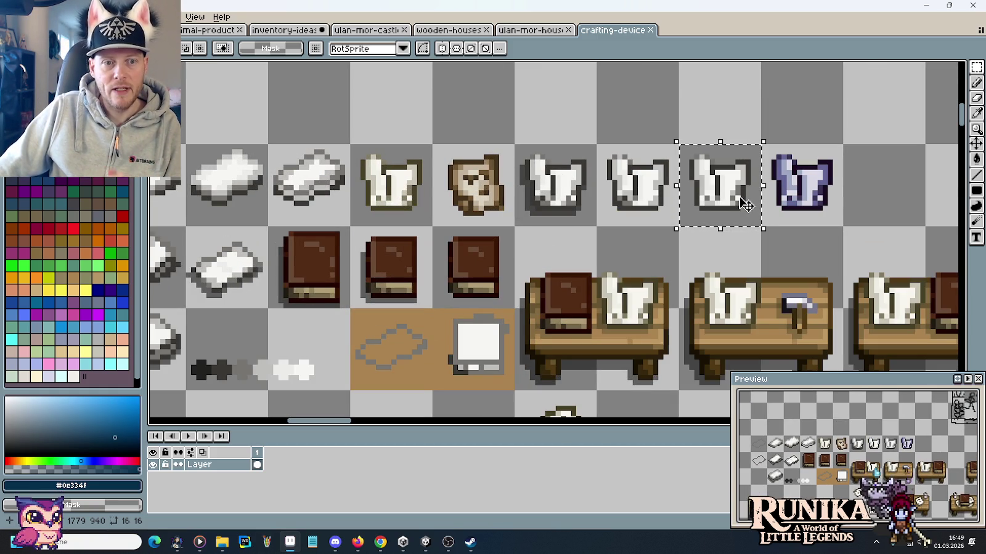
{"action": "key", "text": "ctrl+d"}
{"action": "key", "text": "i"}
{"action": "left_click", "coordinate": [544, 209]}
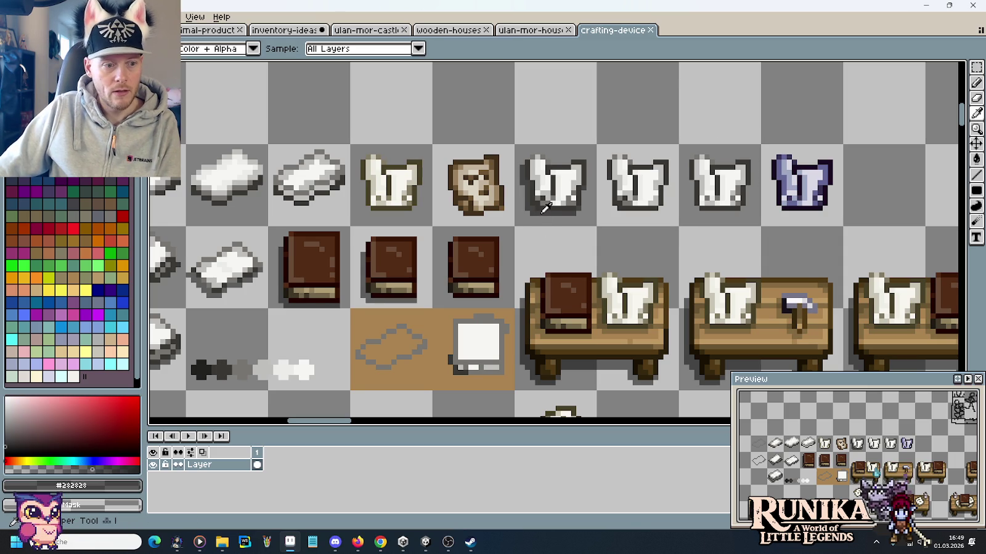
{"action": "key", "text": "m"}
{"action": "left_click_drag", "start_coordinate": [545, 209], "coordinate": [544, 215]}
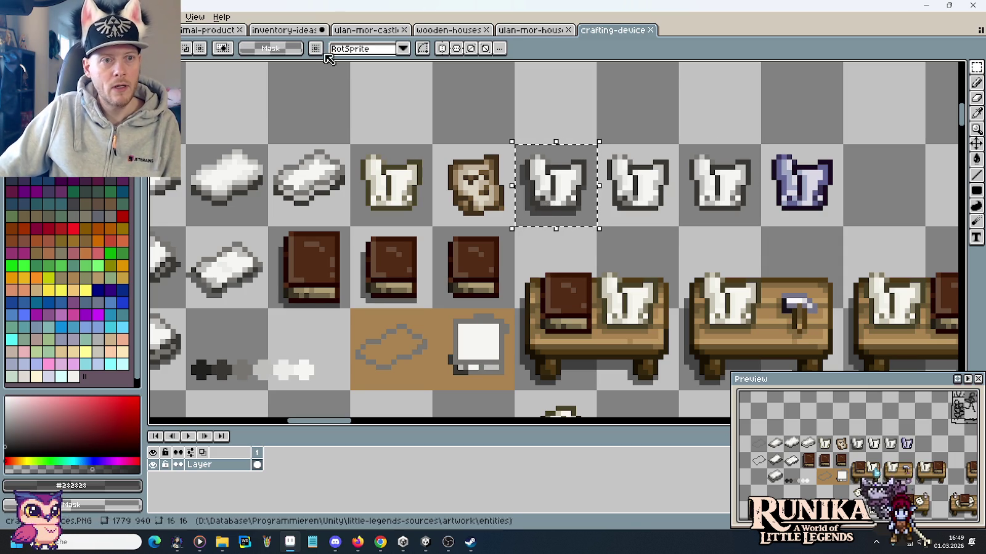
Paste the white shirt into inventory-ideas and place it above the first blue book.
{"action": "left_click", "coordinate": [284, 30]}
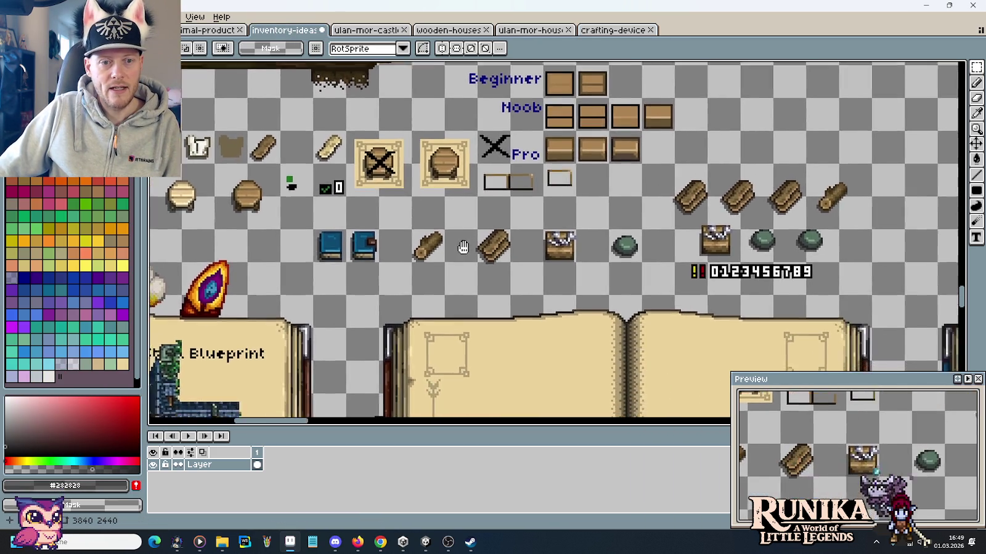
{"action": "left_click_drag", "start_coordinate": [610, 292], "coordinate": [709, 249]}
{"action": "scroll", "coordinate": [708, 249], "scroll_direction": "up", "scroll_amount": 1}
{"action": "key", "text": "ctrl+v"}
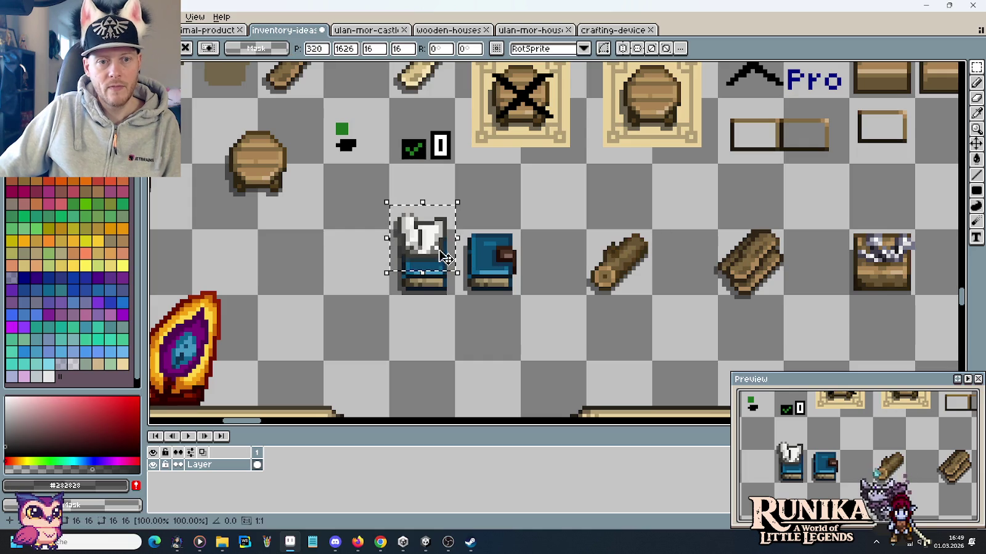
{"action": "left_click_drag", "start_coordinate": [454, 259], "coordinate": [454, 210]}
{"action": "left_click", "coordinate": [517, 213]}
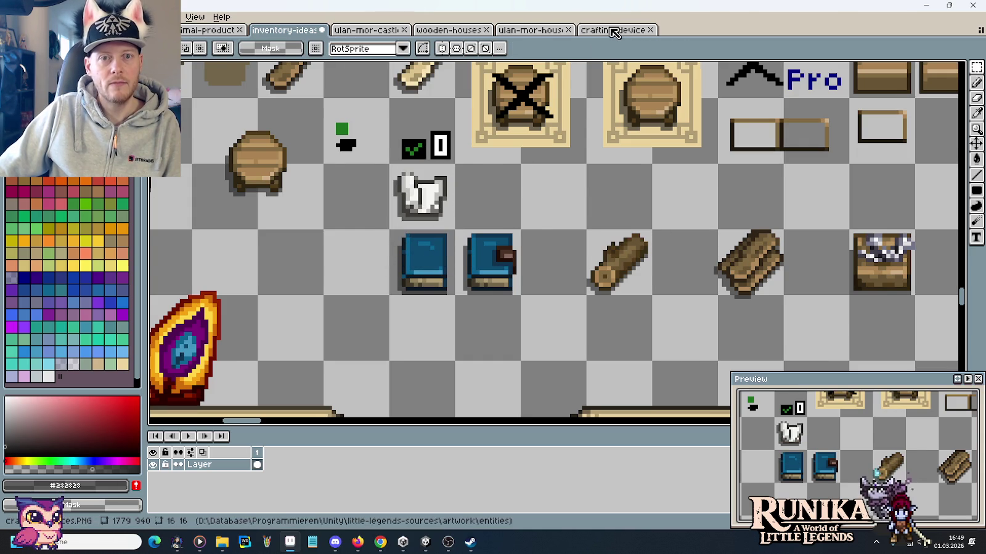
Select the white cloth tile on the crafting-device sheet and return to inventory-ideas.
{"action": "left_click", "coordinate": [614, 32]}
{"action": "scroll", "coordinate": [585, 271], "scroll_direction": "left", "scroll_amount": 5}
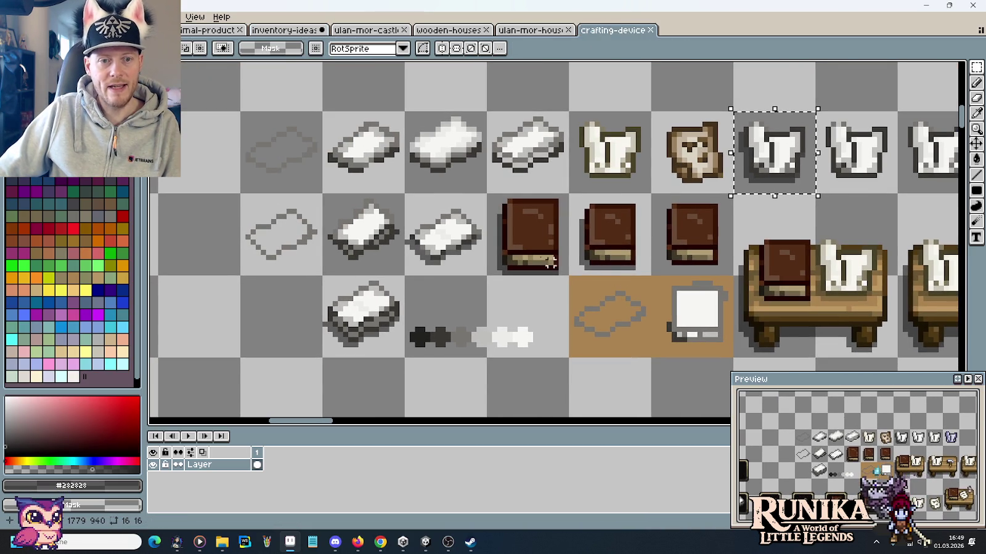
{"action": "left_click", "coordinate": [471, 252]}
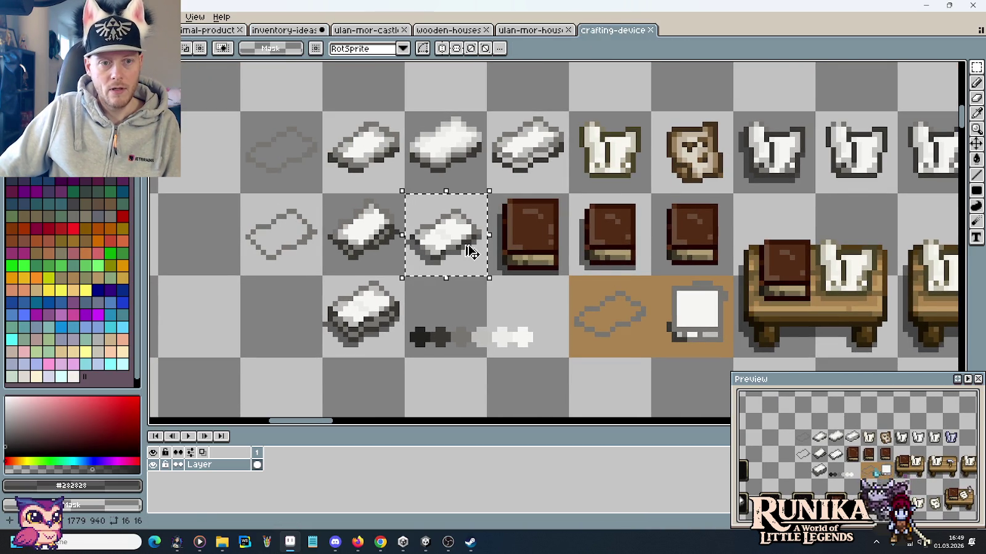
{"action": "left_click", "coordinate": [284, 29]}
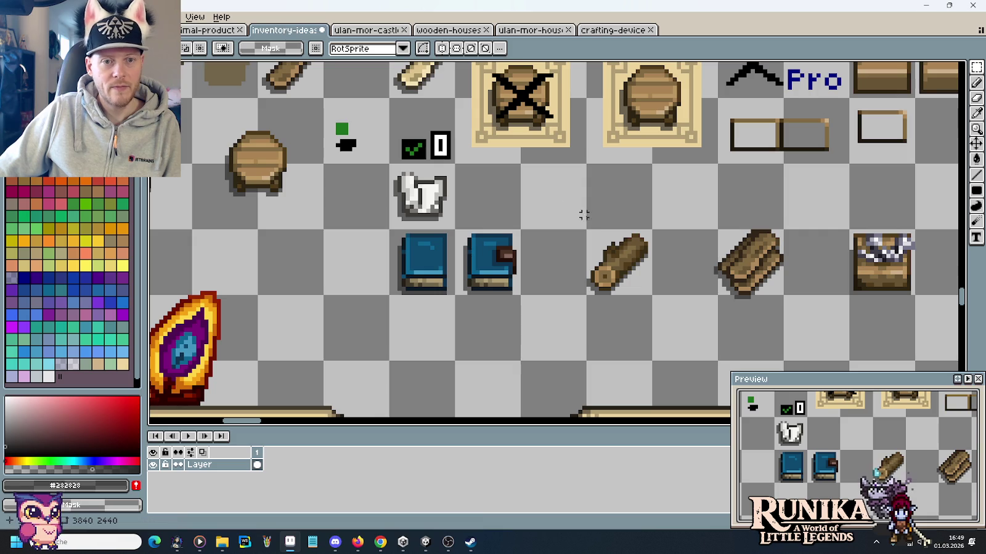
Paste the white cloth below the blue books.
{"action": "scroll", "coordinate": [542, 259], "scroll_direction": "down", "scroll_amount": 2}
{"action": "key", "text": "ctrl+v"}
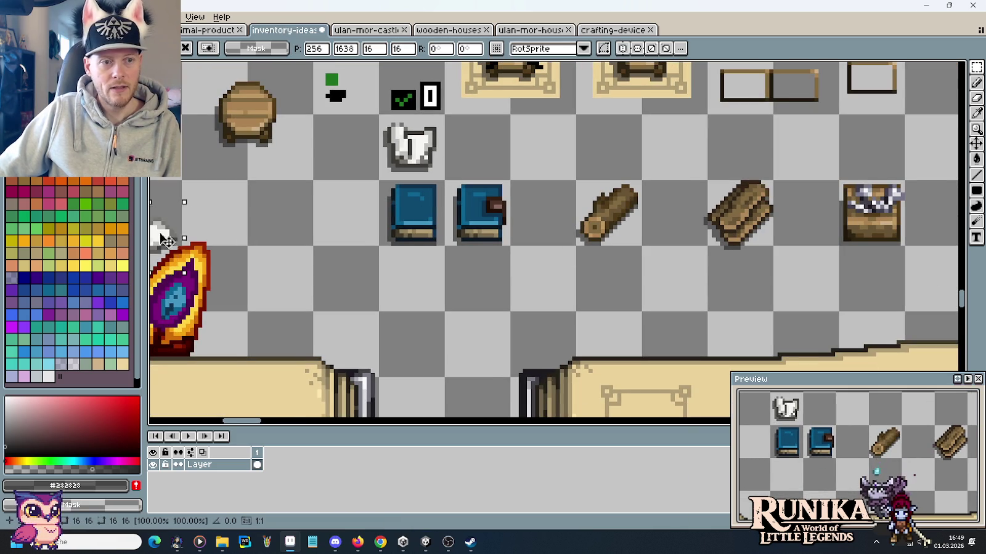
{"action": "left_click_drag", "start_coordinate": [165, 240], "coordinate": [426, 284]}
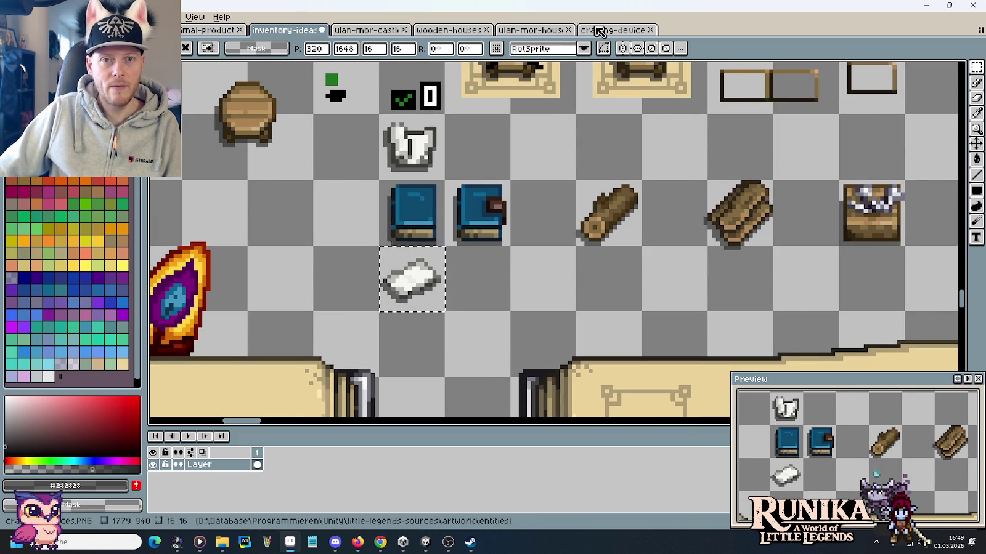
Copy the brown bread sprite from crafting-device and place it right of the white cloth.
{"action": "left_click", "coordinate": [596, 32]}
{"action": "left_click_drag", "start_coordinate": [649, 111], "coordinate": [734, 196]}
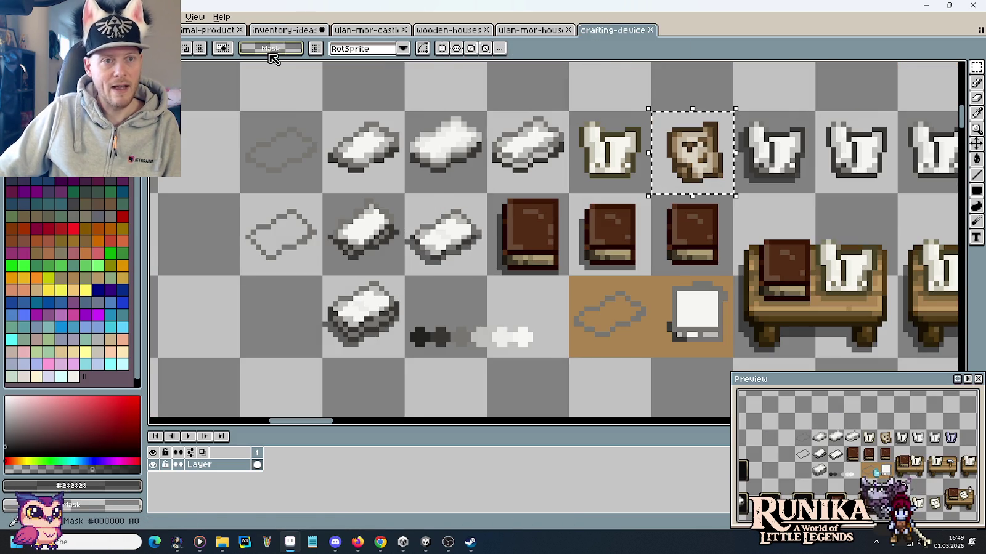
{"action": "key", "text": "ctrl+c"}
{"action": "left_click", "coordinate": [284, 29]}
{"action": "key", "text": "ctrl+v"}
{"action": "left_click_drag", "start_coordinate": [339, 243], "coordinate": [468, 285]}
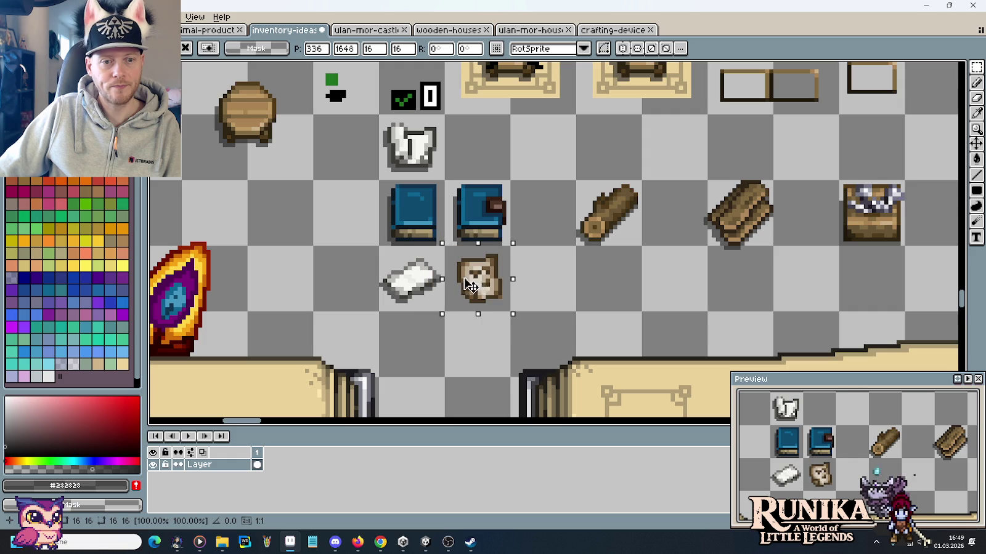
{"action": "key", "text": "ctrl+d"}
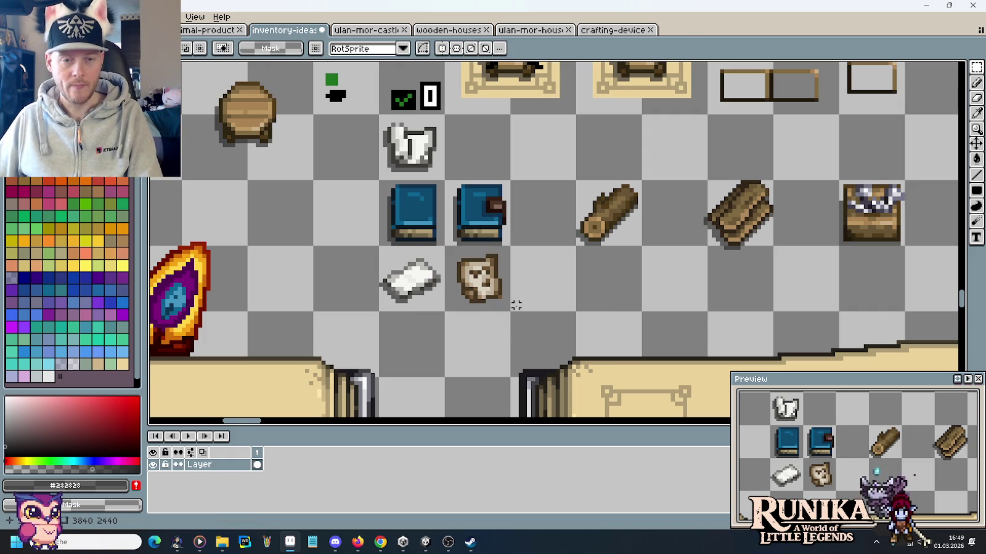
{"action": "scroll", "coordinate": [517, 306], "scroll_direction": "up", "scroll_amount": 1}
{"action": "scroll", "coordinate": [487, 296], "scroll_direction": "up", "scroll_amount": 2}
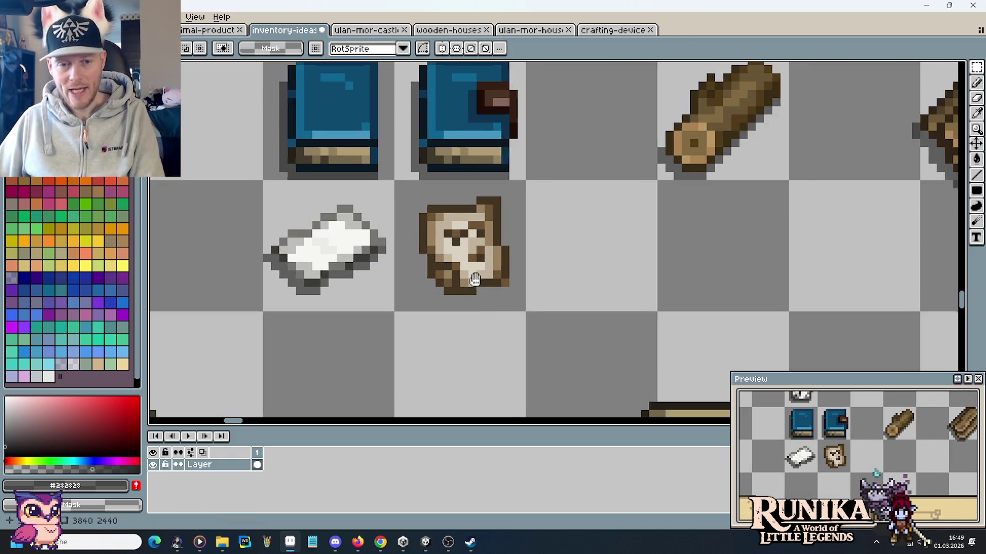
{"action": "left_click_drag", "start_coordinate": [472, 279], "coordinate": [634, 286]}
{"action": "scroll", "coordinate": [678, 301], "scroll_direction": "down", "scroll_amount": 1}
{"action": "scroll", "coordinate": [684, 301], "scroll_direction": "down", "scroll_amount": 1}
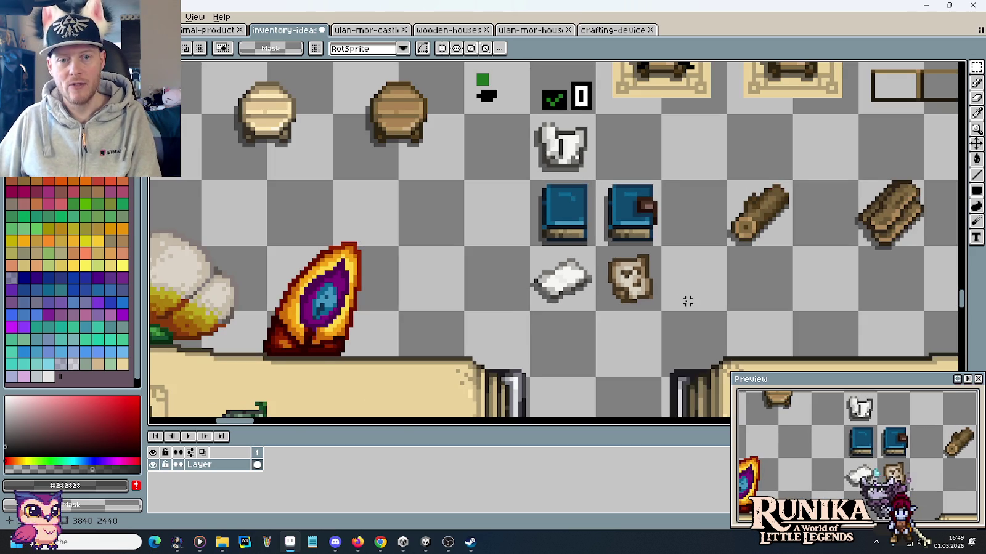
{"action": "left_click_drag", "start_coordinate": [687, 301], "coordinate": [613, 286]}
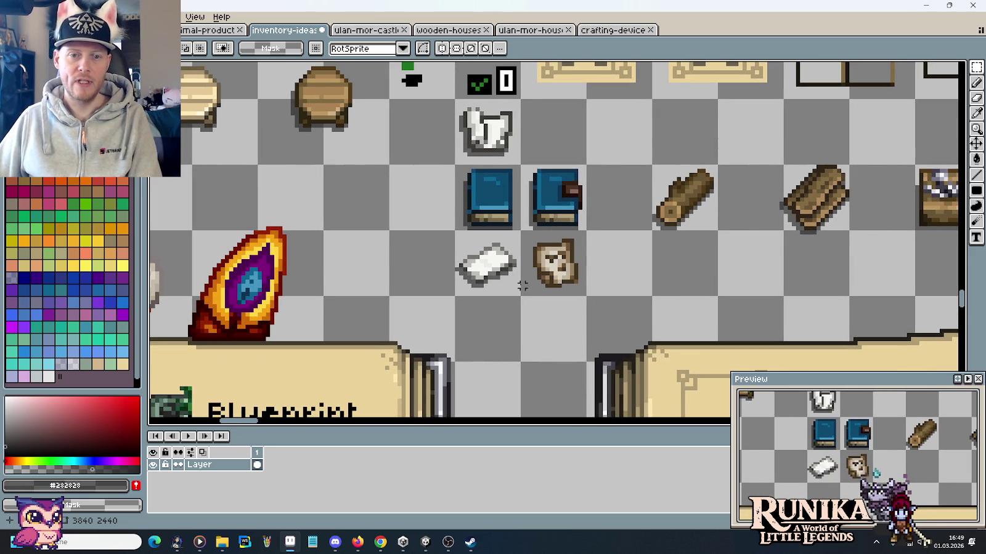
{"action": "mouse_move", "coordinate": [596, 251]}
{"action": "left_mouse_down"}
{"action": "mouse_move", "coordinate": [548, 346]}
{"action": "mouse_move", "coordinate": [597, 250]}
{"action": "left_mouse_up"}
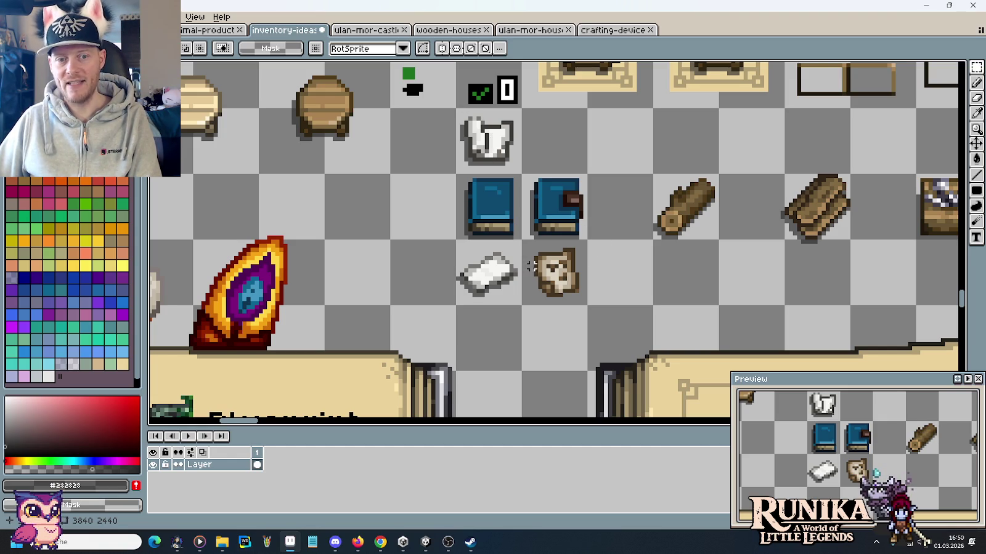
{"action": "scroll", "coordinate": [586, 290], "scroll_direction": "up", "scroll_amount": 2}
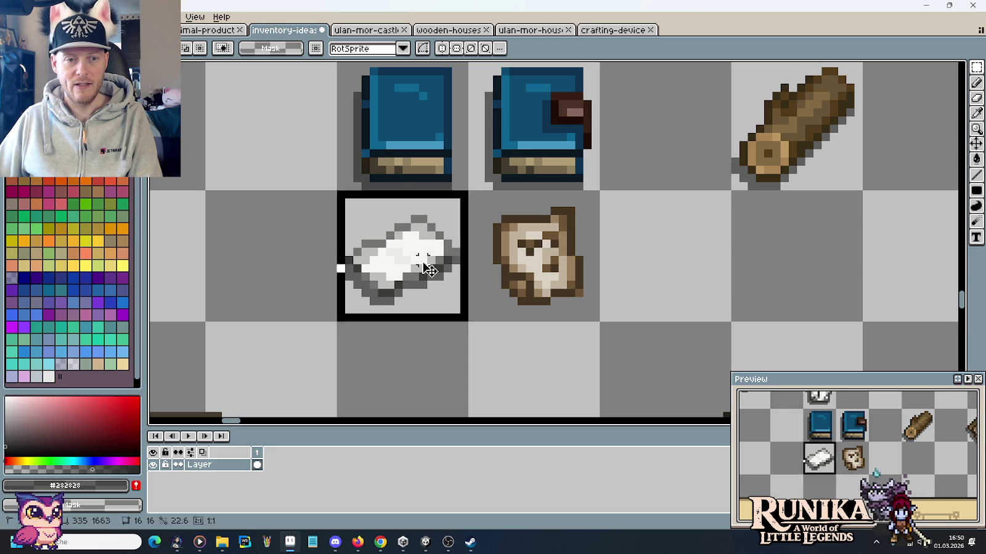
Duplicate the white paper icon and place the copy two cells to the right.
{"action": "left_click_drag", "start_coordinate": [338, 191], "coordinate": [467, 320]}
{"action": "key", "text": "ctrl+c"}
{"action": "key", "text": "ctrl+v"}
{"action": "left_click_drag", "start_coordinate": [421, 259], "coordinate": [683, 259]}
{"action": "left_click", "coordinate": [800, 277]}
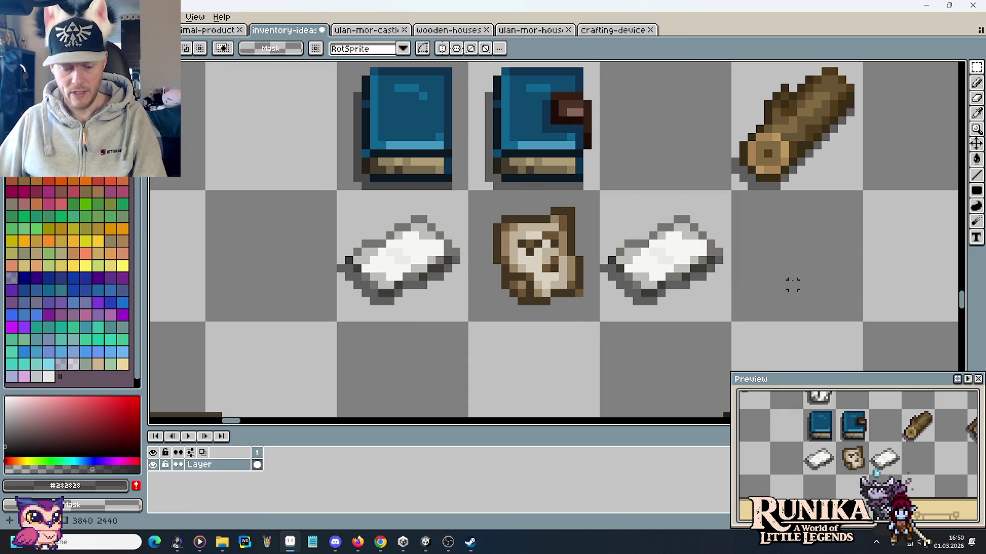
{"action": "scroll", "coordinate": [705, 300], "scroll_direction": "up", "scroll_amount": 1}
Repaint the copy's outline in the bread's dark and medium browns.
{"action": "key", "text": "i"}
{"action": "left_click", "coordinate": [450, 289]}
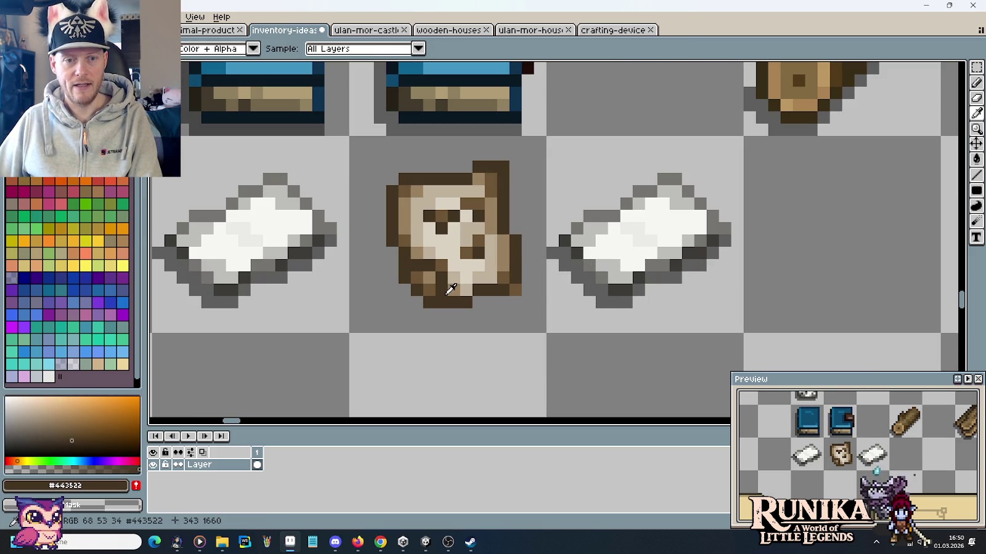
{"action": "key", "text": "b"}
{"action": "left_click", "coordinate": [614, 289]}
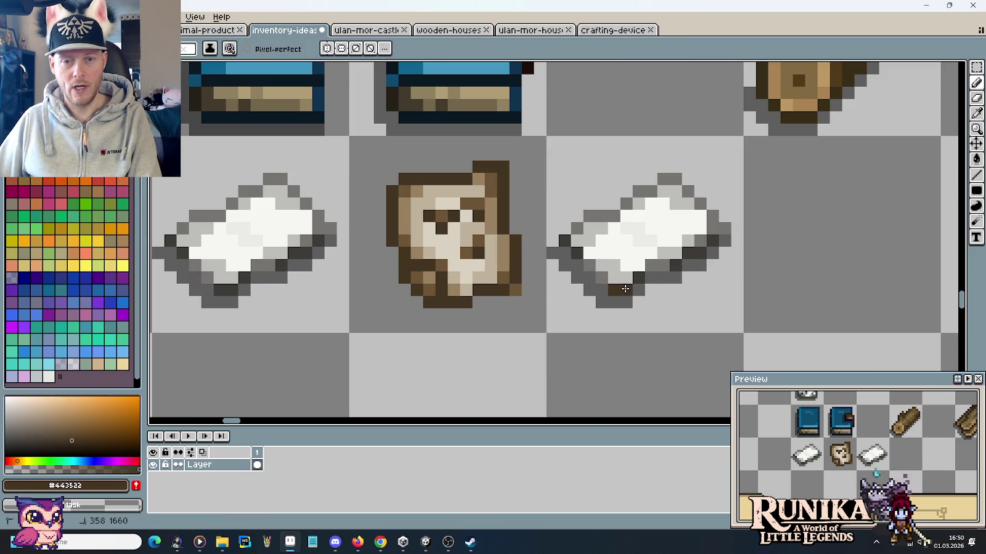
{"action": "left_click_drag", "start_coordinate": [678, 262], "coordinate": [713, 241]}
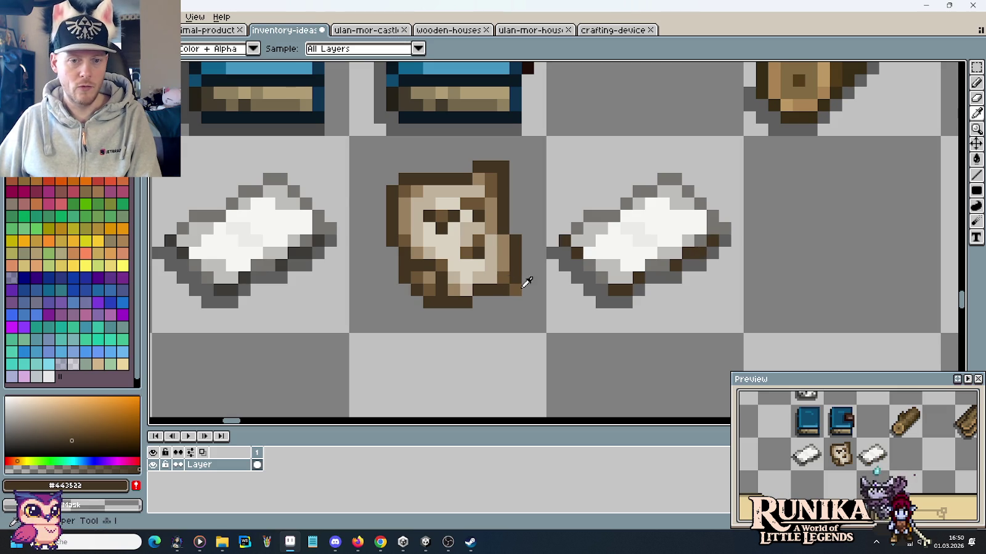
{"action": "left_click", "coordinate": [504, 273], "text": "alt"}
{"action": "mouse_move", "coordinate": [575, 228]}
{"action": "left_mouse_down"}
{"action": "mouse_move", "coordinate": [661, 179]}
{"action": "mouse_move", "coordinate": [694, 199]}
{"action": "left_mouse_up"}
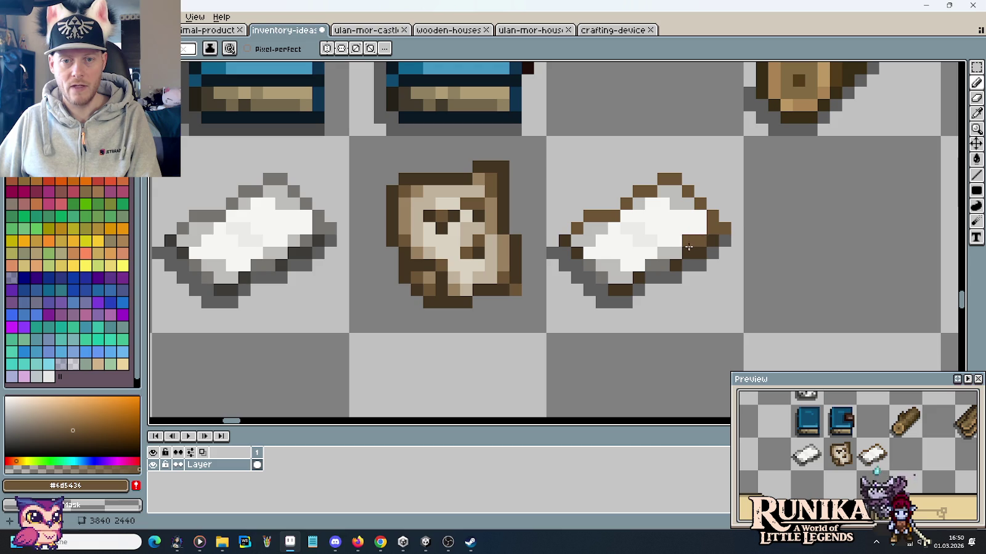
{"action": "left_click_drag", "start_coordinate": [681, 257], "coordinate": [589, 267]}
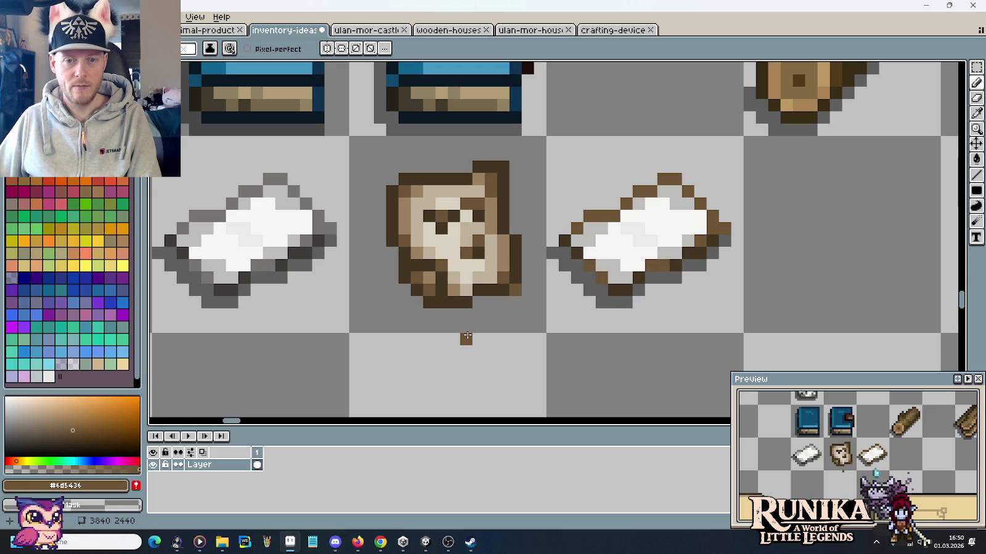
Fill the copy's white areas with the bread's cream, light tan and darker tan.
{"action": "key", "text": "i"}
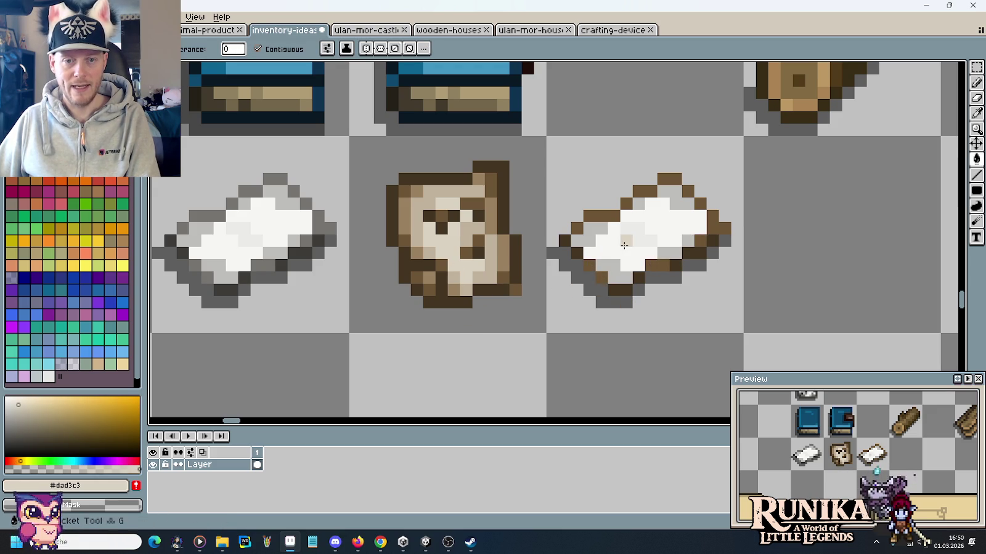
{"action": "left_click", "coordinate": [616, 249]}
{"action": "left_click", "coordinate": [665, 216]}
{"action": "left_click", "coordinate": [478, 233], "text": "alt"}
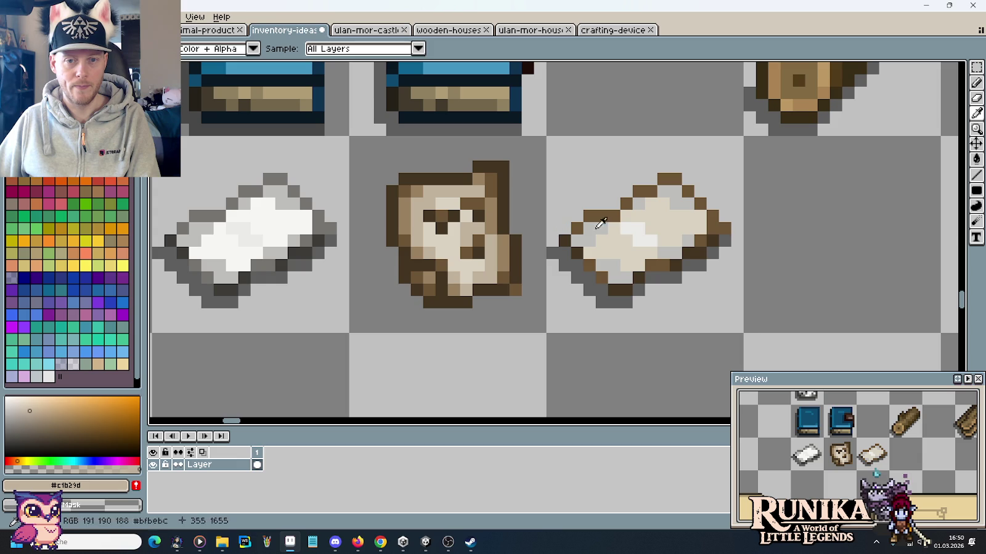
{"action": "left_click", "coordinate": [644, 234]}
{"action": "left_click", "coordinate": [503, 243], "text": "alt"}
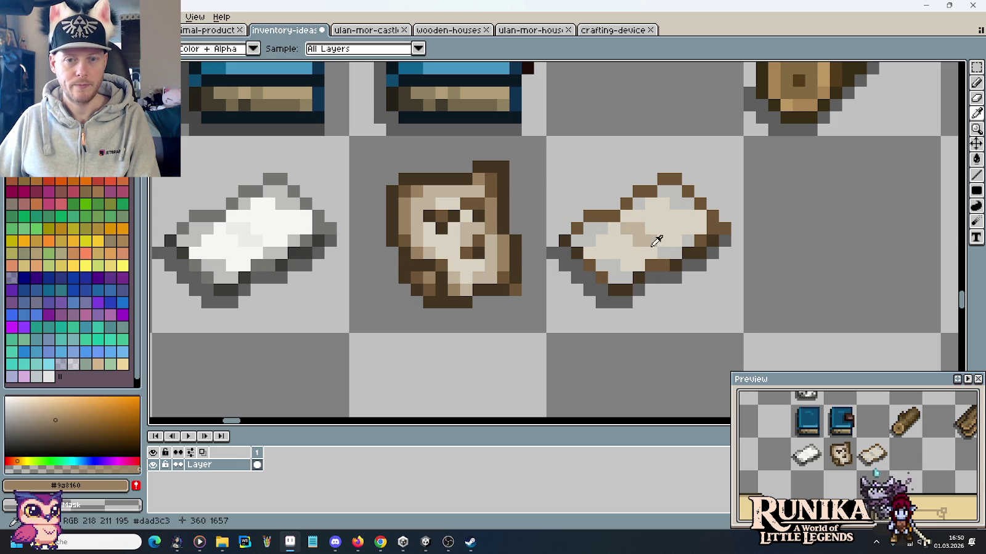
{"action": "left_click", "coordinate": [674, 250]}
{"action": "left_click", "coordinate": [680, 209]}
{"action": "left_click", "coordinate": [632, 198]}
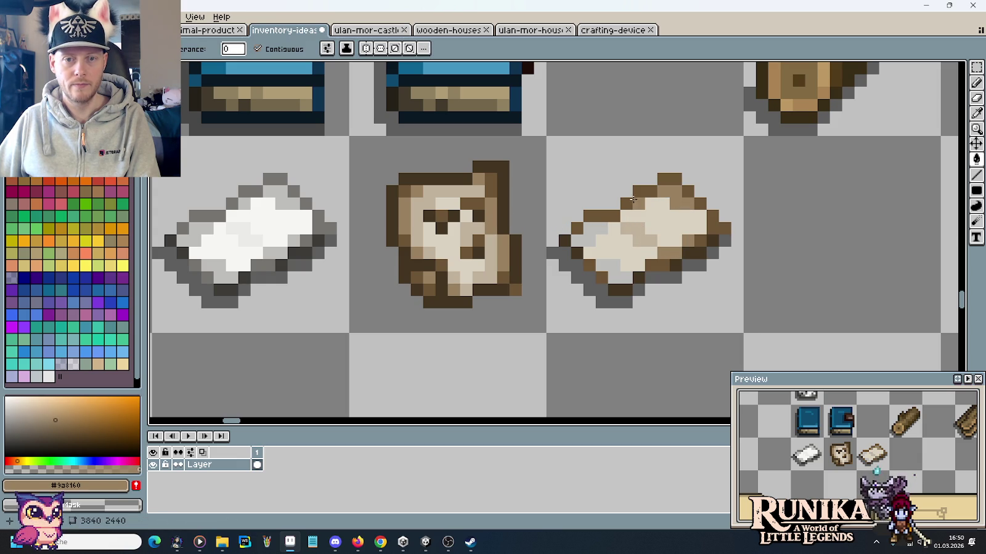
{"action": "left_click", "coordinate": [605, 220]}
{"action": "left_click", "coordinate": [589, 240]}
{"action": "left_click", "coordinate": [616, 271]}
{"action": "scroll", "coordinate": [662, 290], "scroll_direction": "down", "scroll_amount": 2}
{"action": "scroll", "coordinate": [663, 291], "scroll_direction": "down", "scroll_amount": 1}
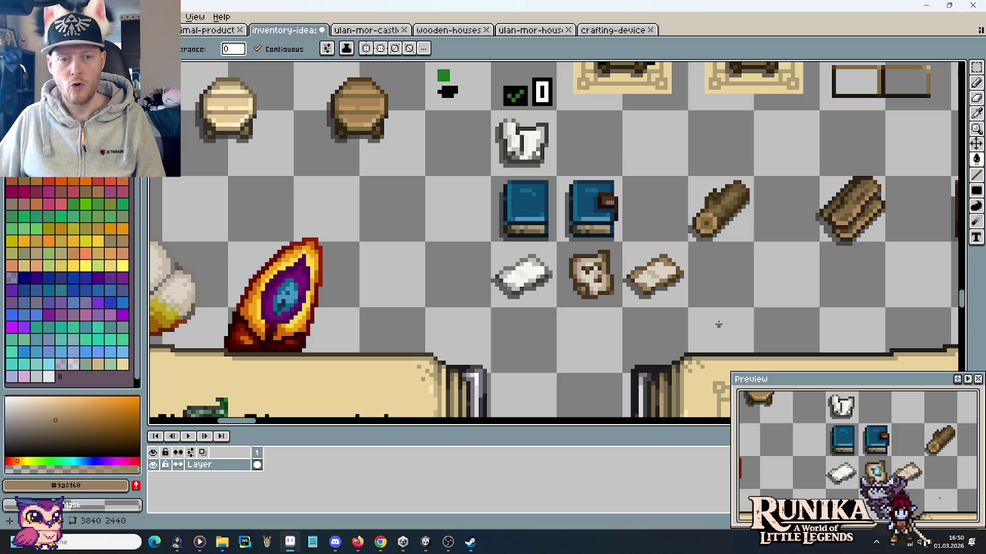
Zoom in, sample the light tan, and repaint a row and shading pixels of the brown paper.
{"action": "scroll", "coordinate": [700, 314], "scroll_direction": "up", "scroll_amount": 3}
{"action": "scroll", "coordinate": [651, 293], "scroll_direction": "up", "scroll_amount": 5}
{"action": "key", "text": "i"}
{"action": "left_click", "coordinate": [483, 275]}
{"action": "key", "text": "b"}
{"action": "left_click_drag", "start_coordinate": [716, 238], "coordinate": [659, 241]}
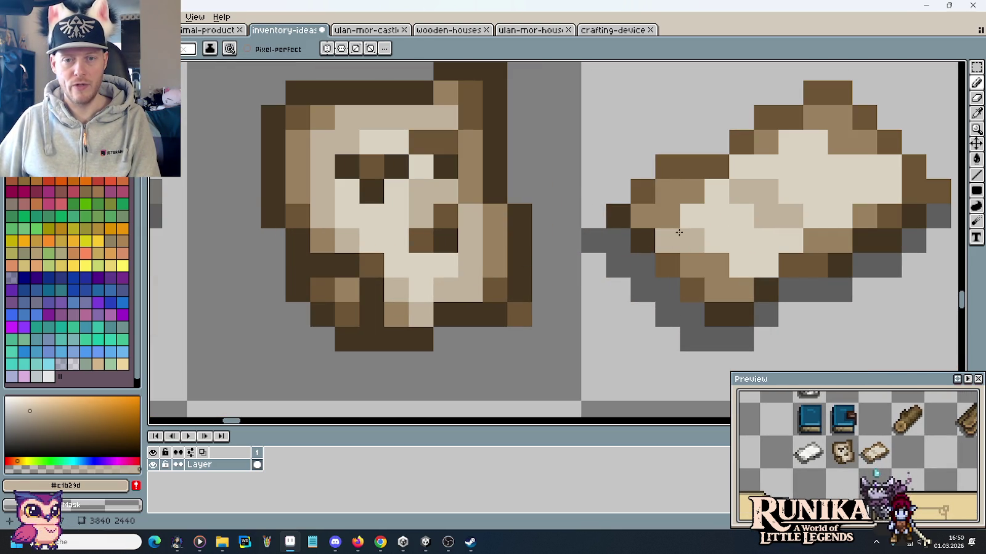
{"action": "left_click_drag", "start_coordinate": [722, 241], "coordinate": [757, 258]}
Touch up the brown paper's upper-right and upper-middle shading pixels in tan.
{"action": "left_click", "coordinate": [864, 191]}
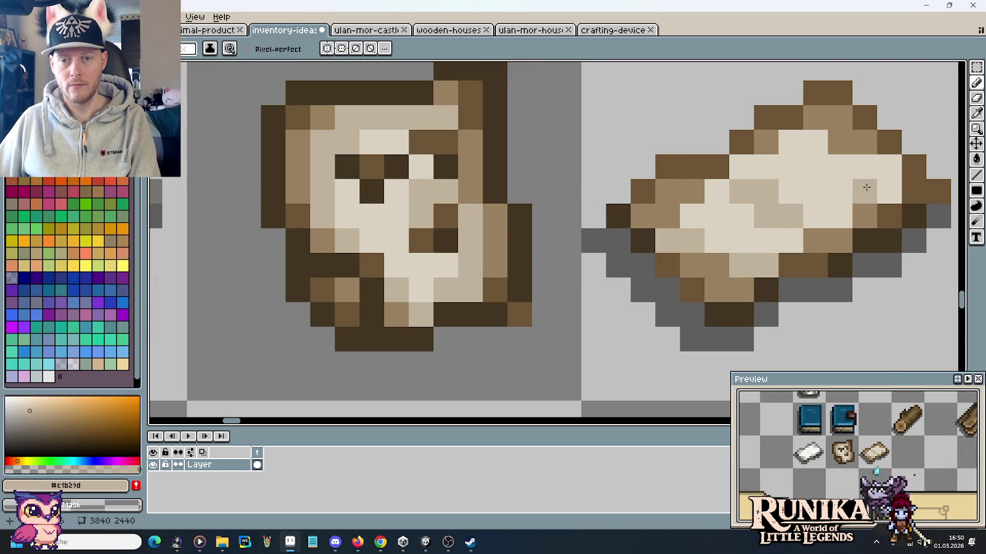
{"action": "left_click_drag", "start_coordinate": [864, 167], "coordinate": [889, 188]}
{"action": "left_click", "coordinate": [889, 188]}
{"action": "left_click", "coordinate": [862, 167]}
{"action": "left_click", "coordinate": [815, 167]}
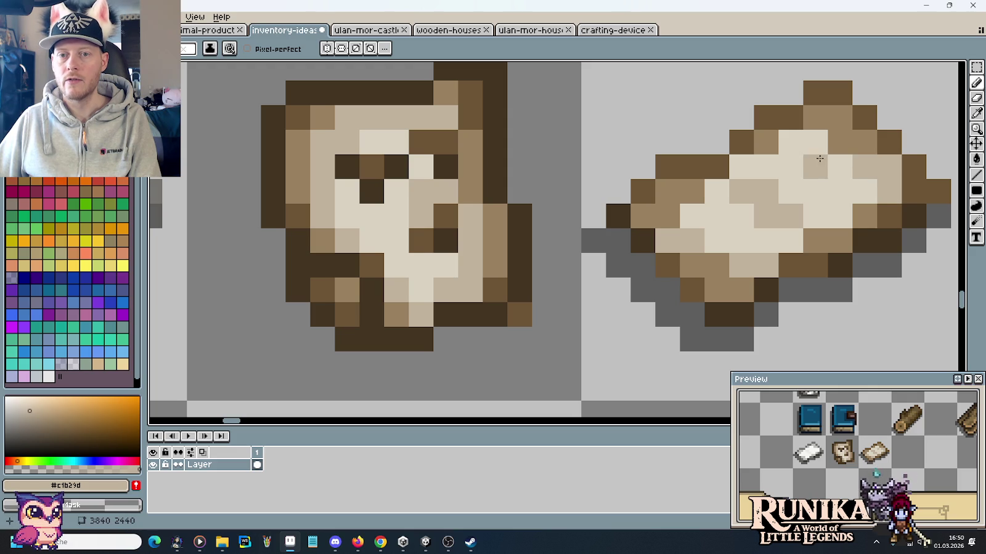
{"action": "left_click_drag", "start_coordinate": [813, 159], "coordinate": [809, 143]}
{"action": "left_click", "coordinate": [790, 142]}
{"action": "left_click", "coordinate": [839, 167]}
{"action": "left_click", "coordinate": [765, 167]}
Repaint a few more shading pixels, then zoom out and centre the item rows.
{"action": "left_click", "coordinate": [741, 167]}
{"action": "left_click", "coordinate": [839, 192]}
{"action": "left_click", "coordinate": [840, 217]}
{"action": "left_click", "coordinate": [840, 241]}
{"action": "scroll", "coordinate": [863, 259], "scroll_direction": "down", "scroll_amount": 3}
{"action": "scroll", "coordinate": [871, 264], "scroll_direction": "down", "scroll_amount": 1}
{"action": "left_click_drag", "start_coordinate": [872, 264], "coordinate": [715, 255]}
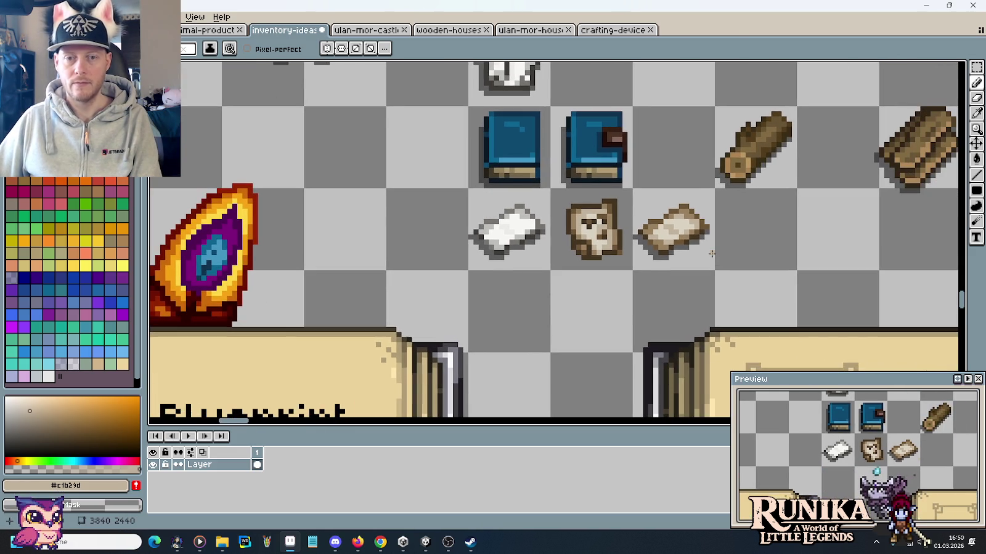
{"action": "scroll", "coordinate": [712, 254], "scroll_direction": "down", "scroll_amount": 1}
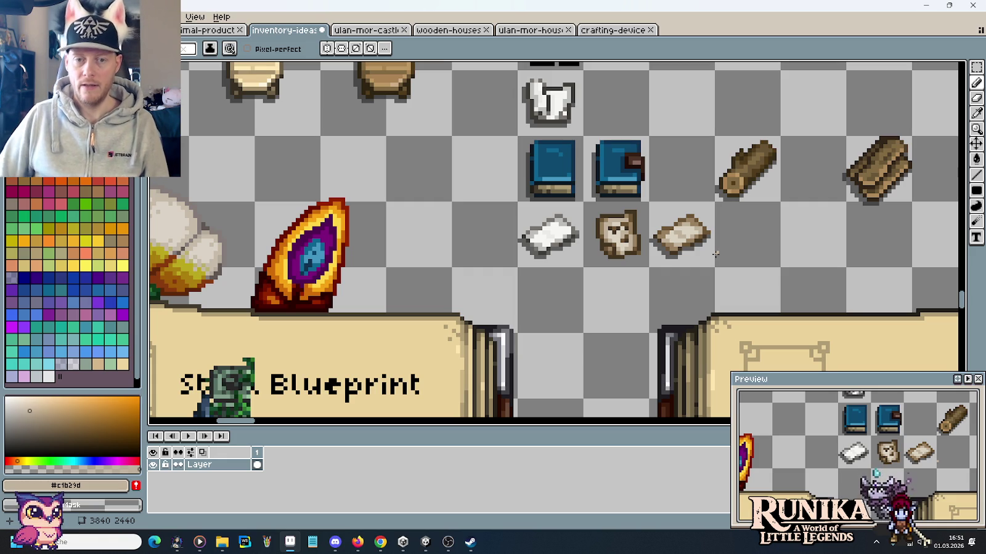
Place a copy of the bread icon two tiles right of the brown paper.
{"action": "key", "text": "m"}
{"action": "left_click_drag", "start_coordinate": [584, 202], "coordinate": [648, 268]}
{"action": "left_click_drag", "start_coordinate": [619, 237], "coordinate": [748, 238]}
{"action": "left_click", "coordinate": [857, 265]}
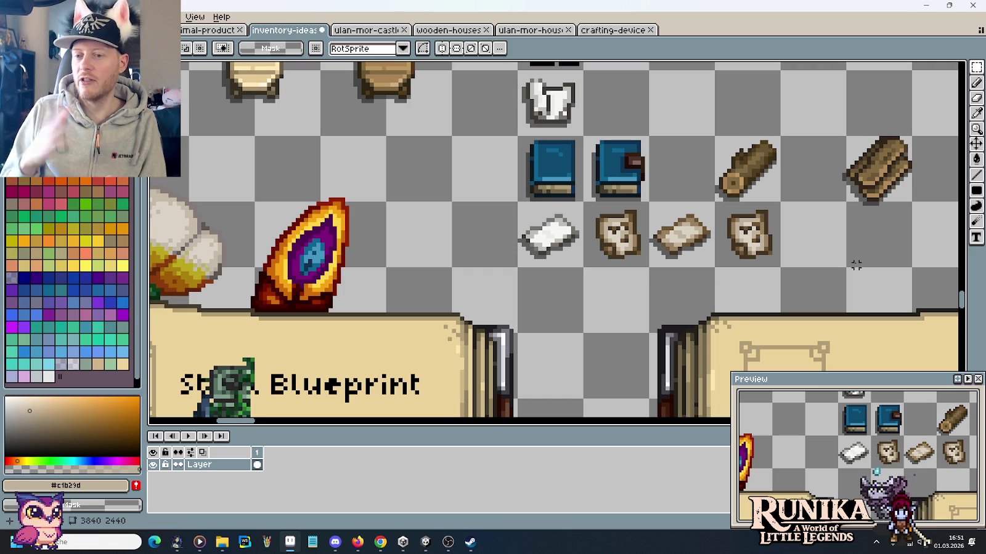
Zoom in and shift the copied bread's lower part to match the upper half.
{"action": "scroll", "coordinate": [852, 261], "scroll_direction": "up", "scroll_amount": 1}
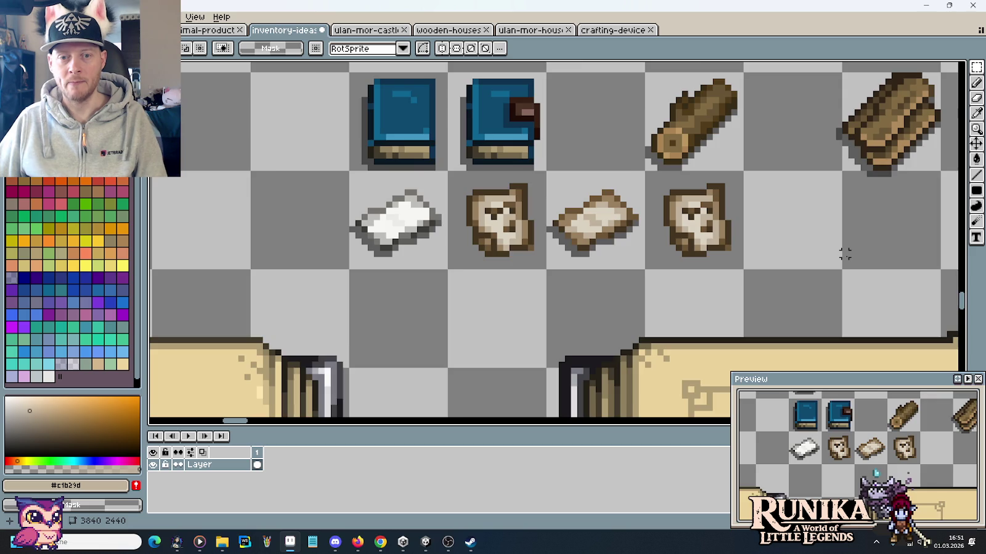
{"action": "scroll", "coordinate": [755, 236], "scroll_direction": "up", "scroll_amount": 1}
{"action": "scroll", "coordinate": [681, 241], "scroll_direction": "up", "scroll_amount": 1}
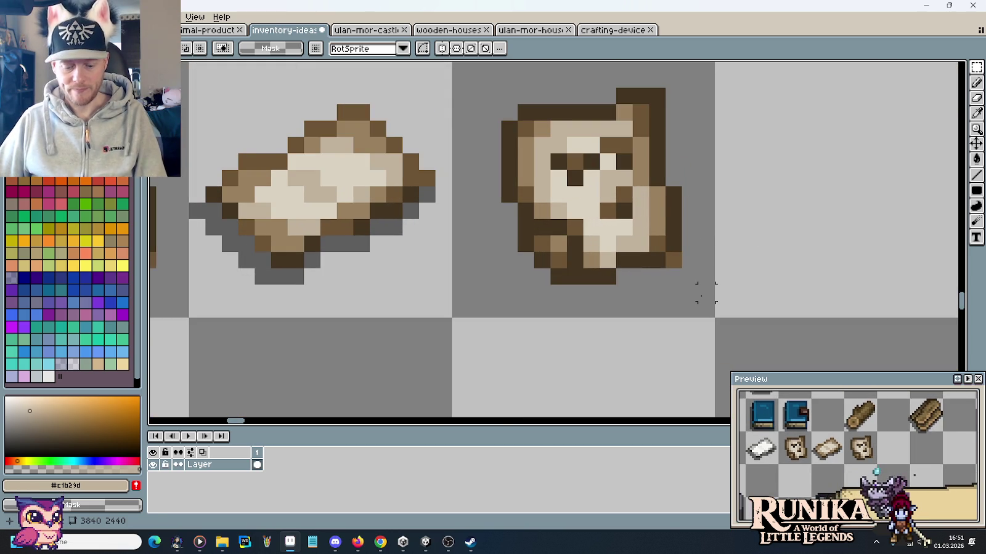
{"action": "left_click_drag", "start_coordinate": [706, 293], "coordinate": [492, 211]}
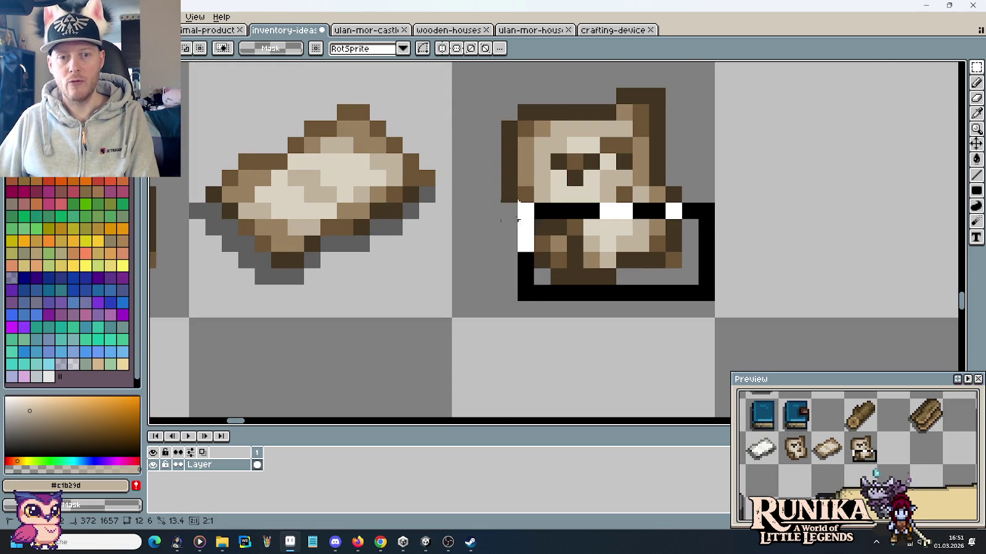
{"action": "left_click_drag", "start_coordinate": [493, 211], "coordinate": [490, 207]}
{"action": "key", "text": "ctrl+d"}
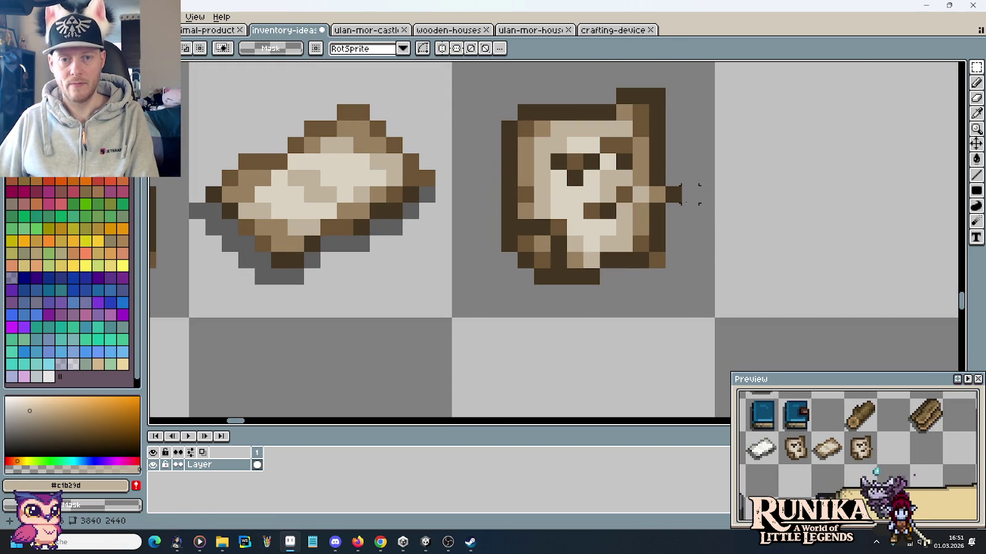
Nudge the copied bread's nose row one pixel left.
{"action": "left_click_drag", "start_coordinate": [718, 204], "coordinate": [564, 184]}
{"action": "key", "text": "Left"}
{"action": "key", "text": "ctrl+d"}
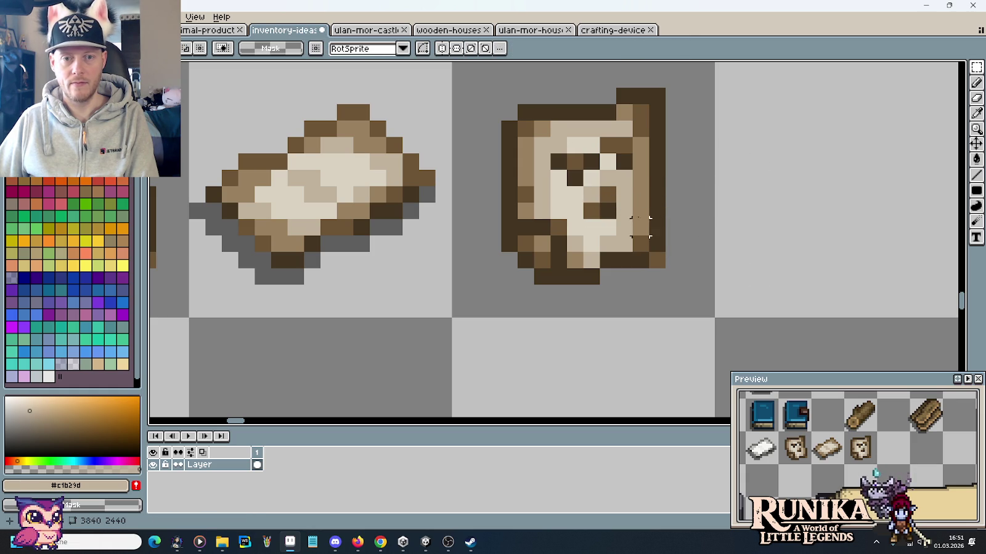
{"action": "scroll", "coordinate": [641, 209], "scroll_direction": "up", "scroll_amount": 2}
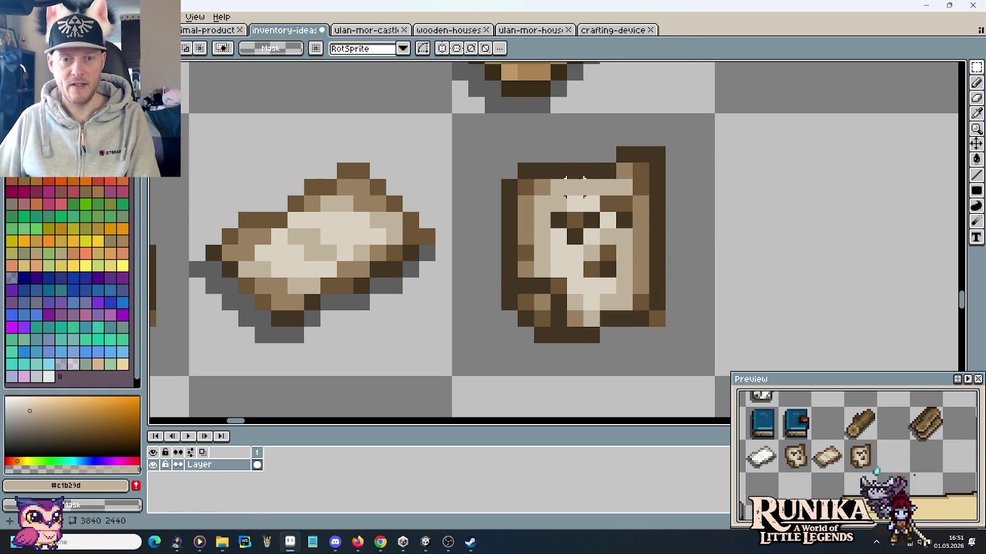